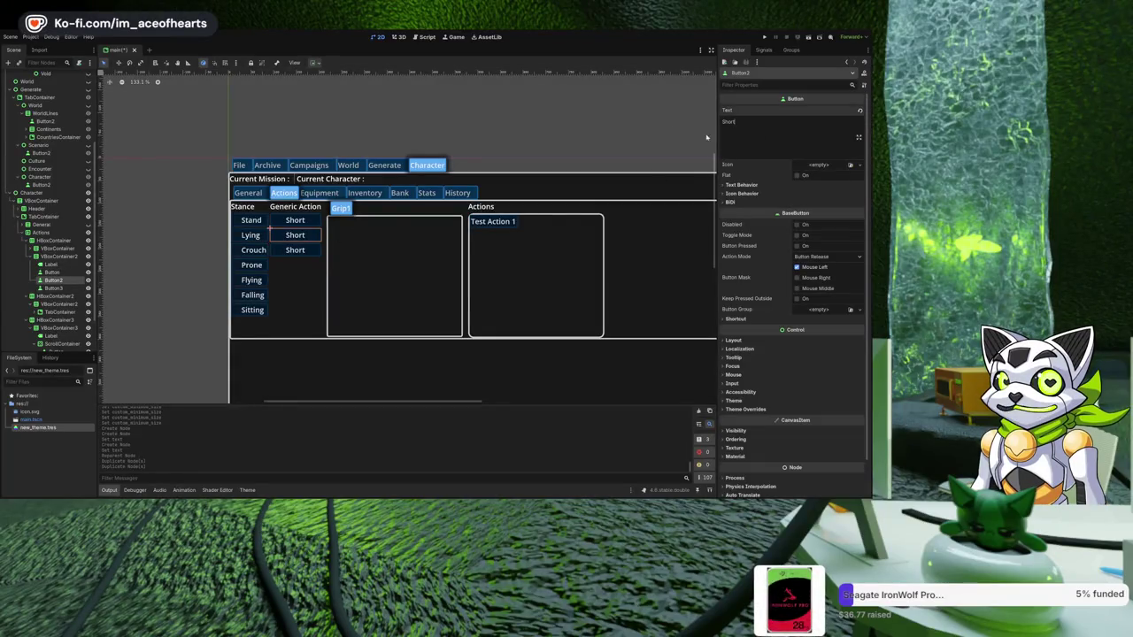
- Relabel the second and third Generic Action buttons to 'Medium' and 'Long'
{"action": "key", "text": "ctrl+a"}
{"action": "type", "text": "M"}
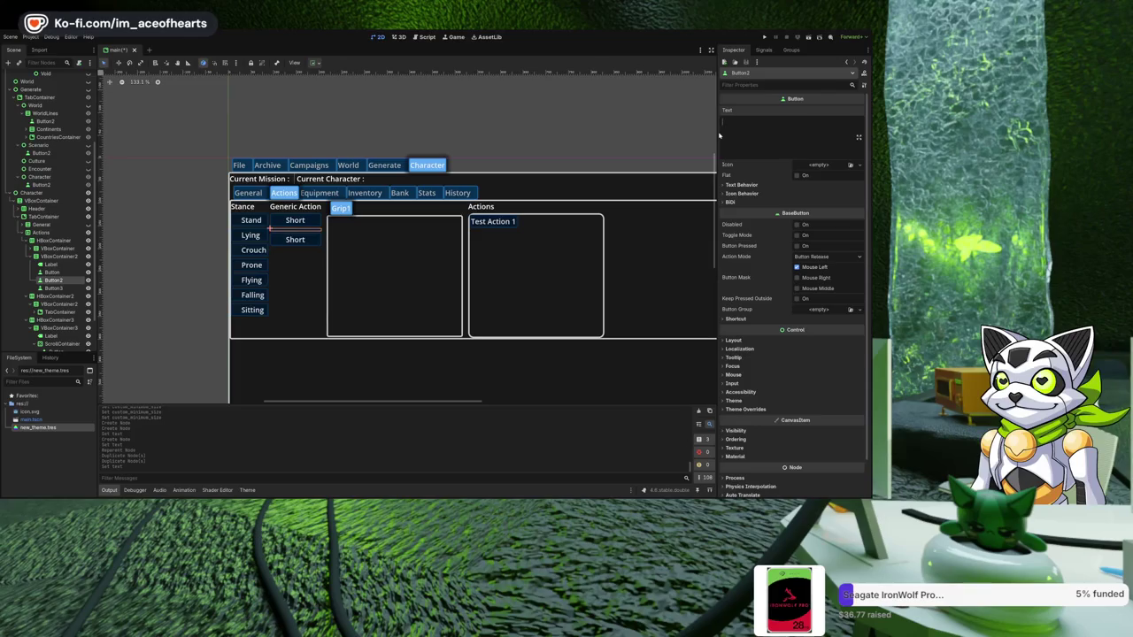
{"action": "type", "text": "edium"}
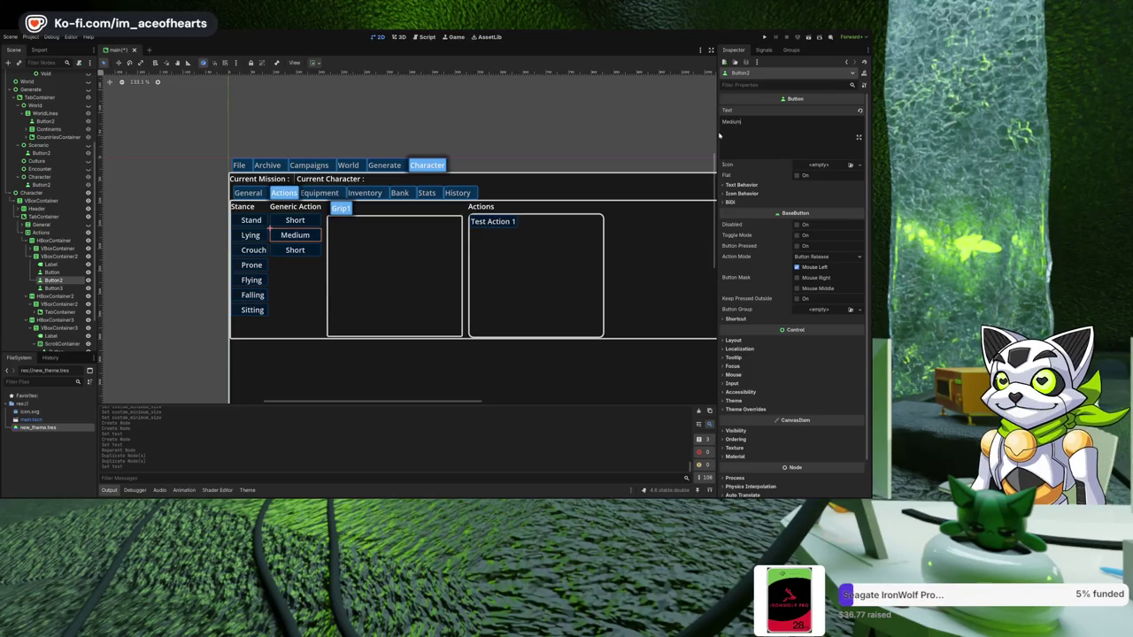
{"action": "left_click", "coordinate": [53, 288]}
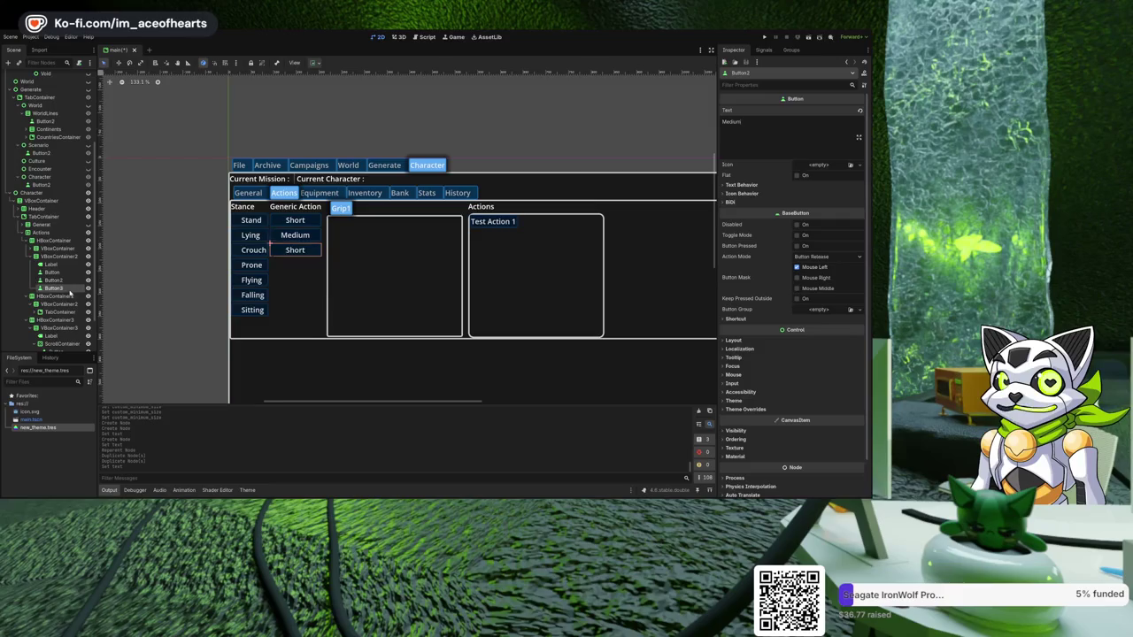
{"action": "left_click", "coordinate": [767, 141]}
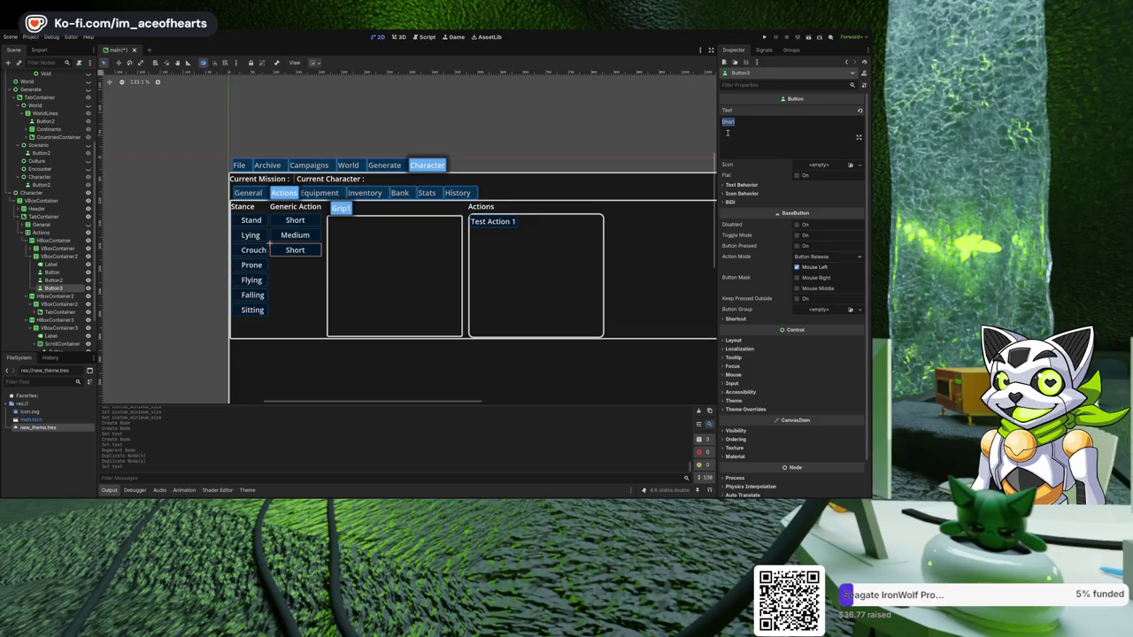
{"action": "type", "text": "Long"}
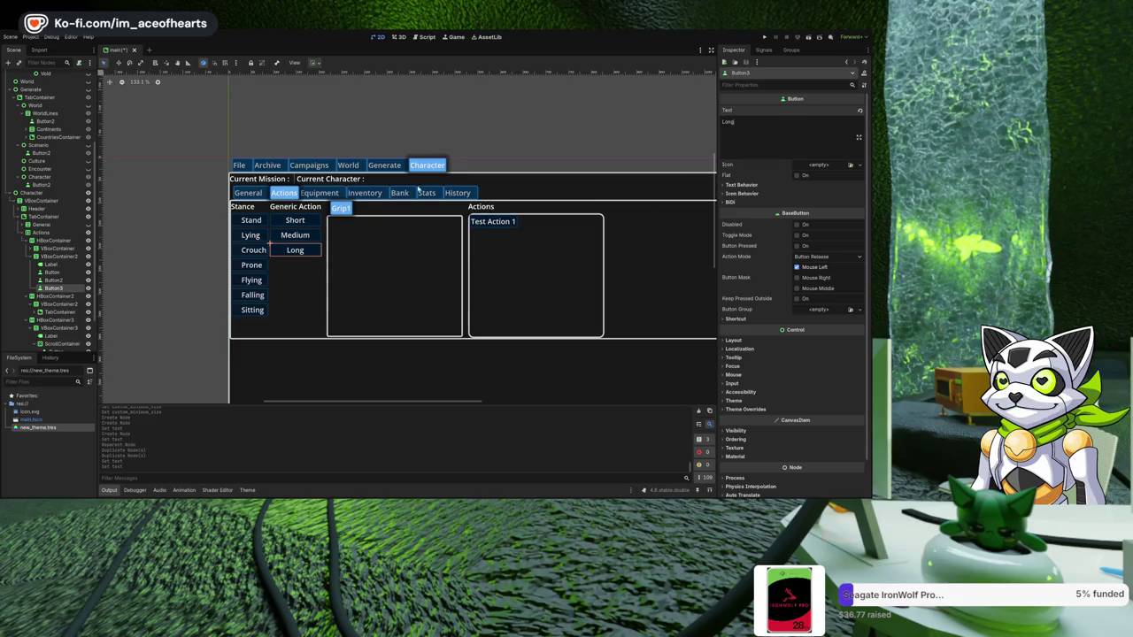
{"action": "left_click", "coordinate": [185, 204]}
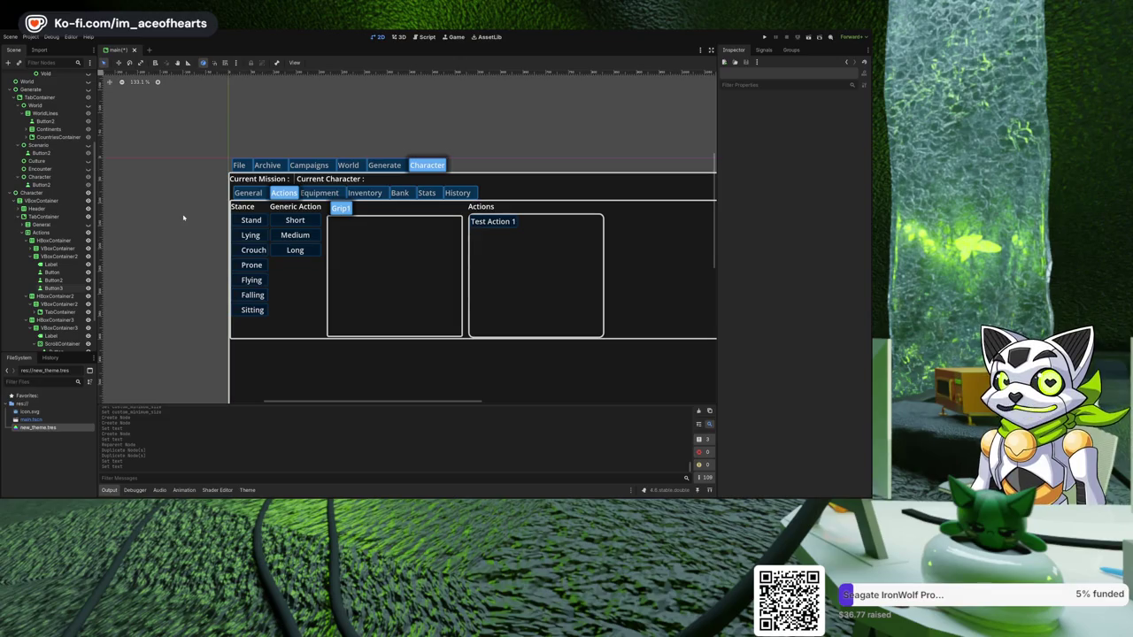
{"action": "scroll", "coordinate": [374, 245], "scroll_direction": "up", "scroll_amount": 2}
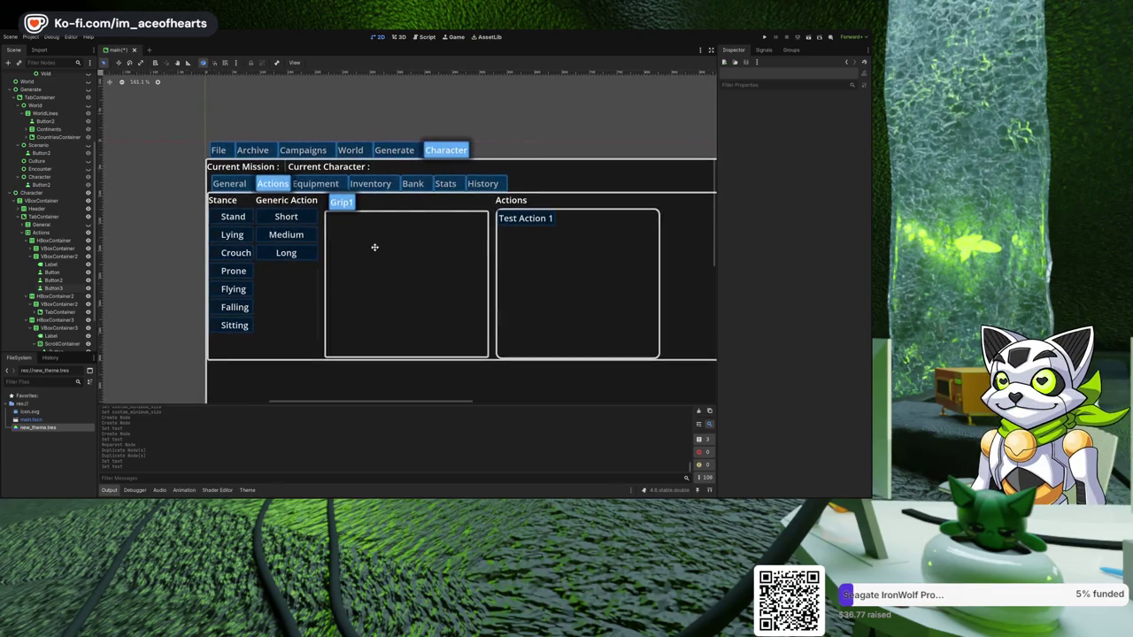
{"action": "scroll", "coordinate": [323, 240], "scroll_direction": "down", "scroll_amount": 2}
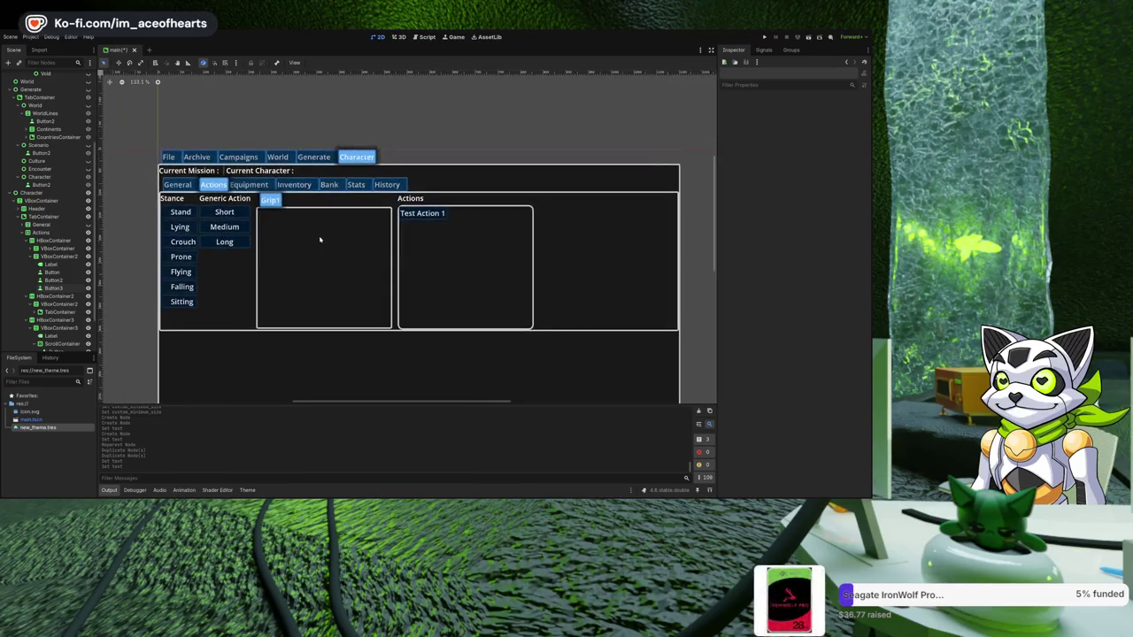
{"action": "left_click_drag", "start_coordinate": [321, 239], "coordinate": [435, 245]}
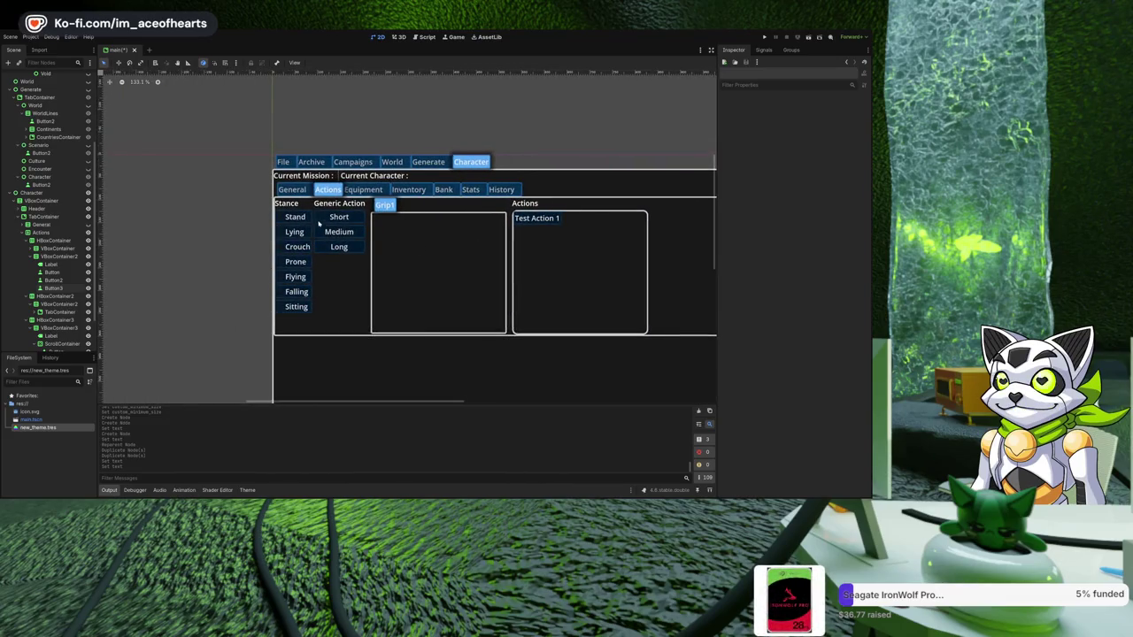
{"action": "scroll", "coordinate": [296, 216], "scroll_direction": "up", "scroll_amount": 1}
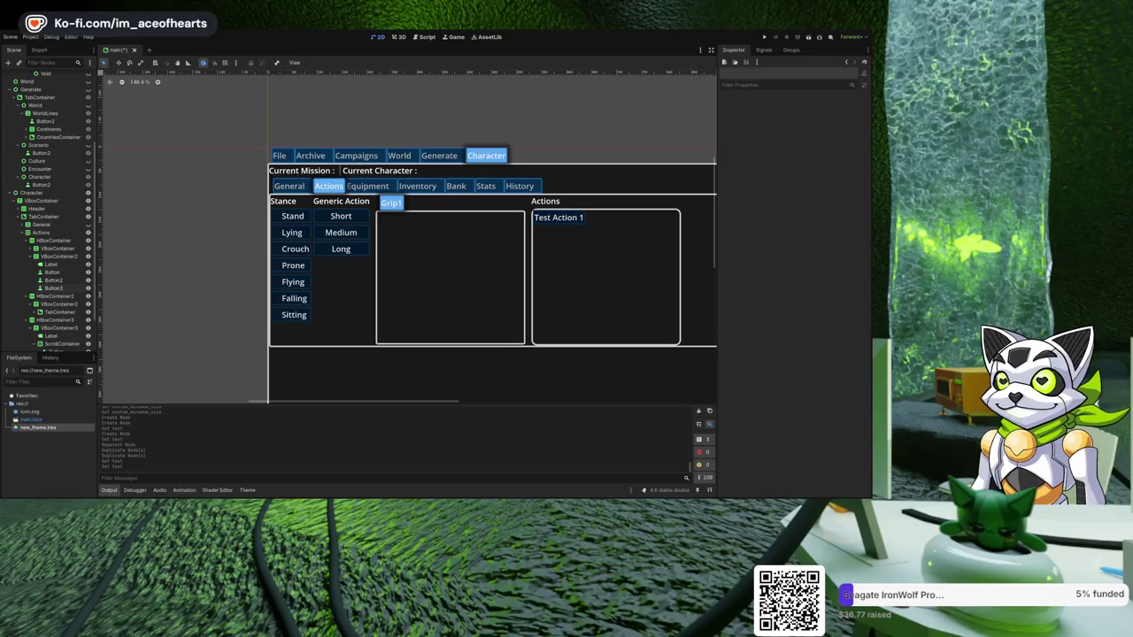
{"action": "left_click", "coordinate": [58, 256]}
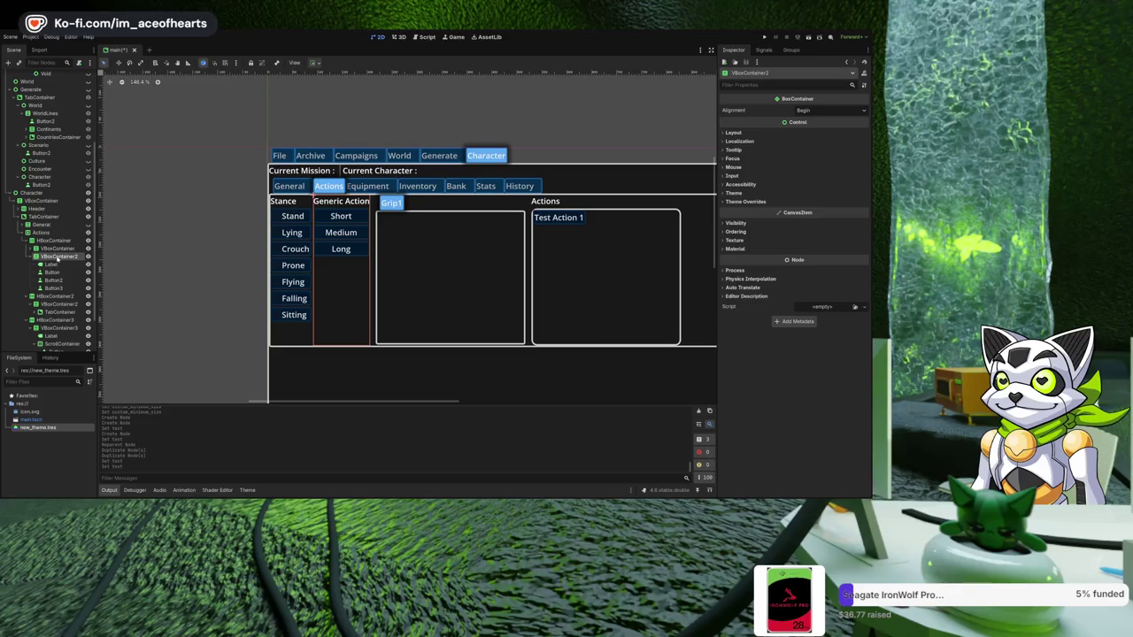
{"action": "key", "text": "Return"}
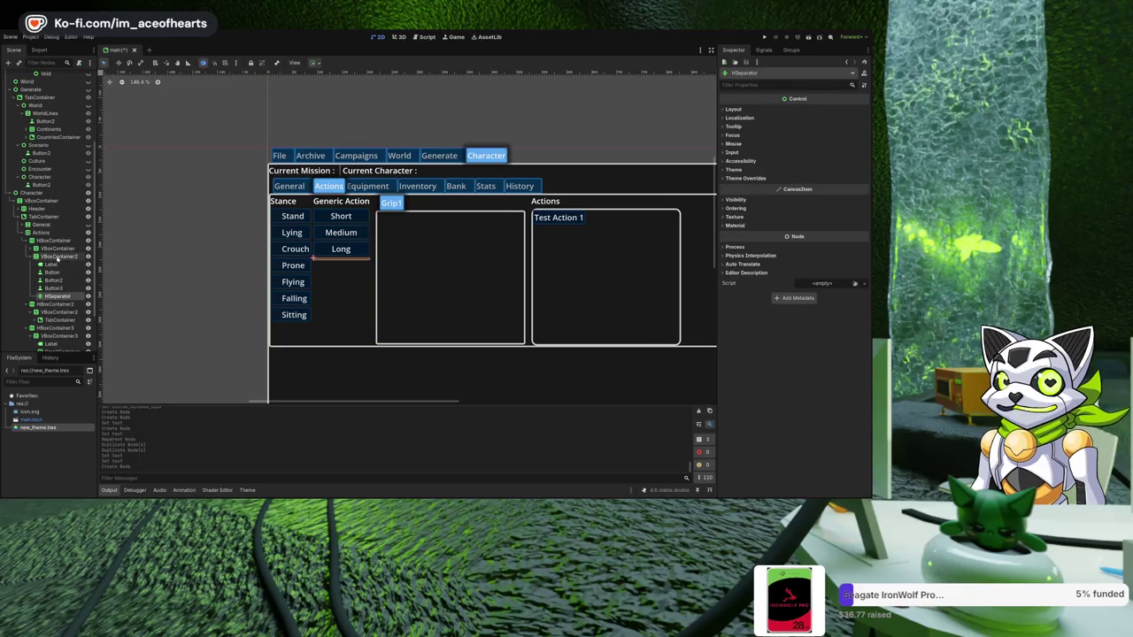
{"action": "left_click", "coordinate": [58, 256]}
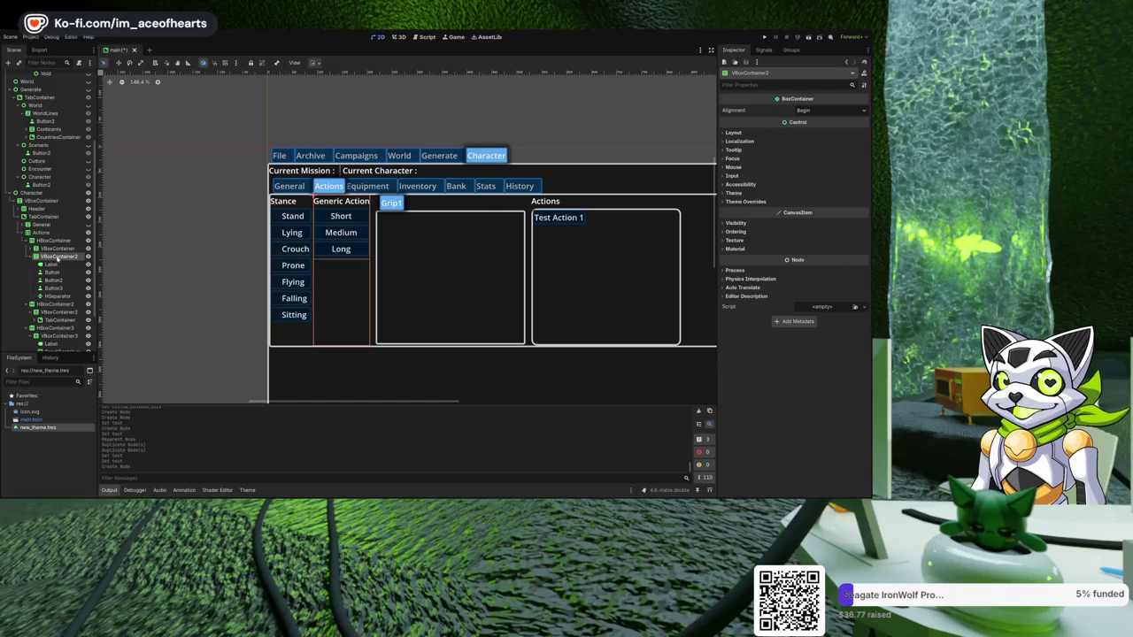
{"action": "key", "text": "ctrl+a"}
{"action": "key", "text": "Return"}
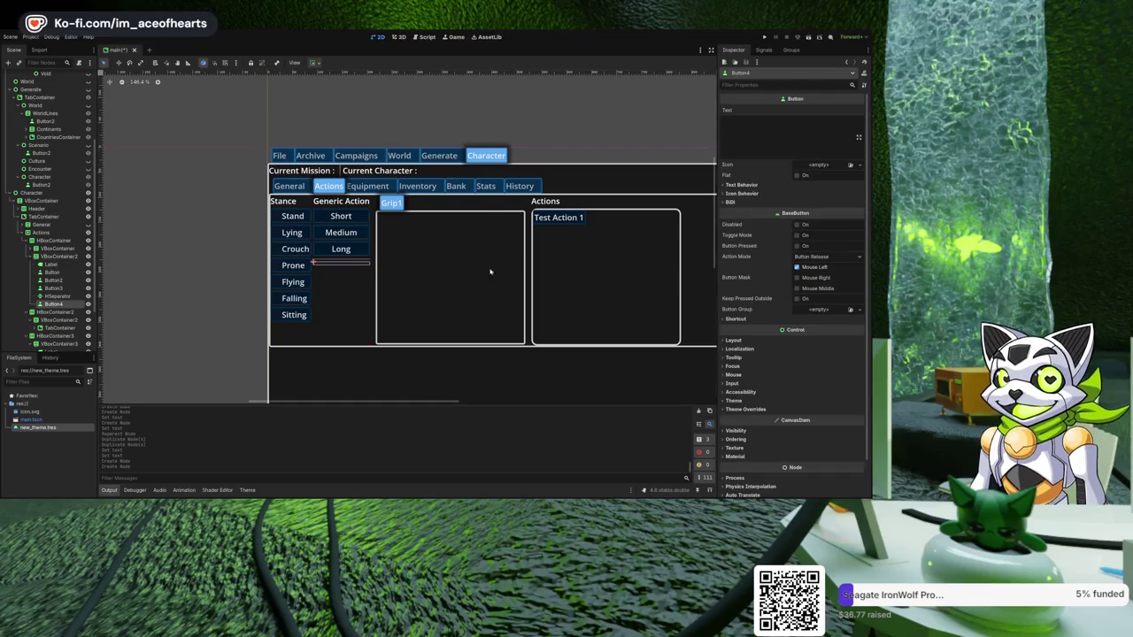
{"action": "left_click", "coordinate": [752, 139]}
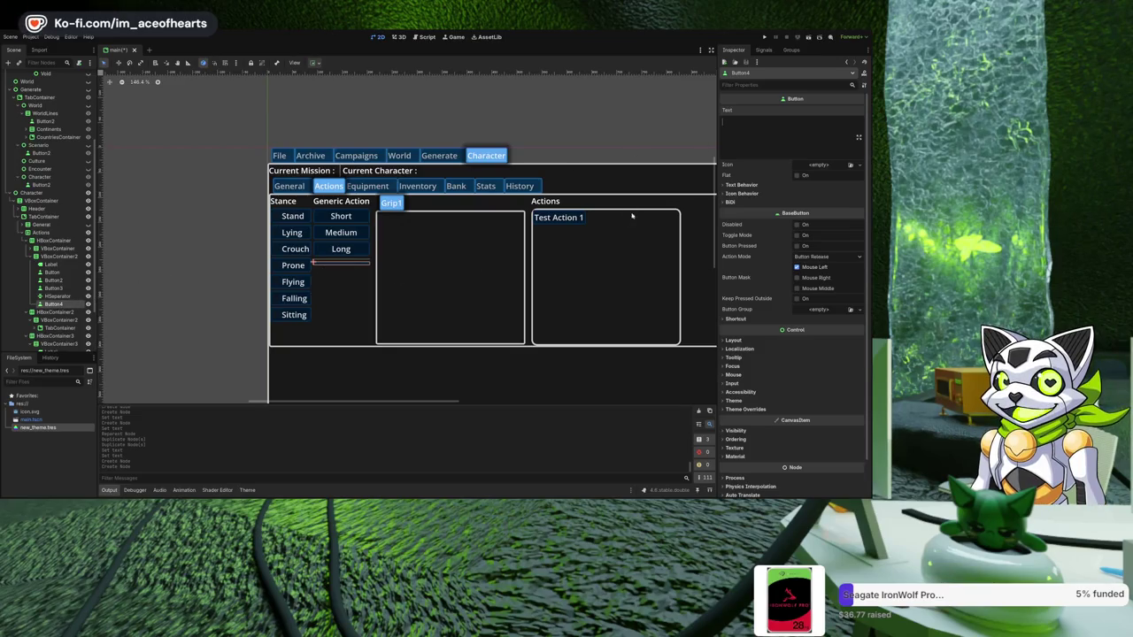
{"action": "type", "text": "Perform Sele"}
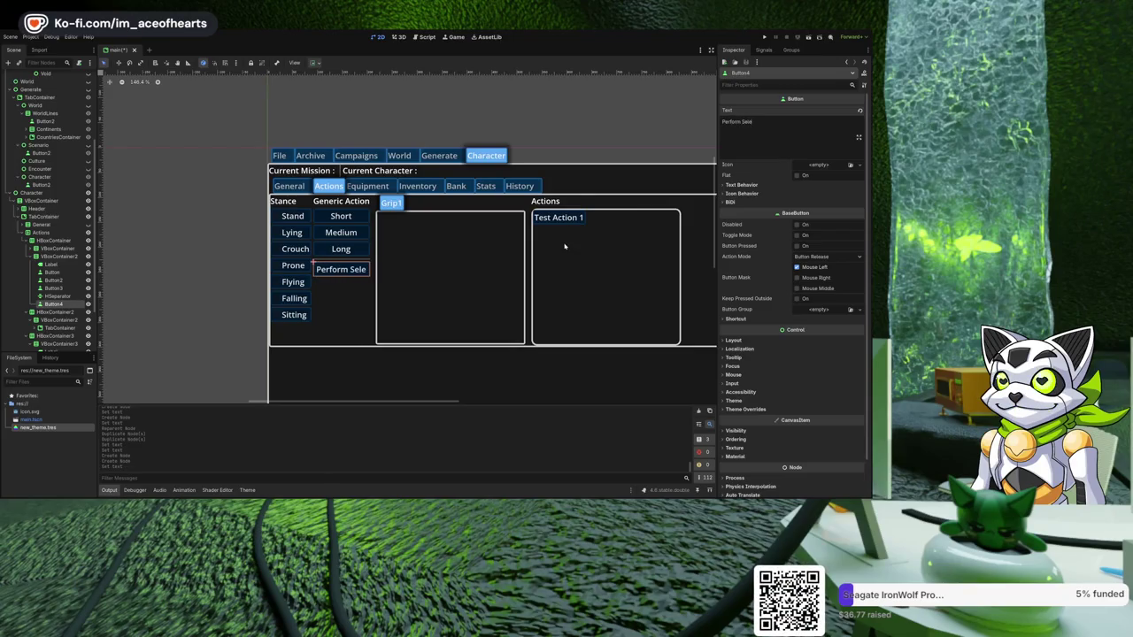
{"action": "type", "text": "cted A"}
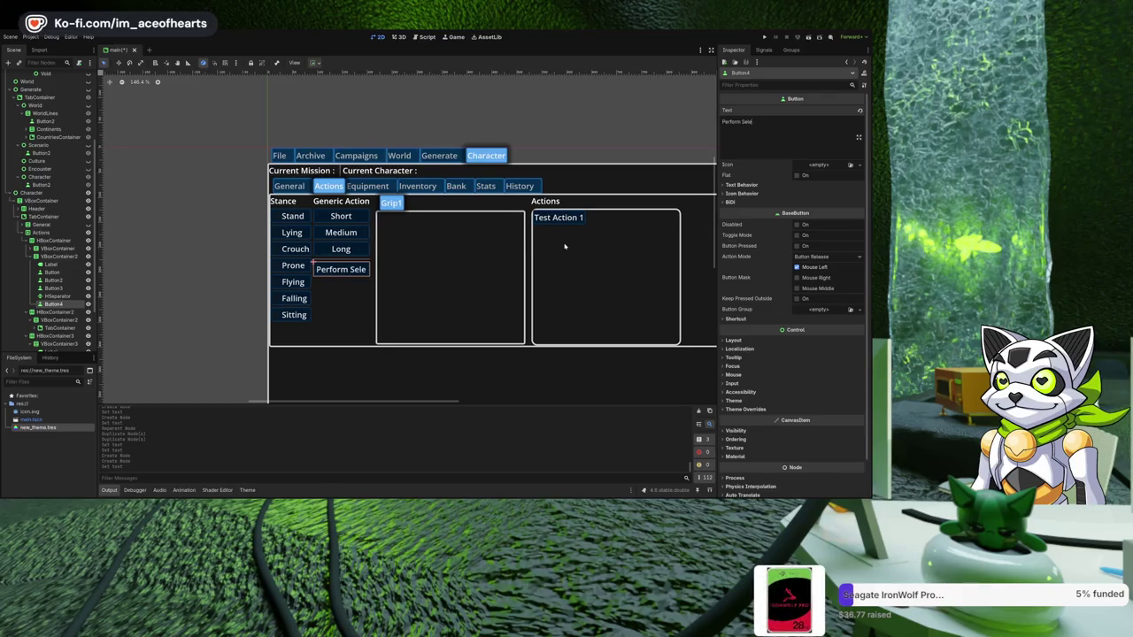
{"action": "key", "text": "ctrl+z"}
{"action": "key", "text": "ctrl+z"}
{"action": "key", "text": "ctrl+z"}
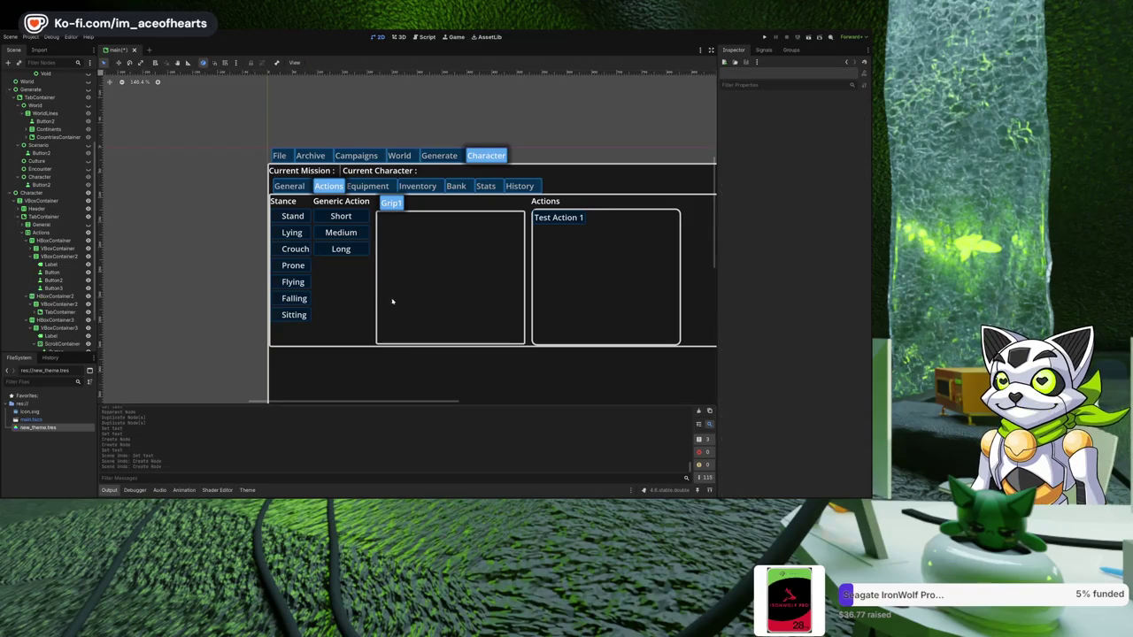
{"action": "left_click", "coordinate": [565, 204]}
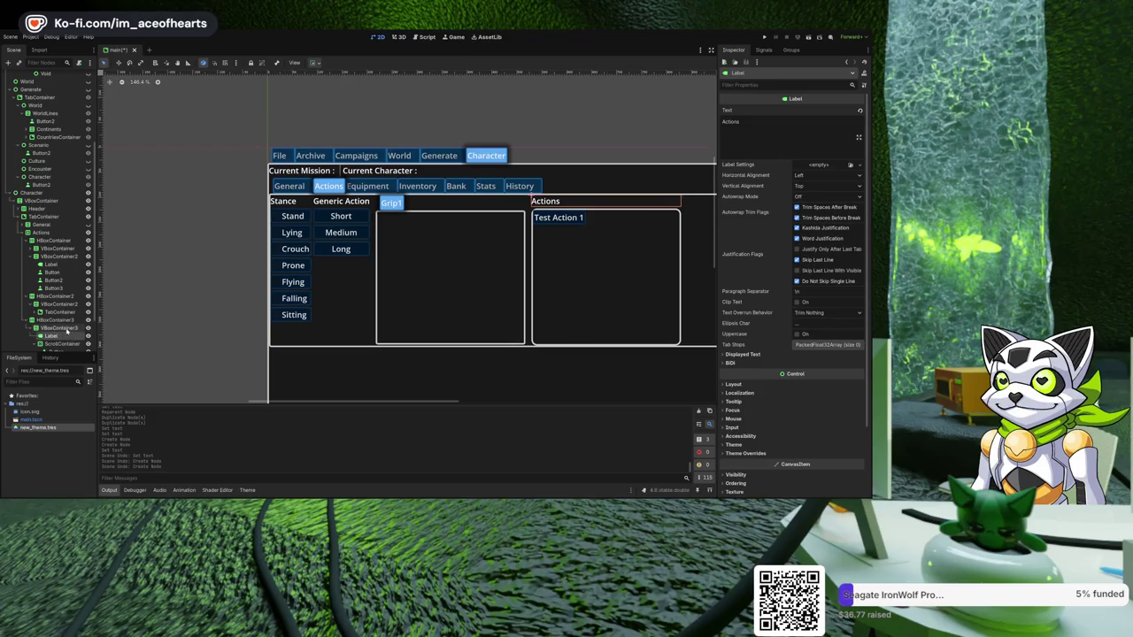
- Add an HBoxContainer inside the Actions column container (VBoxContainer3)
{"action": "left_click", "coordinate": [61, 327]}
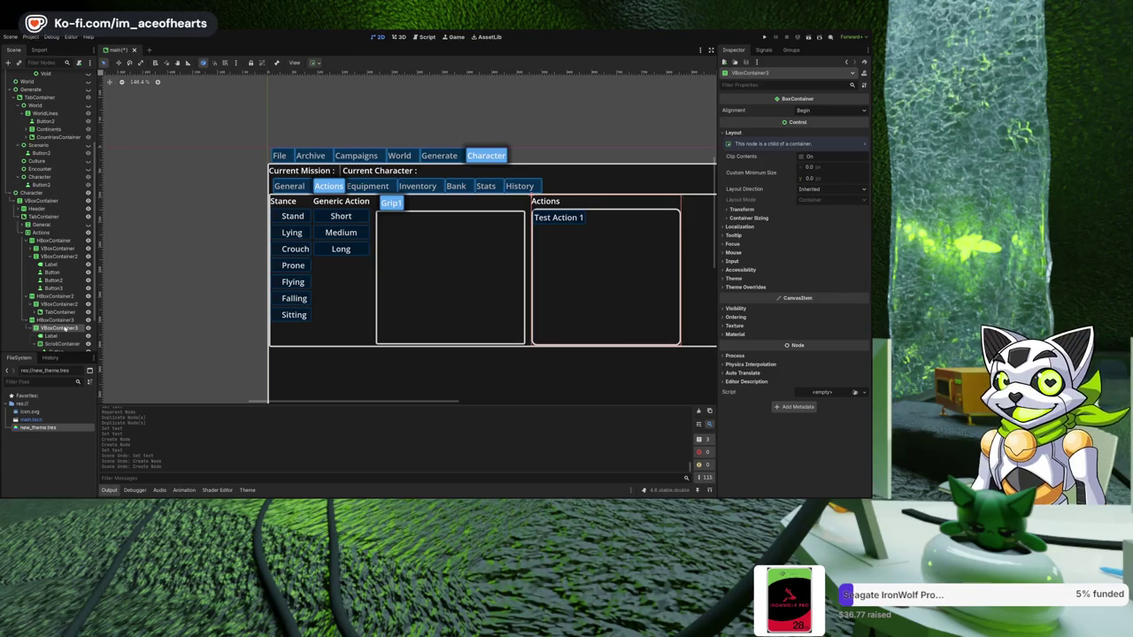
{"action": "scroll", "coordinate": [57, 266], "scroll_direction": "down", "scroll_amount": 2}
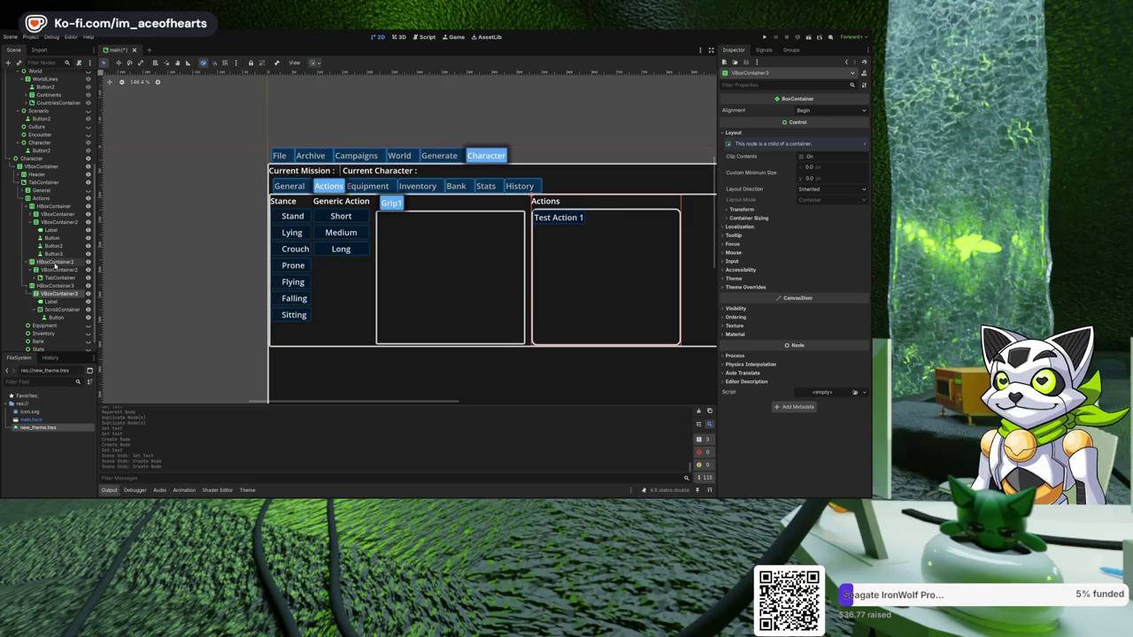
{"action": "key", "text": "ctrl+shift+z"}
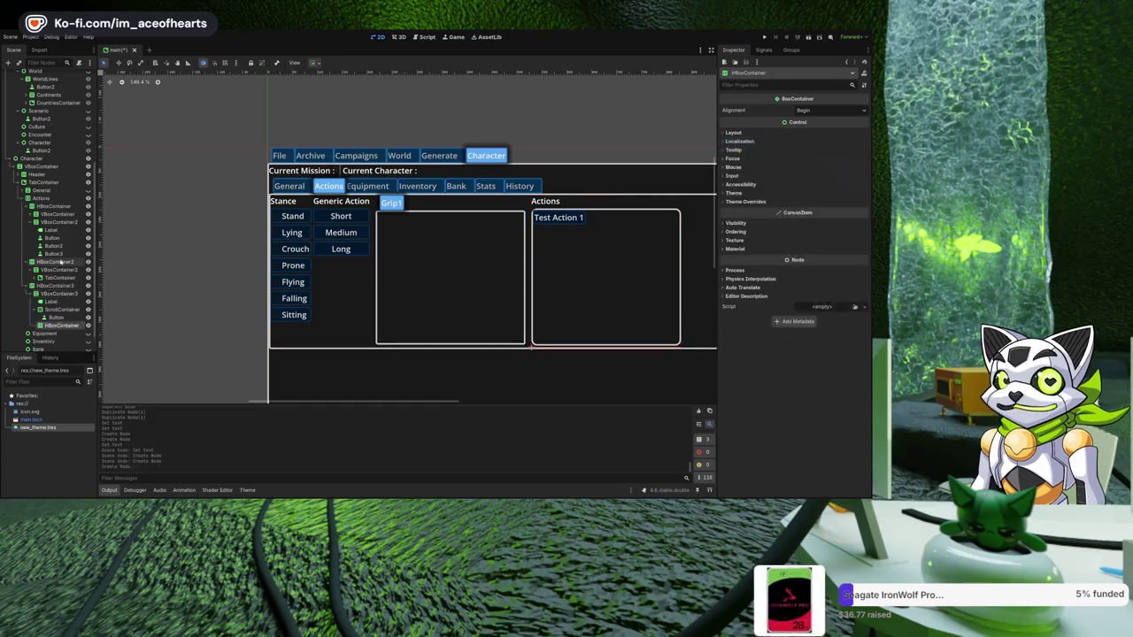
- Move the Actions heading into the new row, place the row above the action list, and add a button to it
{"action": "mouse_move", "coordinate": [53, 280]}
{"action": "left_mouse_down"}
{"action": "mouse_move", "coordinate": [69, 312]}
{"action": "mouse_move", "coordinate": [64, 280]}
{"action": "left_mouse_up"}
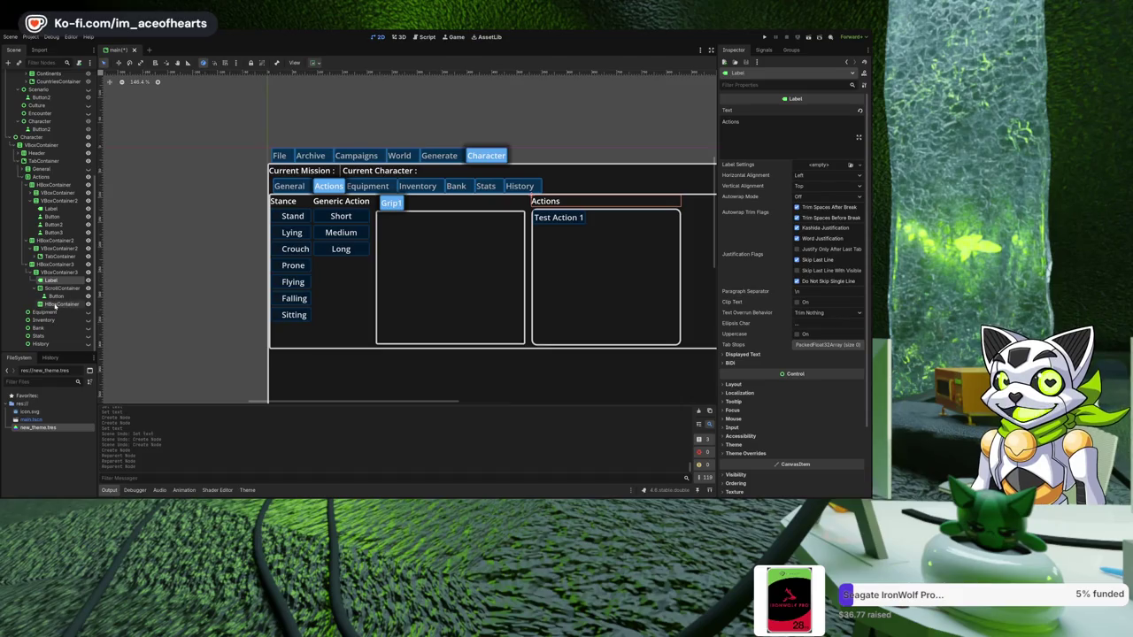
{"action": "left_click_drag", "start_coordinate": [55, 282], "coordinate": [59, 307]}
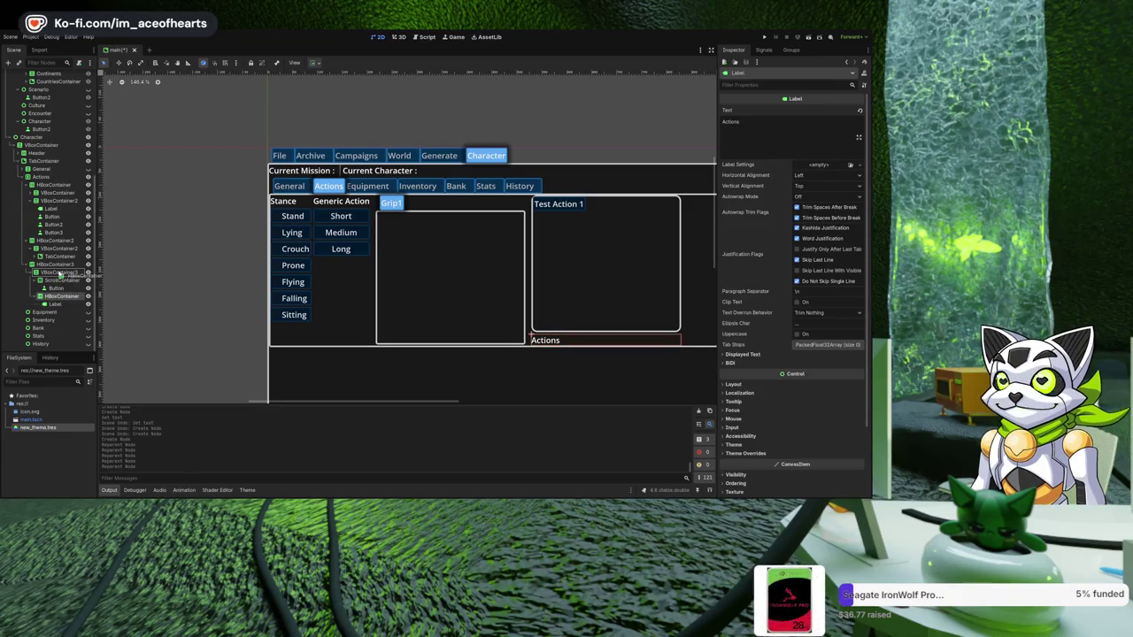
{"action": "left_click", "coordinate": [58, 272]}
{"action": "left_click_drag", "start_coordinate": [58, 295], "coordinate": [57, 280]}
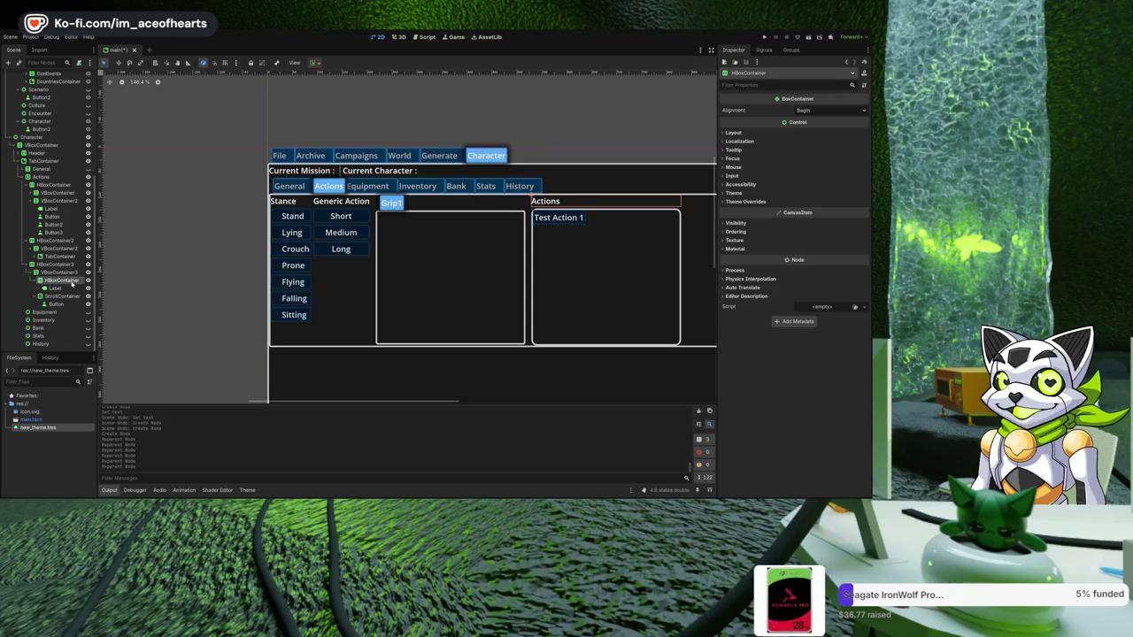
{"action": "key", "text": "ctrl+v"}
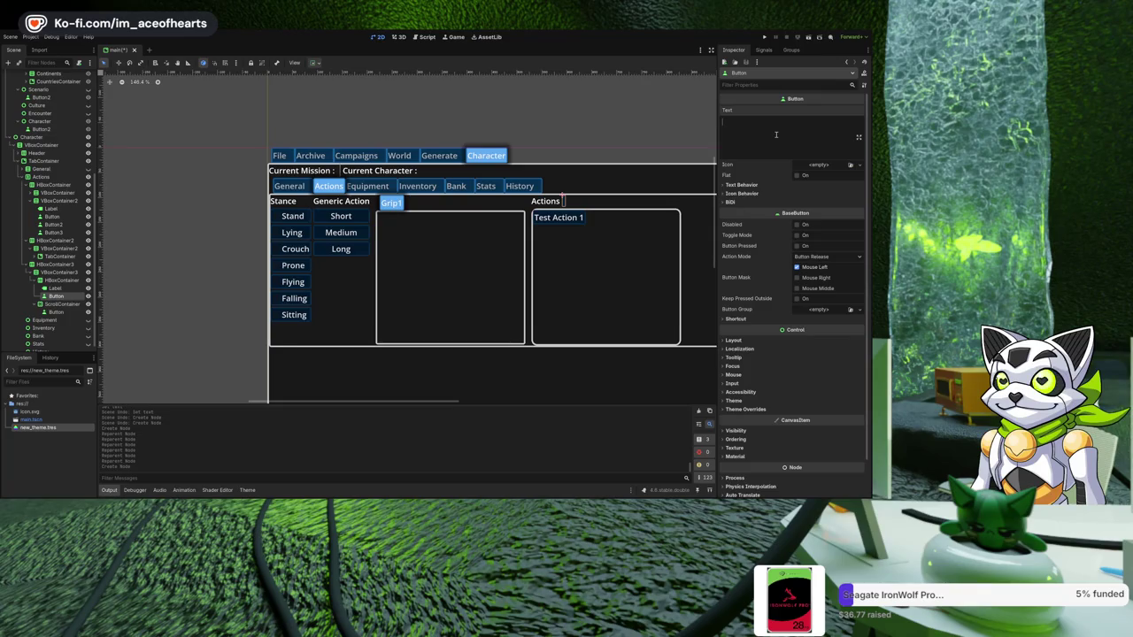
- Set the new button's Text to 'Perform Selected Actions'
{"action": "type", "text": "Perform"}
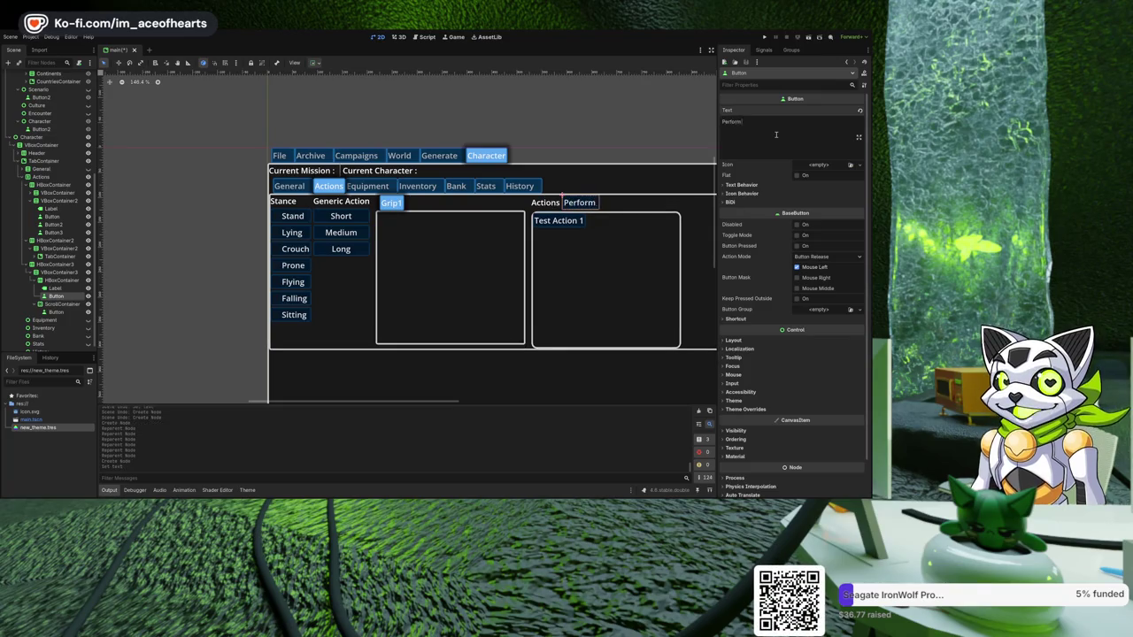
{"action": "type", "text": "ect"}
{"action": "key", "text": "BackSpace"}
{"action": "key", "text": "BackSpace"}
{"action": "key", "text": "BackSpace"}
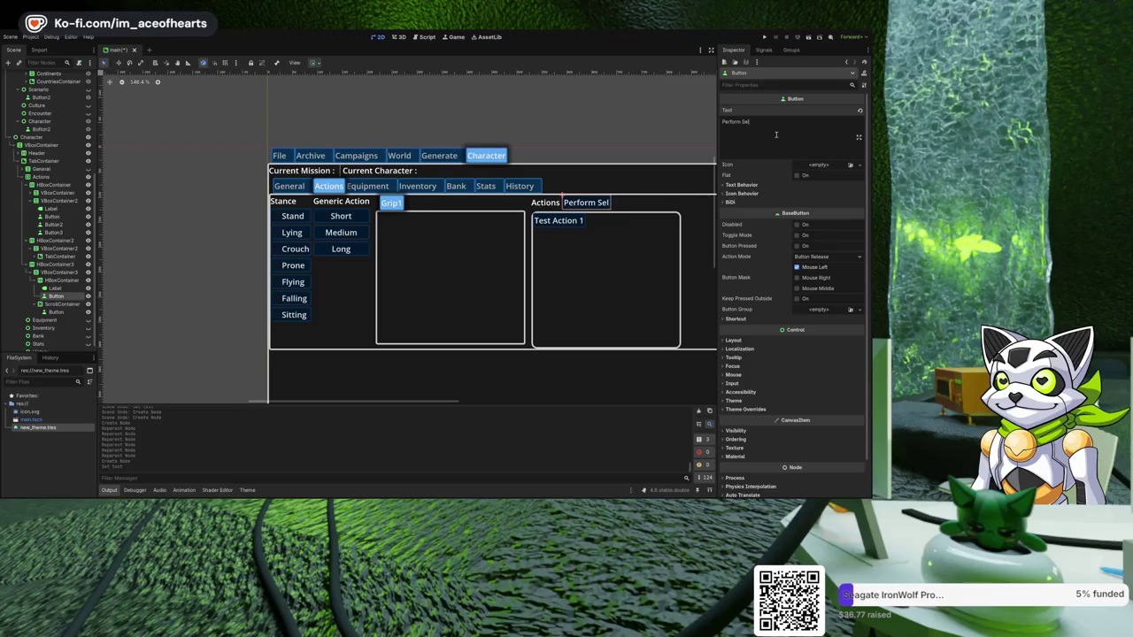
{"action": "type", "text": "ected ACtions"}
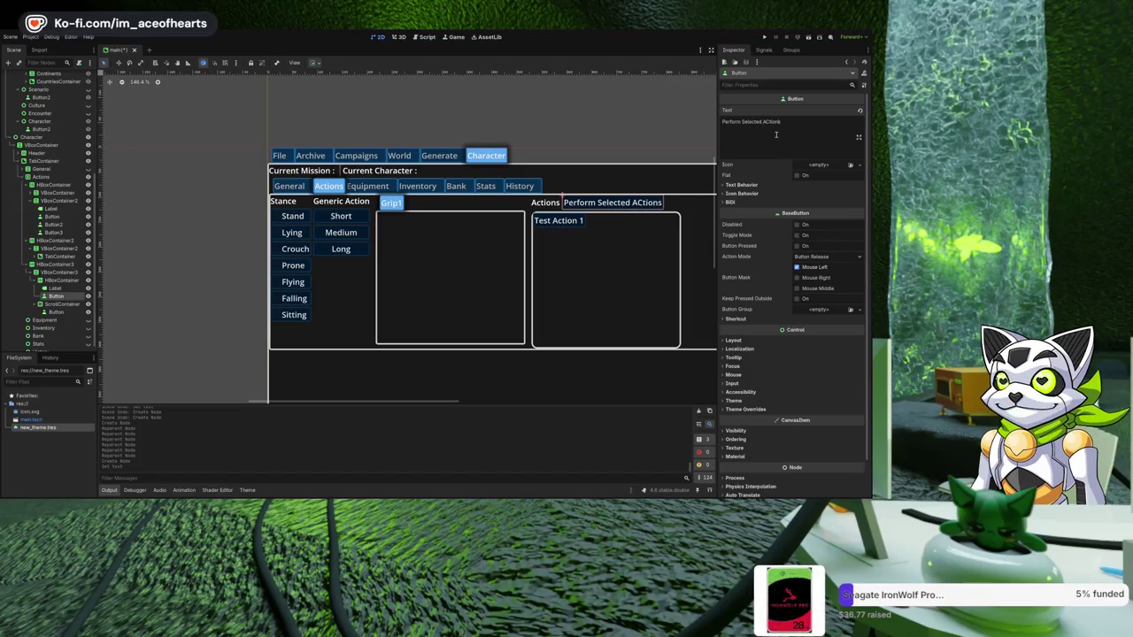
{"action": "key", "text": "BackSpace"}
{"action": "key", "text": "BackSpace"}
{"action": "key", "text": "BackSpace"}
{"action": "type", "text": "ctions"}
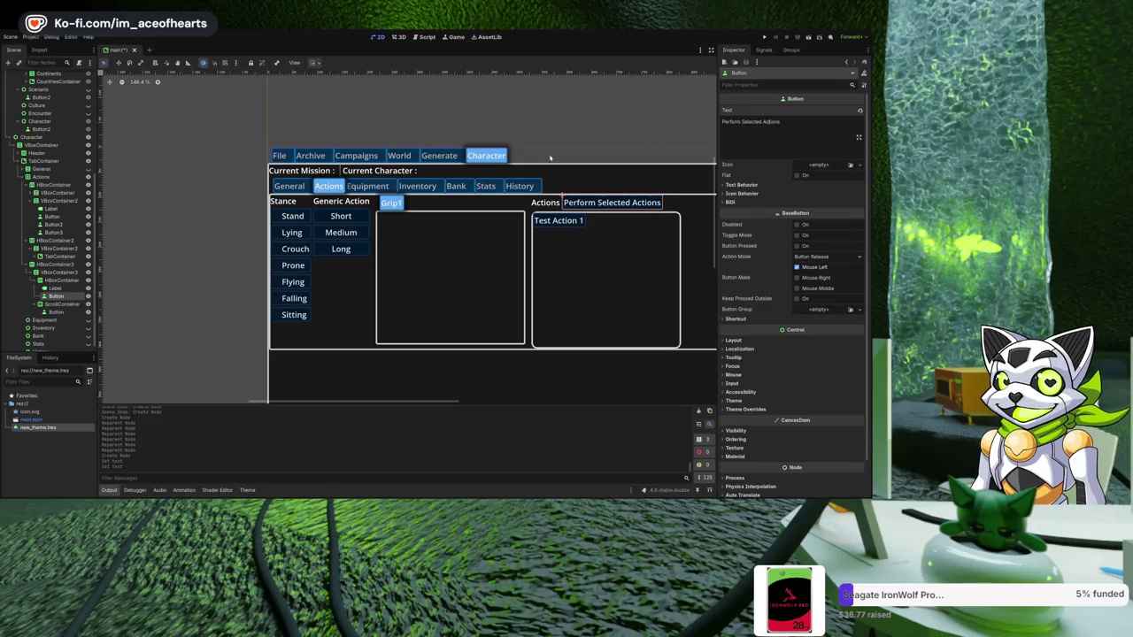
{"action": "left_click", "coordinate": [596, 160]}
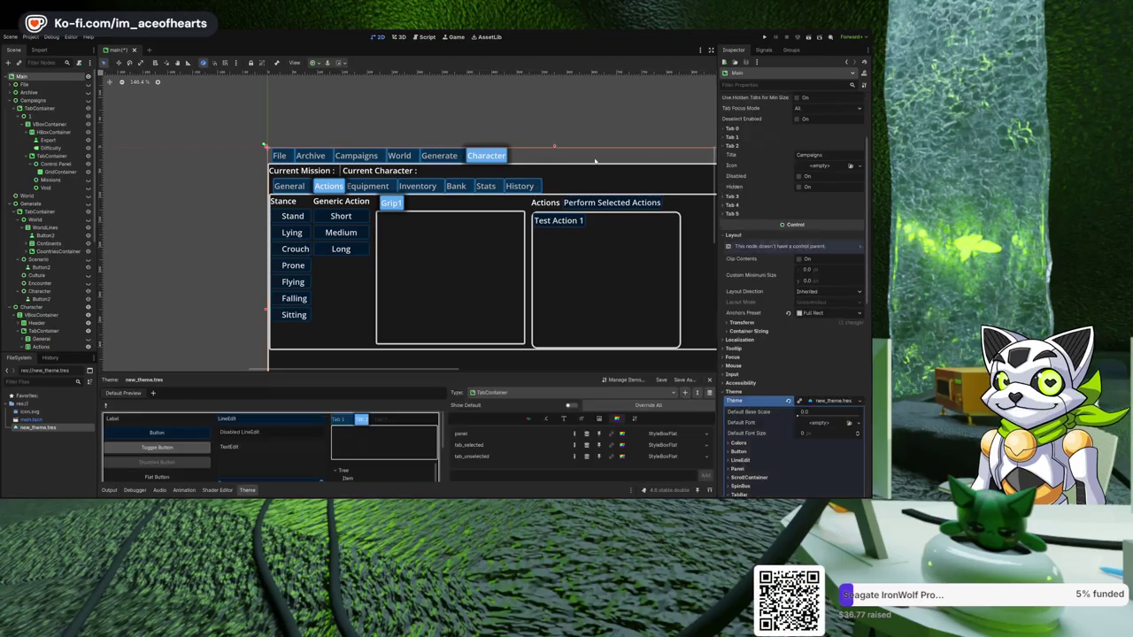
{"action": "left_click", "coordinate": [223, 167]}
{"action": "scroll", "coordinate": [292, 190], "scroll_direction": "right", "scroll_amount": 3}
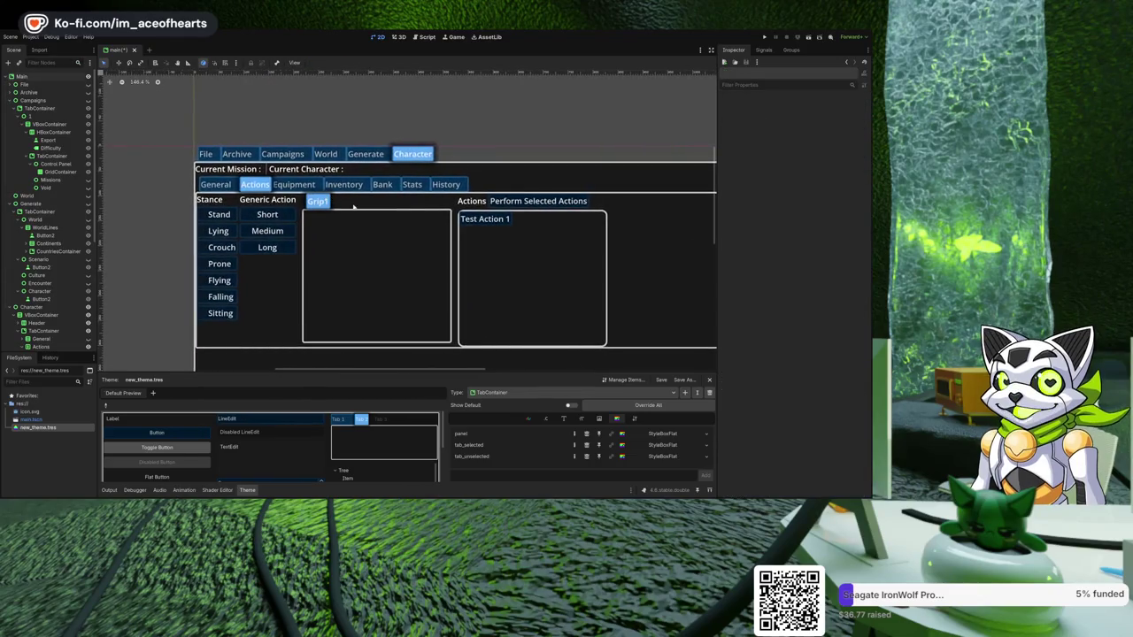
{"action": "scroll", "coordinate": [397, 212], "scroll_direction": "down", "scroll_amount": 2}
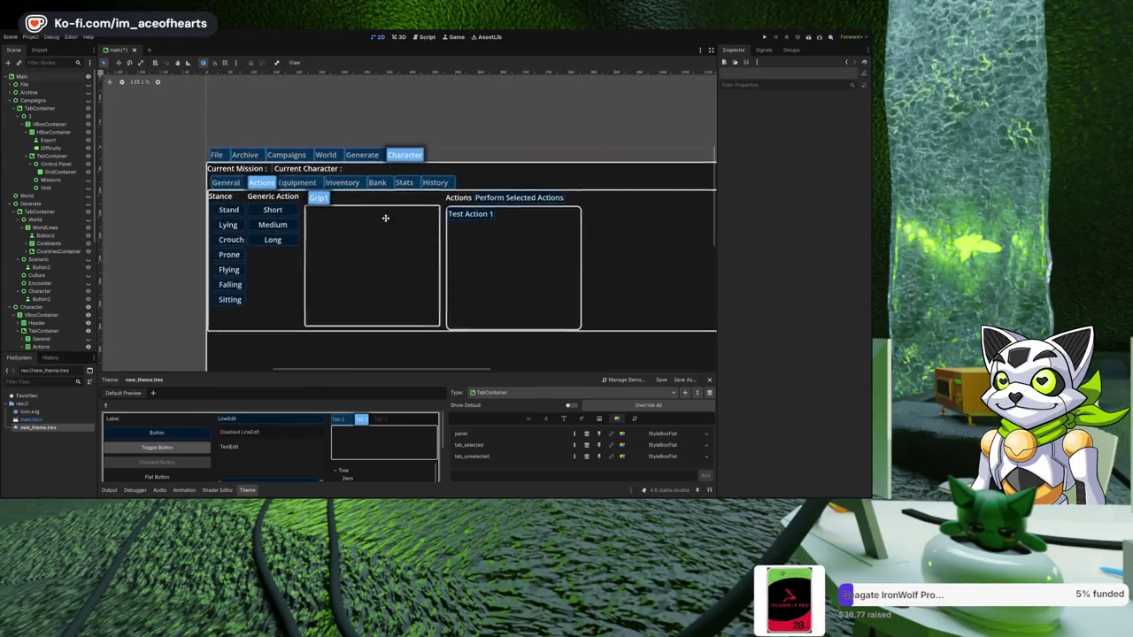
{"action": "scroll", "coordinate": [398, 223], "scroll_direction": "down", "scroll_amount": 1}
{"action": "scroll", "coordinate": [399, 223], "scroll_direction": "right", "scroll_amount": 1}
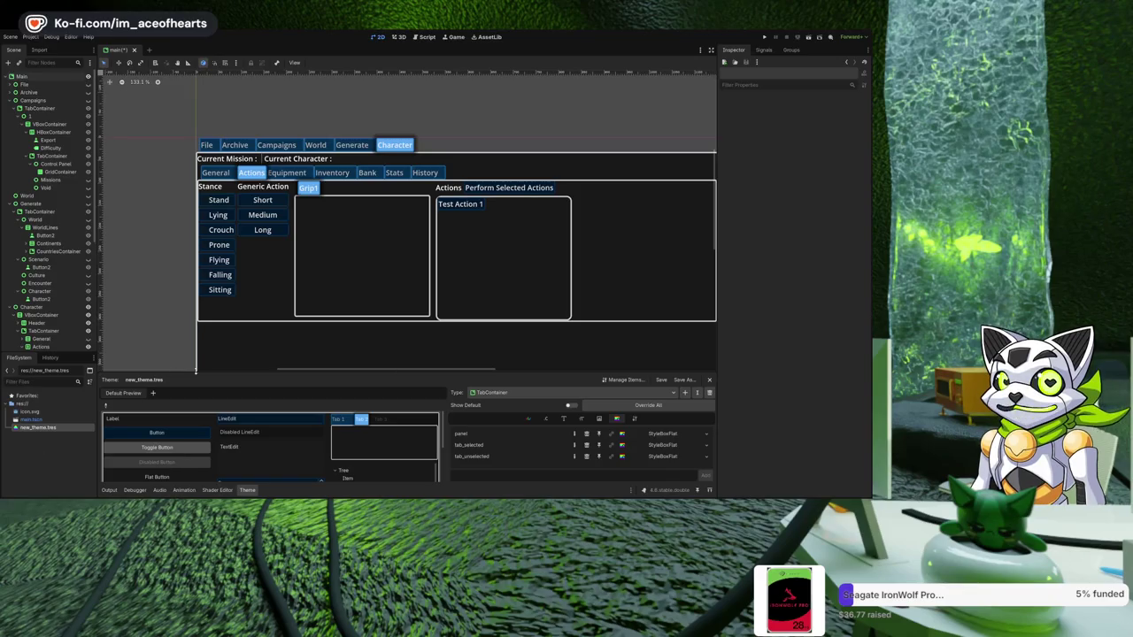
- Set the Stance heading's Horizontal Alignment to Center
{"action": "left_click", "coordinate": [211, 187]}
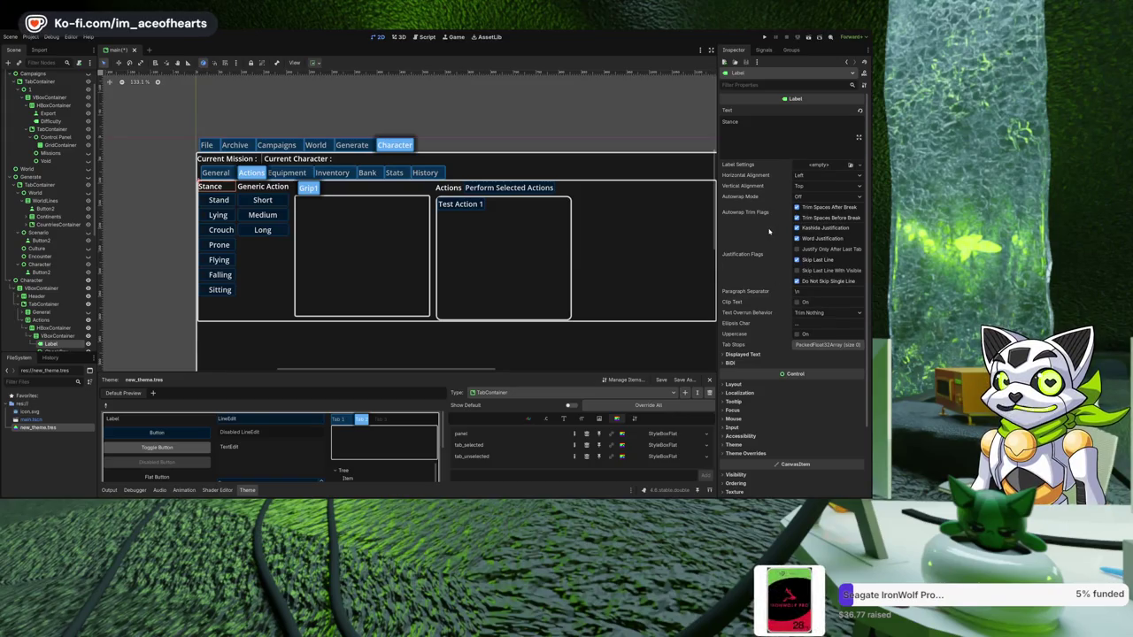
{"action": "left_click", "coordinate": [734, 385]}
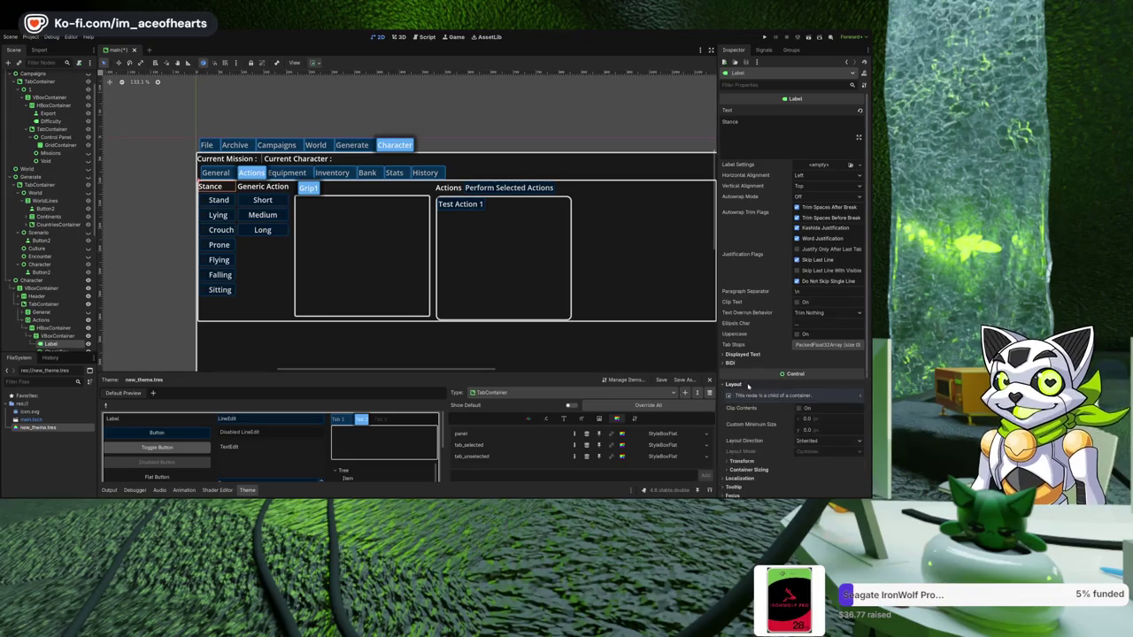
{"action": "scroll", "coordinate": [815, 399], "scroll_direction": "down", "scroll_amount": 2}
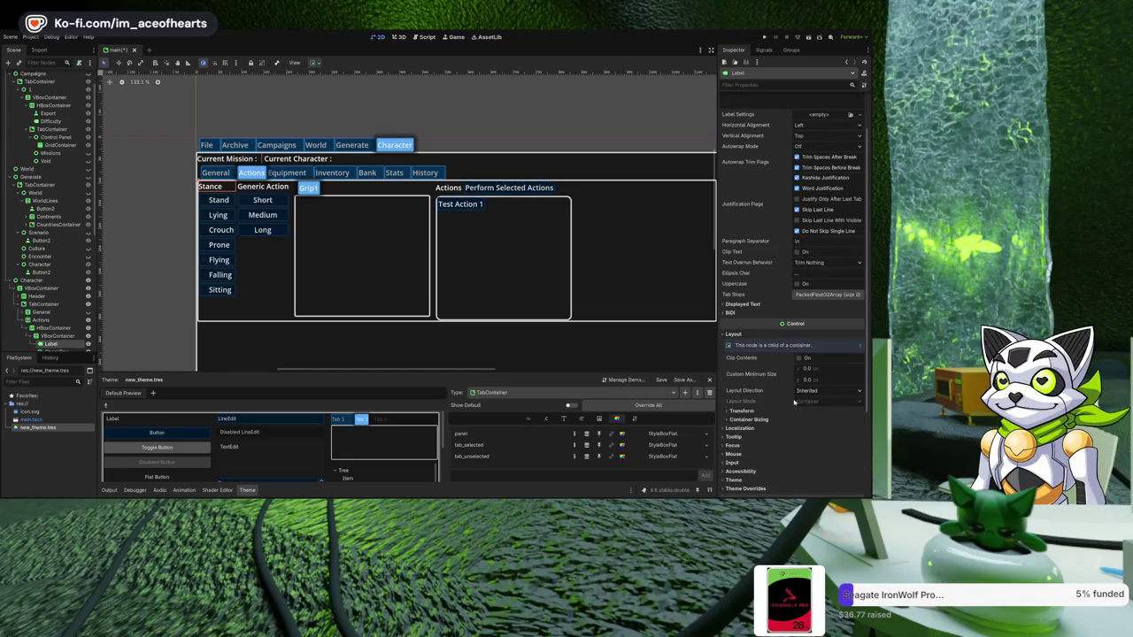
{"action": "scroll", "coordinate": [797, 381], "scroll_direction": "down", "scroll_amount": 2}
{"action": "scroll", "coordinate": [770, 265], "scroll_direction": "up", "scroll_amount": 4}
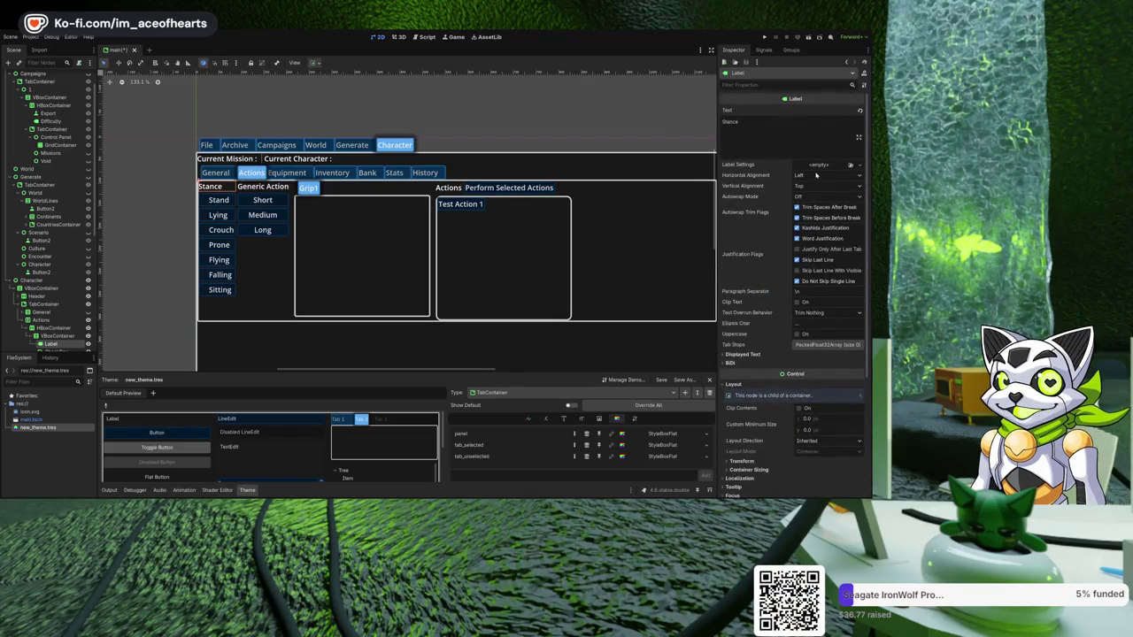
- Inspect the Generic Action heading and the ScrollContainer holding Test Action 1
{"action": "left_click", "coordinate": [270, 187]}
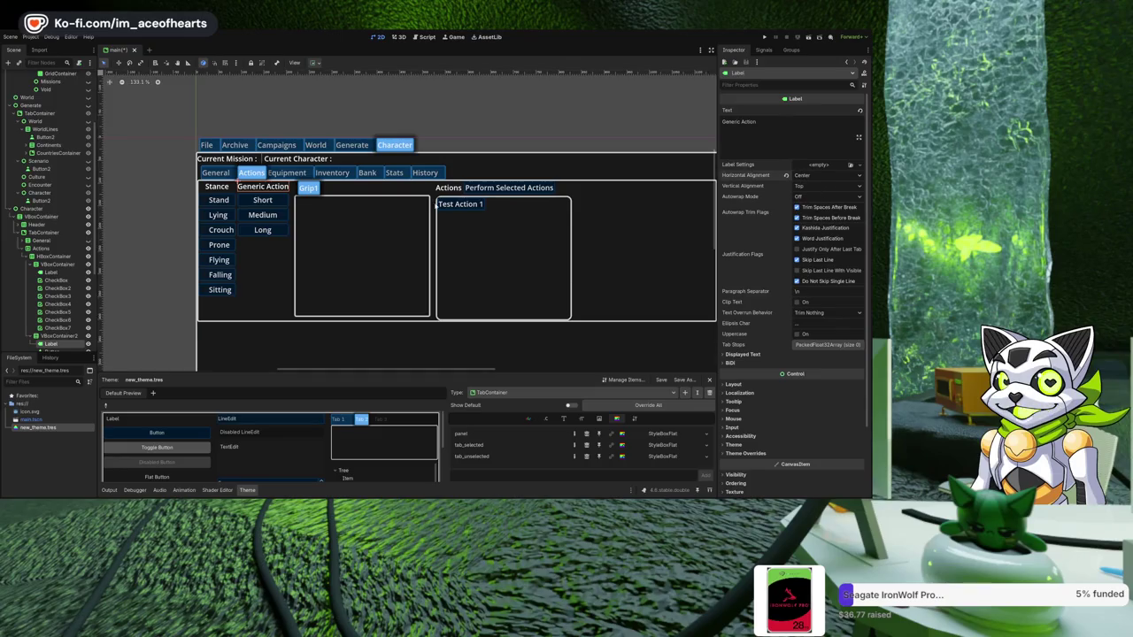
{"action": "left_click", "coordinate": [480, 223]}
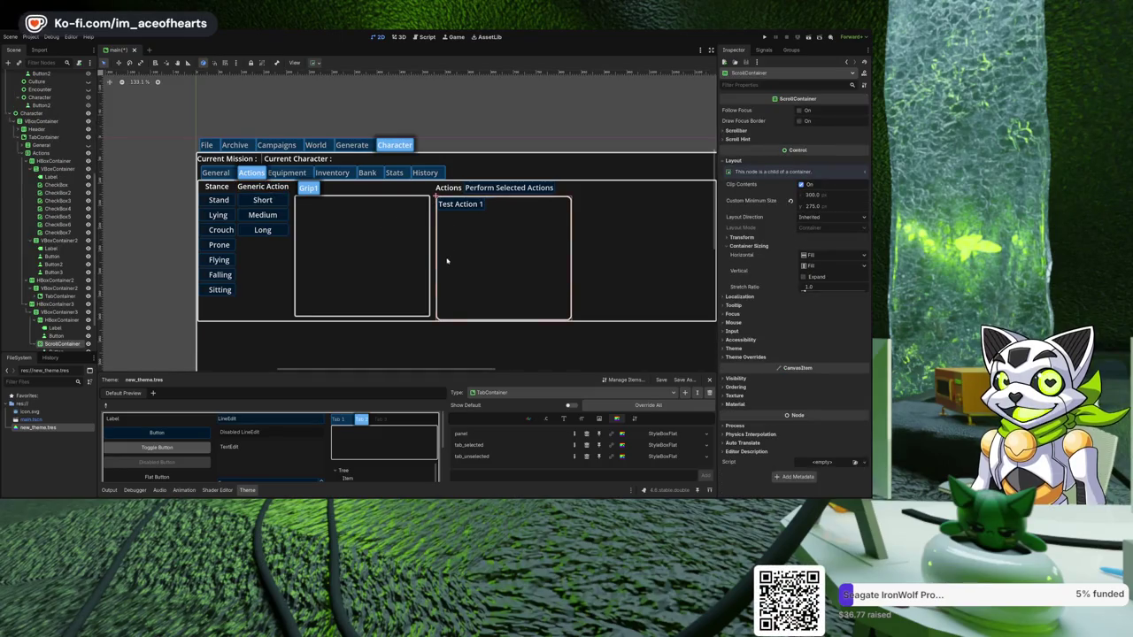
{"action": "left_click", "coordinate": [169, 182]}
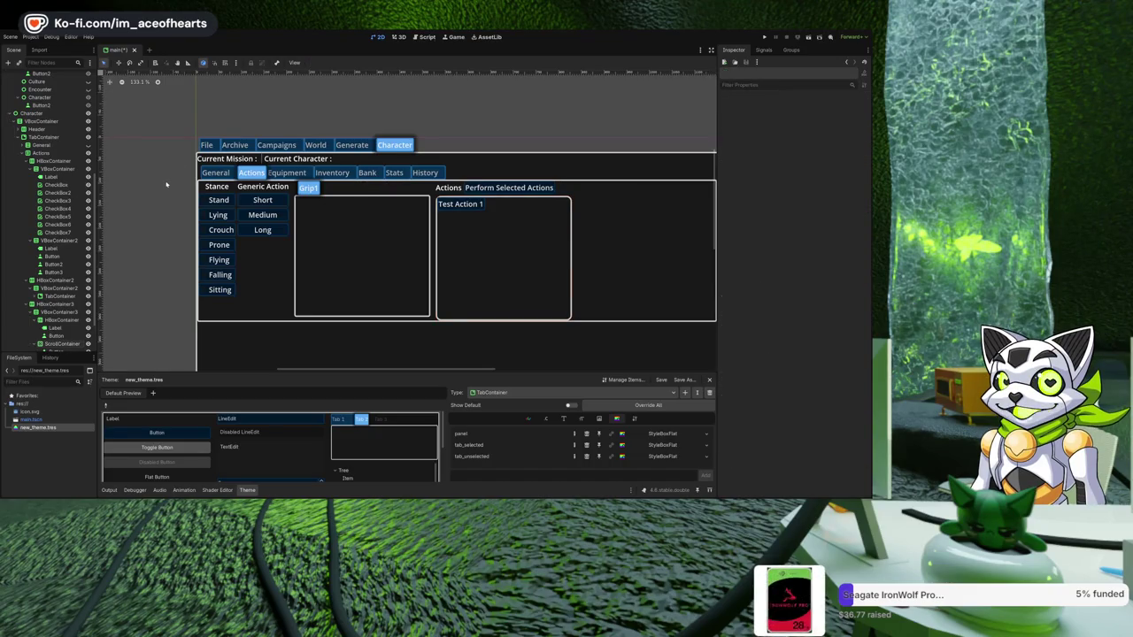
{"action": "scroll", "coordinate": [177, 186], "scroll_direction": "up", "scroll_amount": 2}
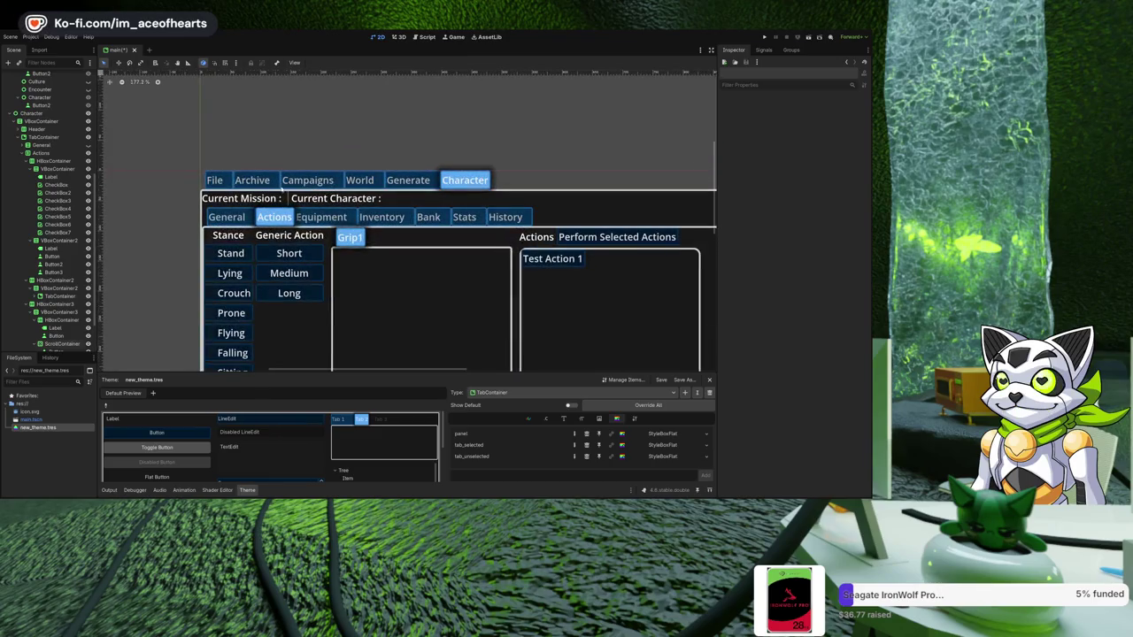
{"action": "scroll", "coordinate": [366, 202], "scroll_direction": "down", "scroll_amount": 2}
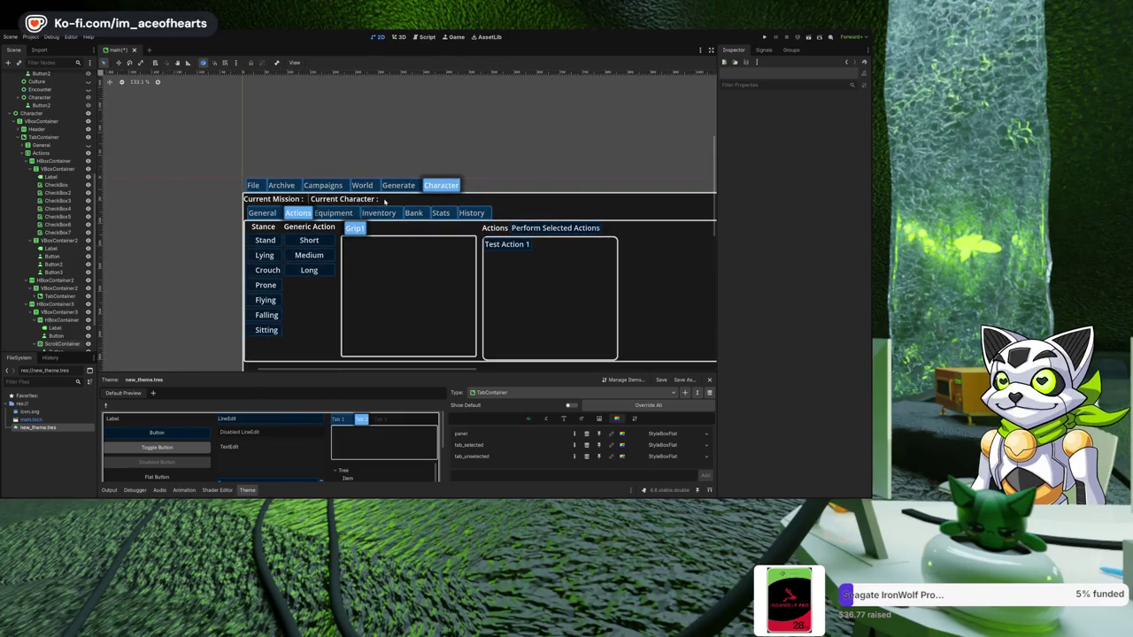
{"action": "scroll", "coordinate": [382, 203], "scroll_direction": "up", "scroll_amount": 2}
{"action": "scroll", "coordinate": [367, 190], "scroll_direction": "down", "scroll_amount": 2}
{"action": "scroll", "coordinate": [372, 204], "scroll_direction": "up", "scroll_amount": 2}
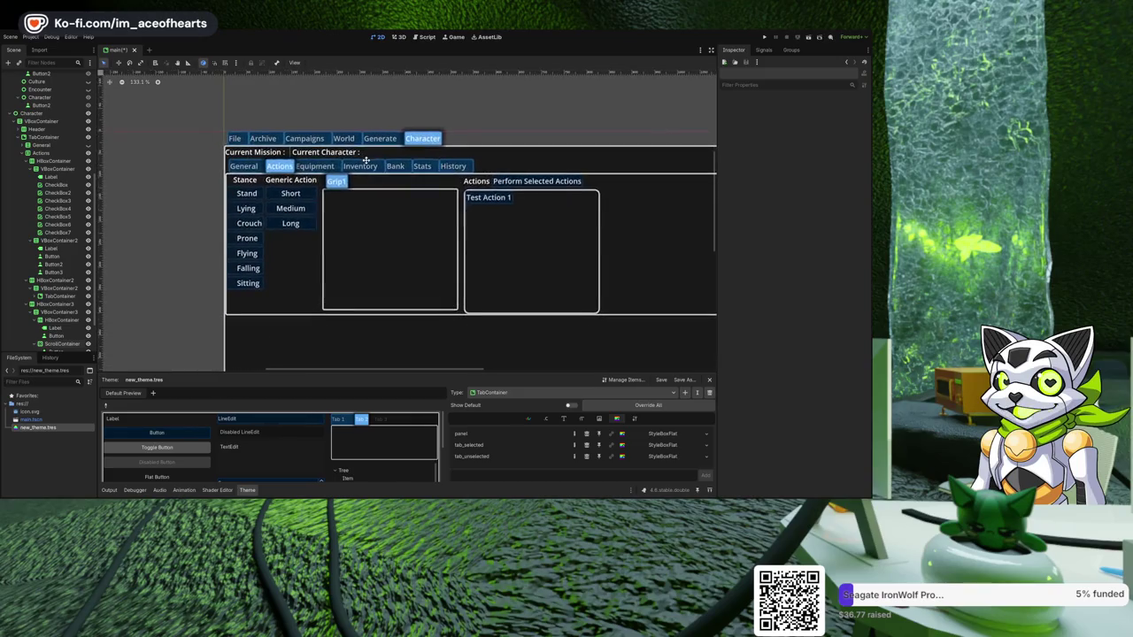
{"action": "scroll", "coordinate": [372, 208], "scroll_direction": "down", "scroll_amount": 2}
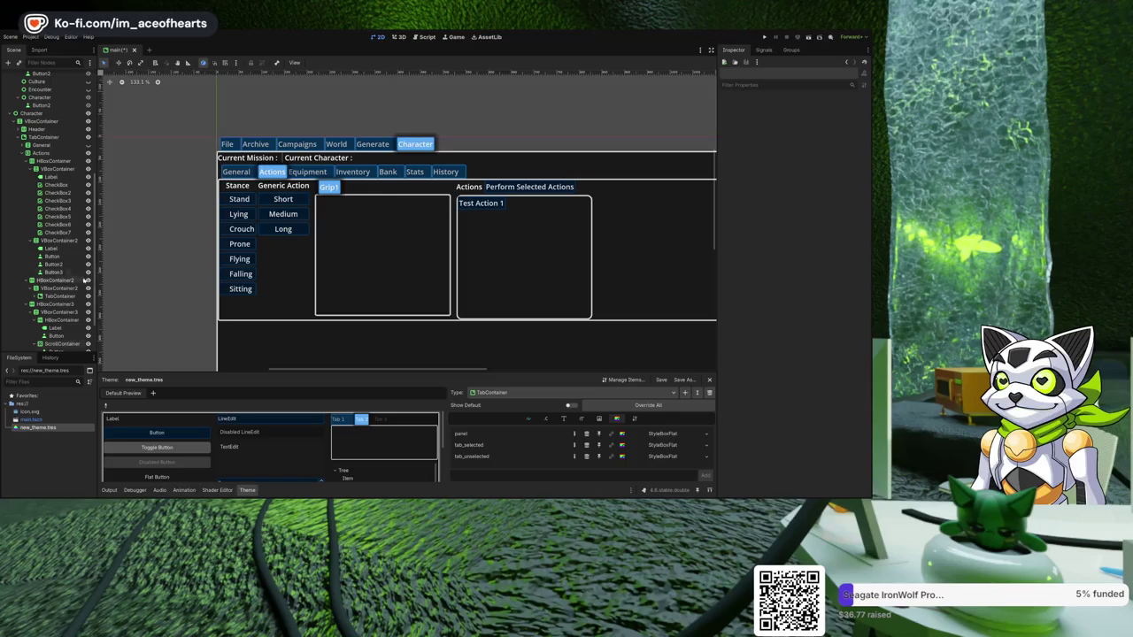
{"action": "left_click", "coordinate": [262, 204]}
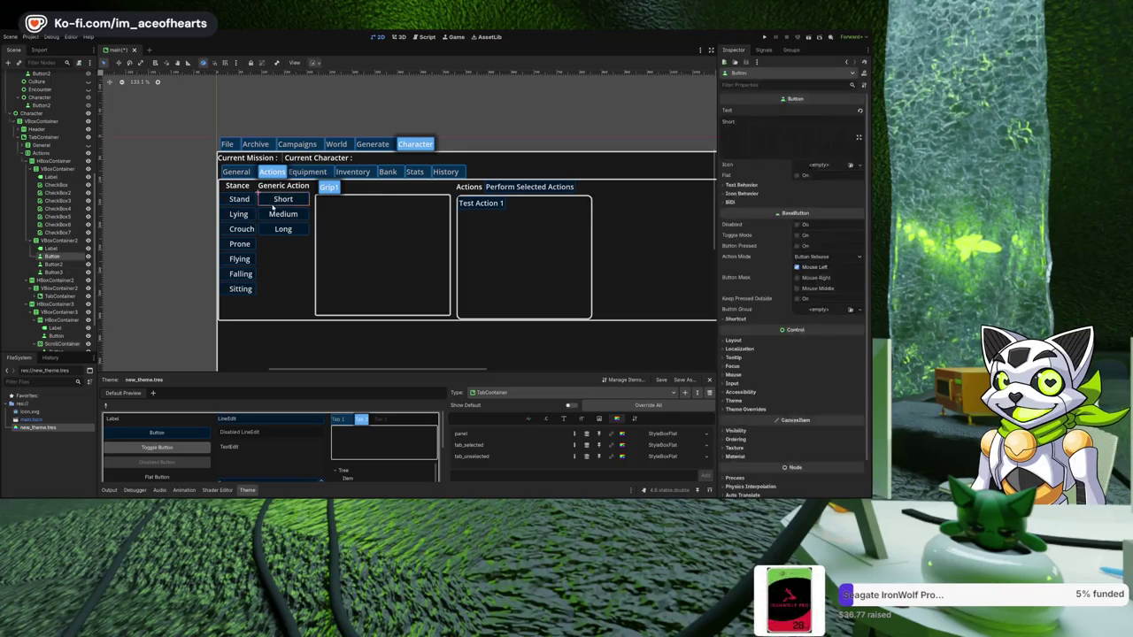
- Add an HSeparator and a 'Holster Grips' button below Long in the Generic Action column
{"action": "left_click", "coordinate": [66, 241]}
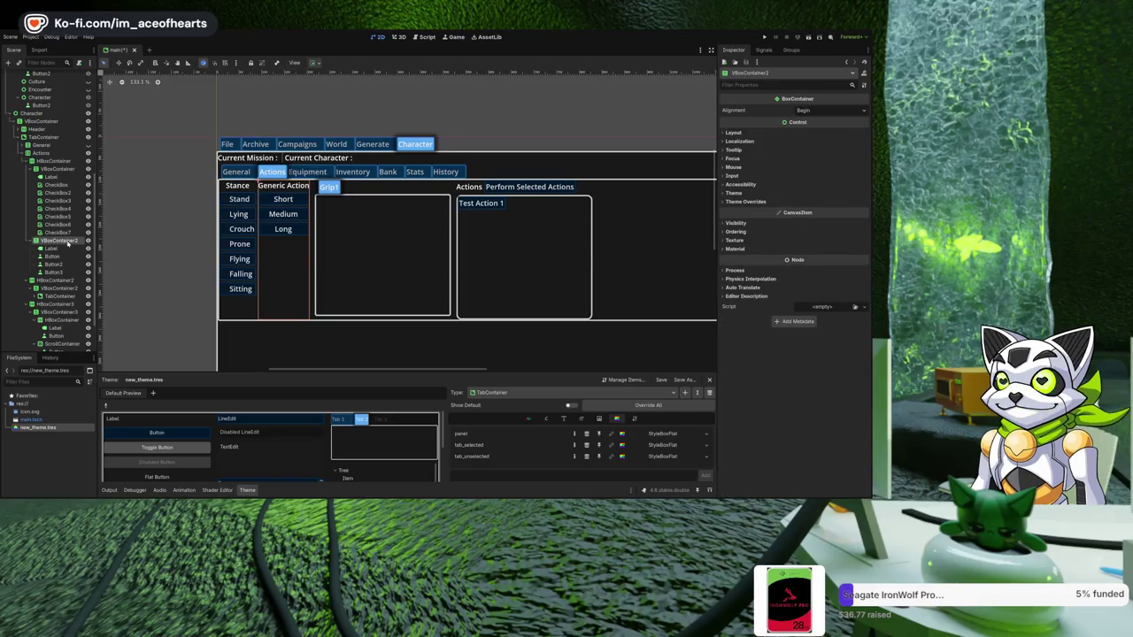
{"action": "key", "text": "ctrl+v"}
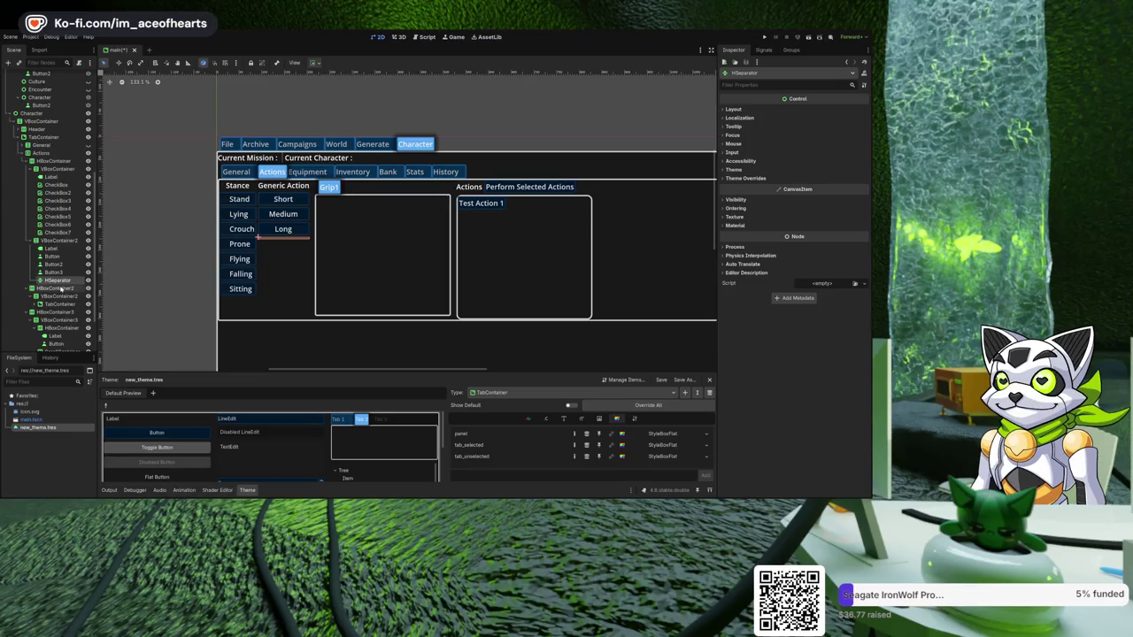
{"action": "key", "text": "ctrl+v"}
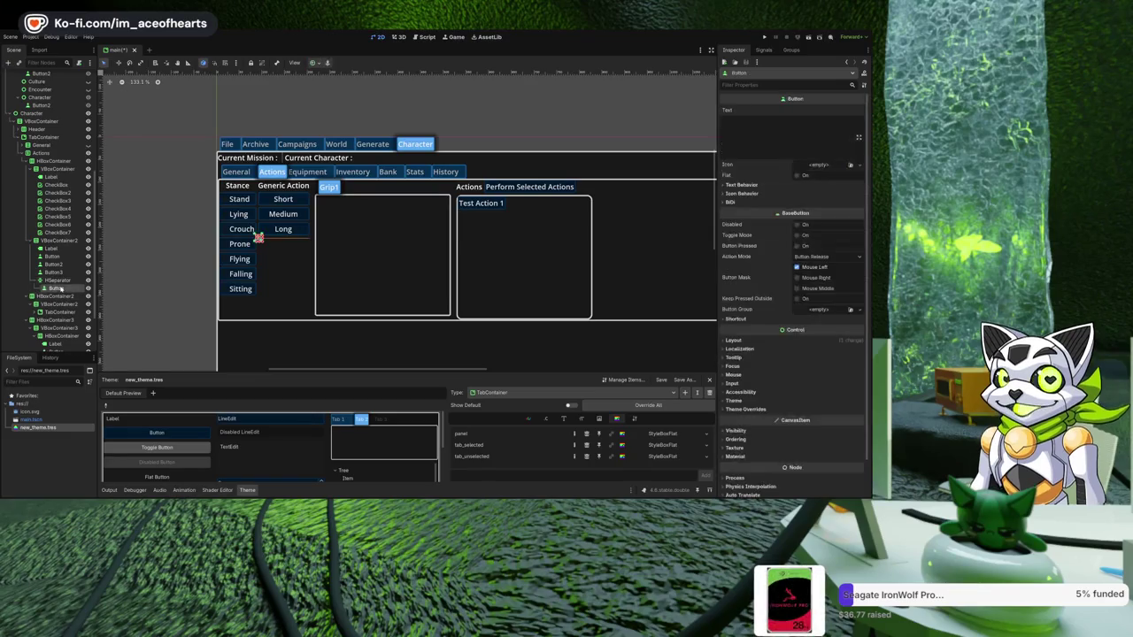
{"action": "left_click", "coordinate": [784, 146]}
{"action": "type", "text": "Hols"}
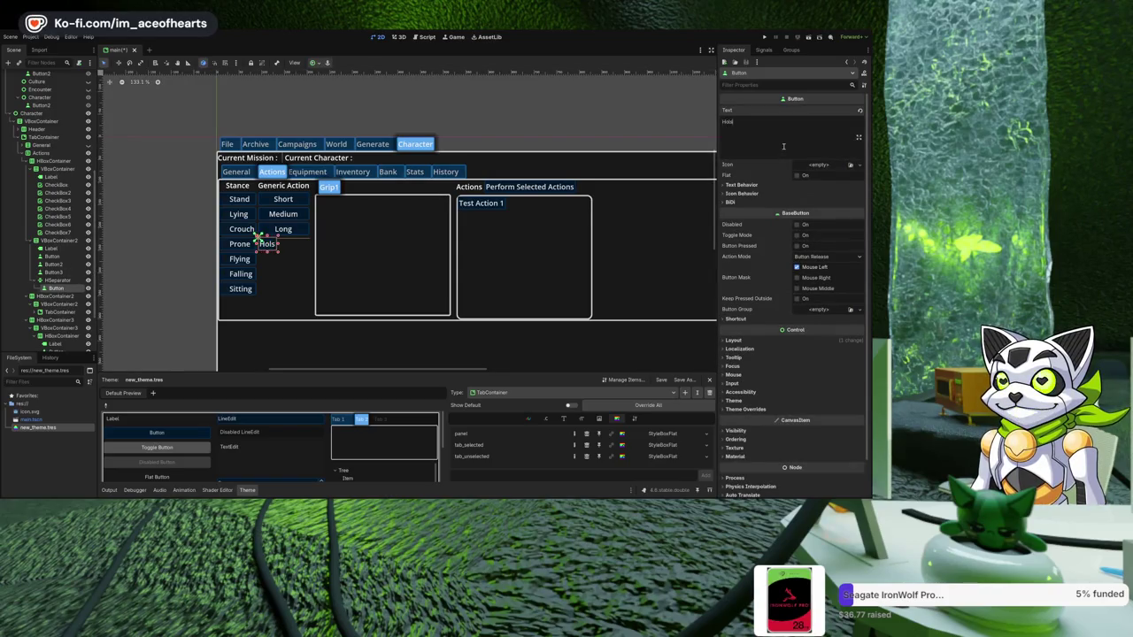
{"action": "type", "text": "ter Selected"}
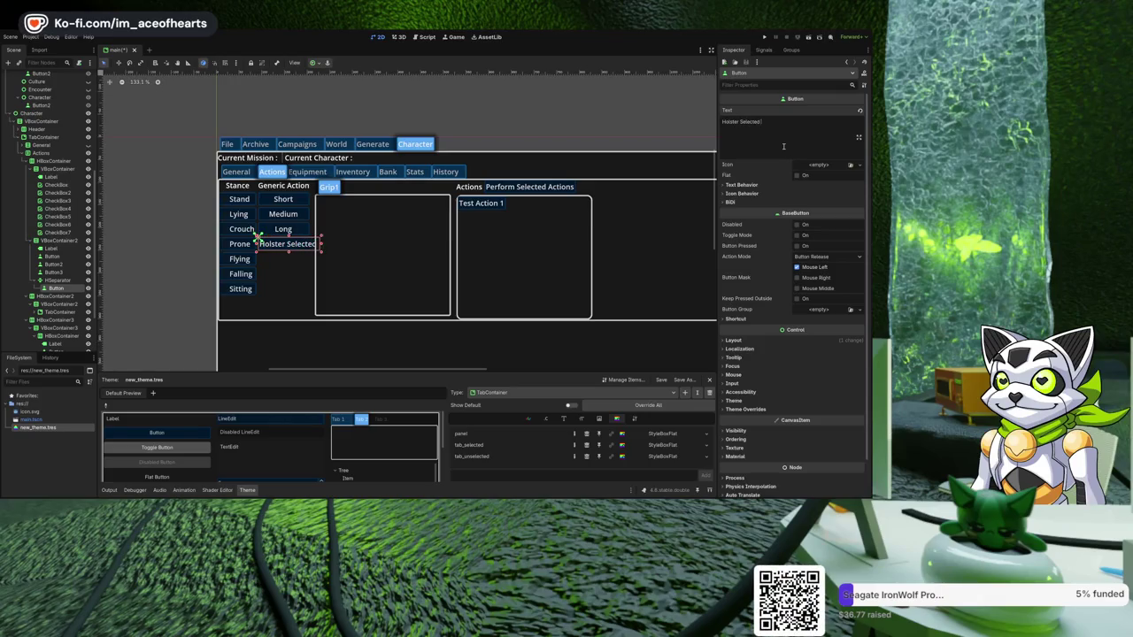
{"action": "key", "text": "BackSpace"}
{"action": "key", "text": "BackSpace"}
{"action": "key", "text": "BackSpace"}
{"action": "key", "text": "BackSpace"}
{"action": "key", "text": "BackSpace"}
{"action": "key", "text": "BackSpace"}
{"action": "key", "text": "BackSpace"}
{"action": "key", "text": "BackSpace"}
{"action": "type", "text": "Grips"}
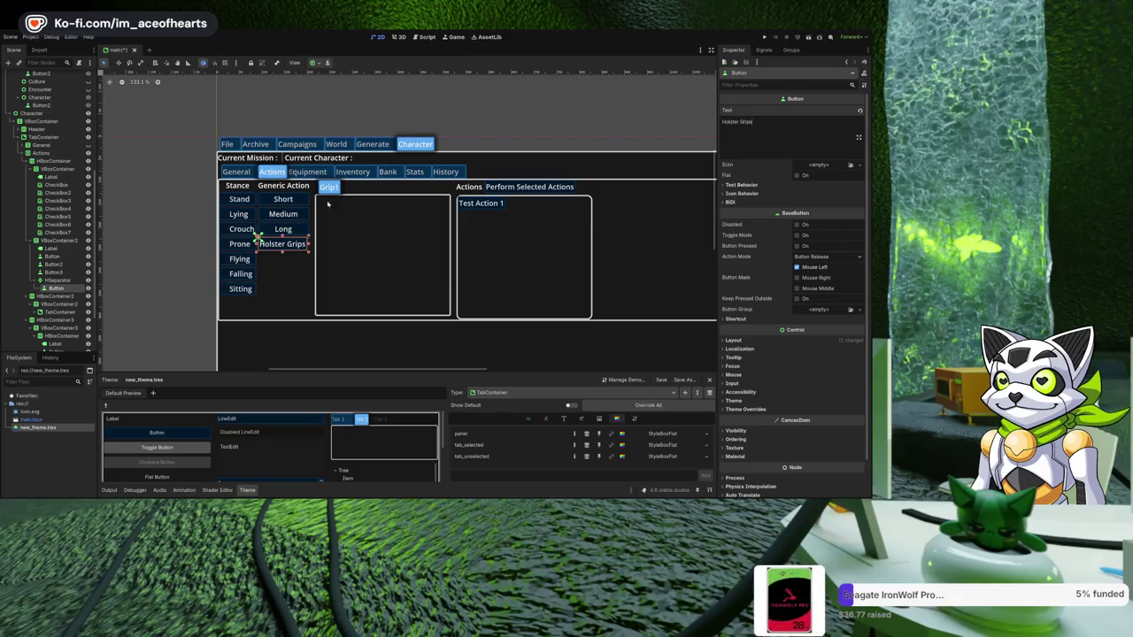
{"action": "left_click", "coordinate": [188, 242]}
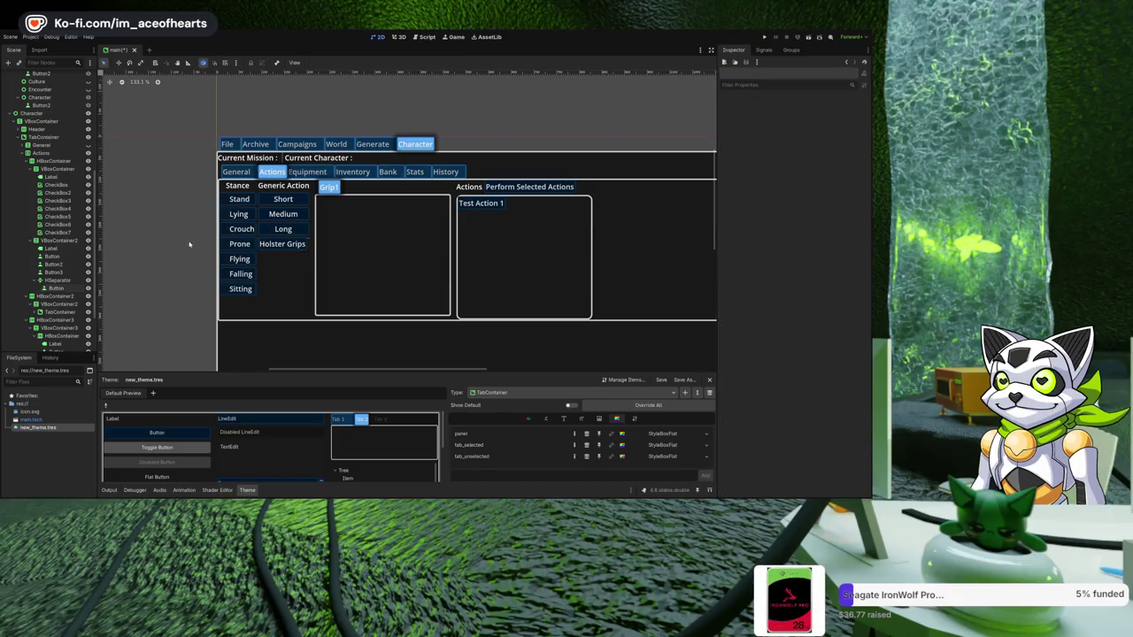
- Duplicate the Holster Grips button and rename the copy 'Drop Grips'
{"action": "left_click", "coordinate": [58, 289]}
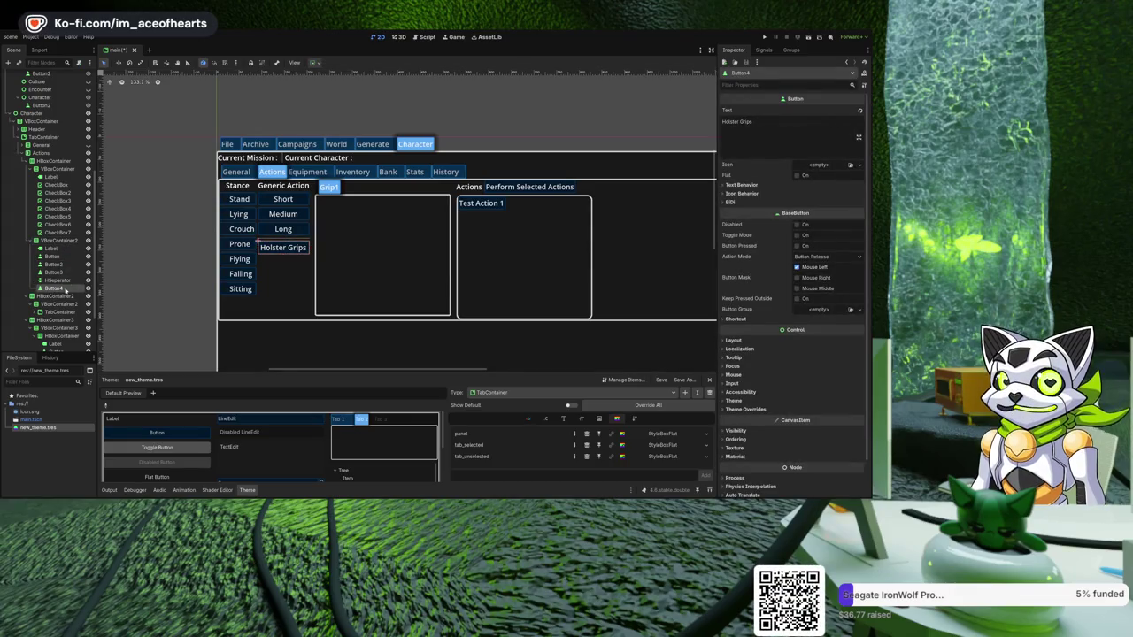
{"action": "key", "text": "ctrl+d"}
{"action": "double_click", "coordinate": [732, 121]}
{"action": "type", "text": "Drop"}
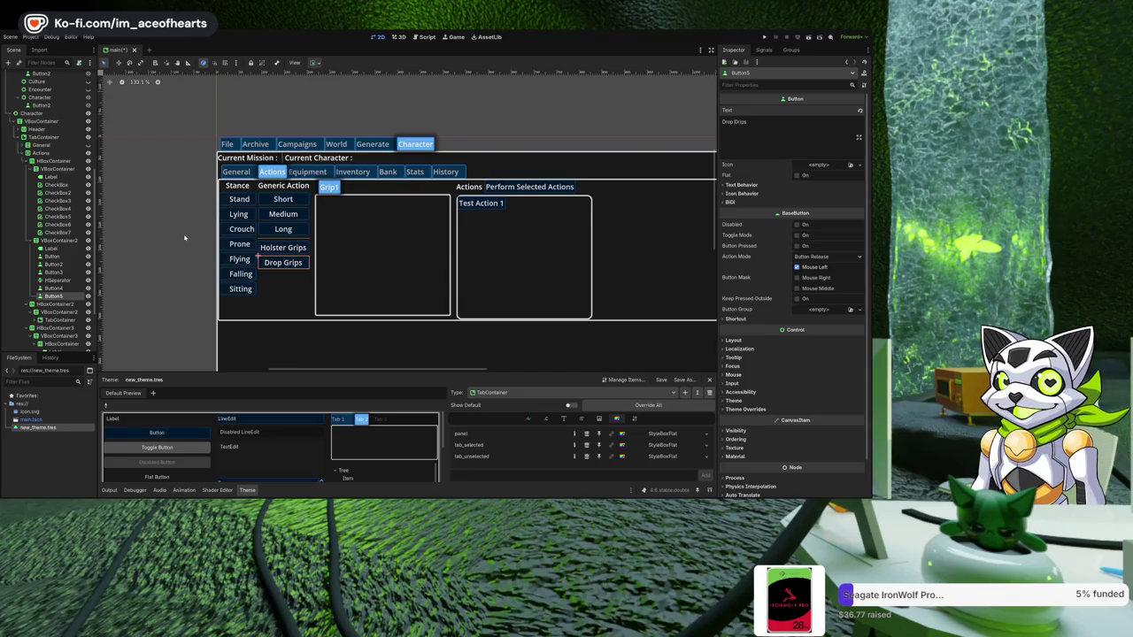
{"action": "key", "text": "Escape"}
{"action": "scroll", "coordinate": [299, 261], "scroll_direction": "up", "scroll_amount": 2}
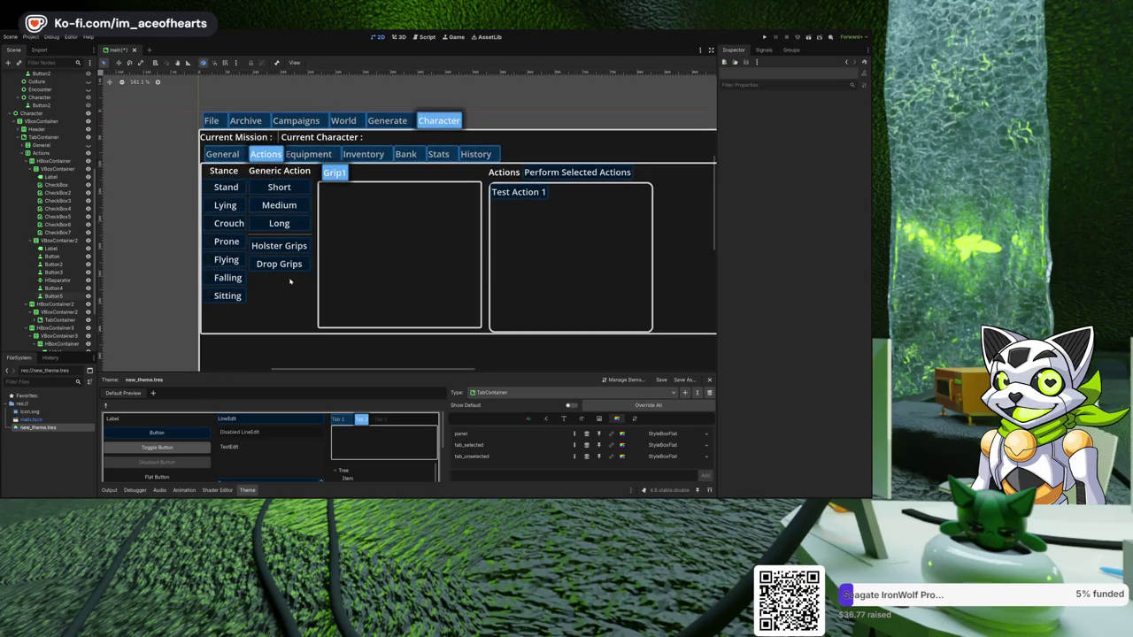
{"action": "scroll", "coordinate": [286, 225], "scroll_direction": "down", "scroll_amount": 1}
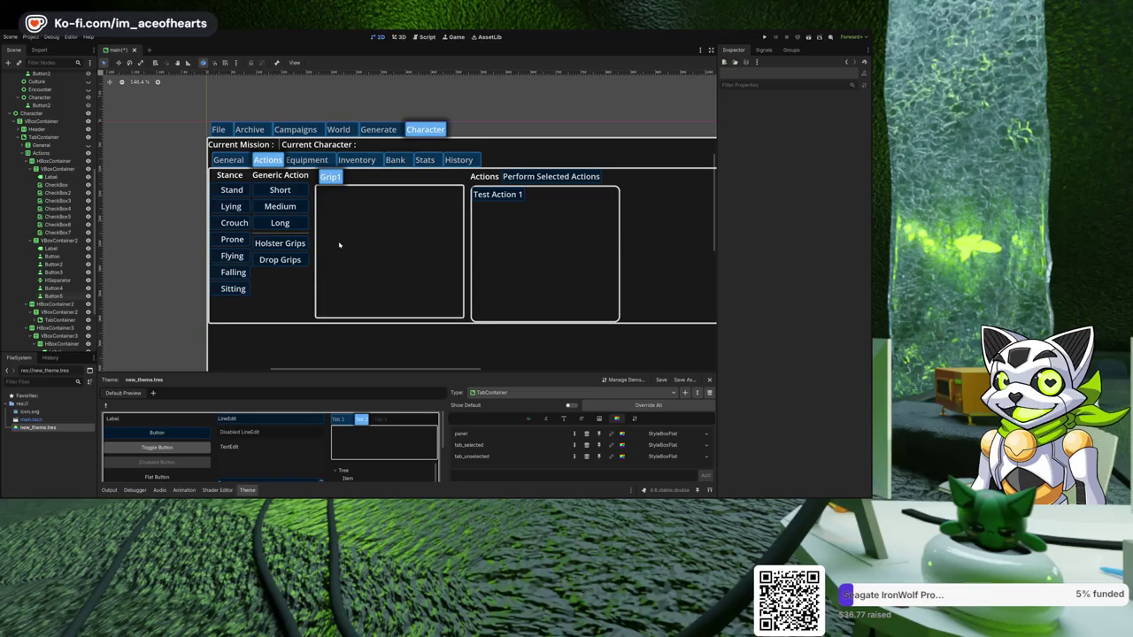
{"action": "scroll", "coordinate": [357, 236], "scroll_direction": "up", "scroll_amount": 3}
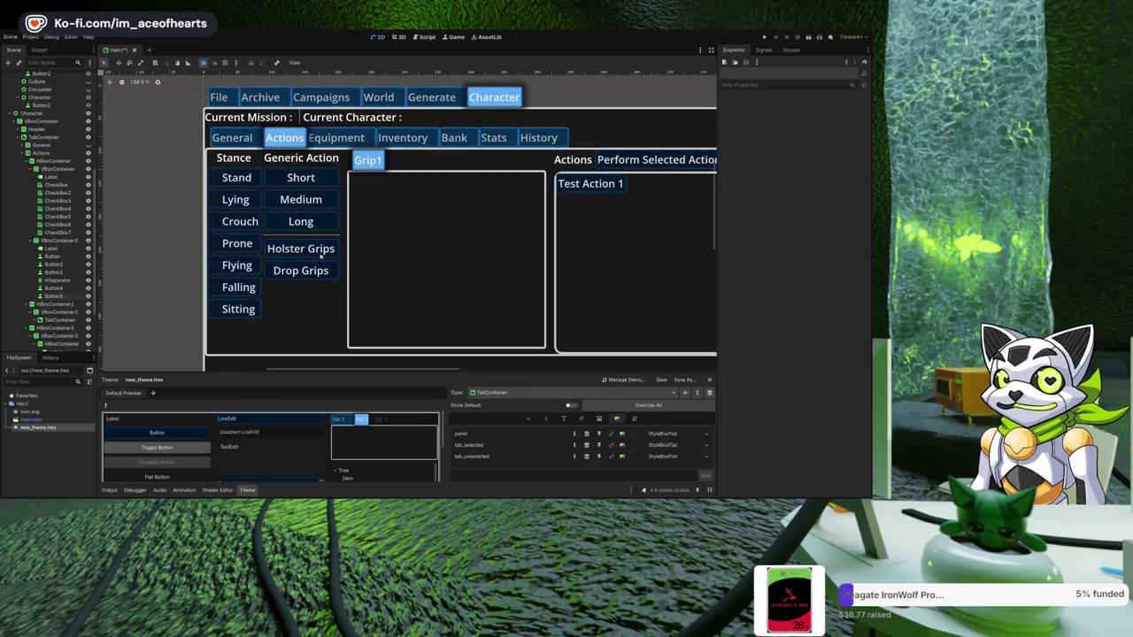
- Set the separator's Layout Custom Minimum Size y to 15
{"action": "left_click", "coordinate": [58, 280]}
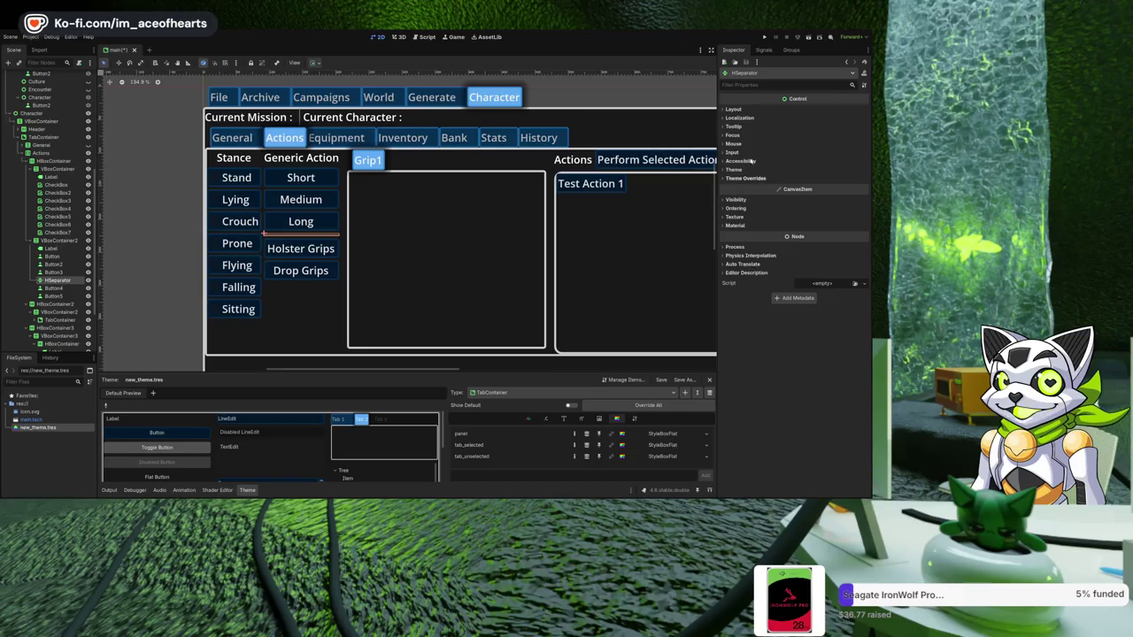
{"action": "left_click", "coordinate": [760, 110]}
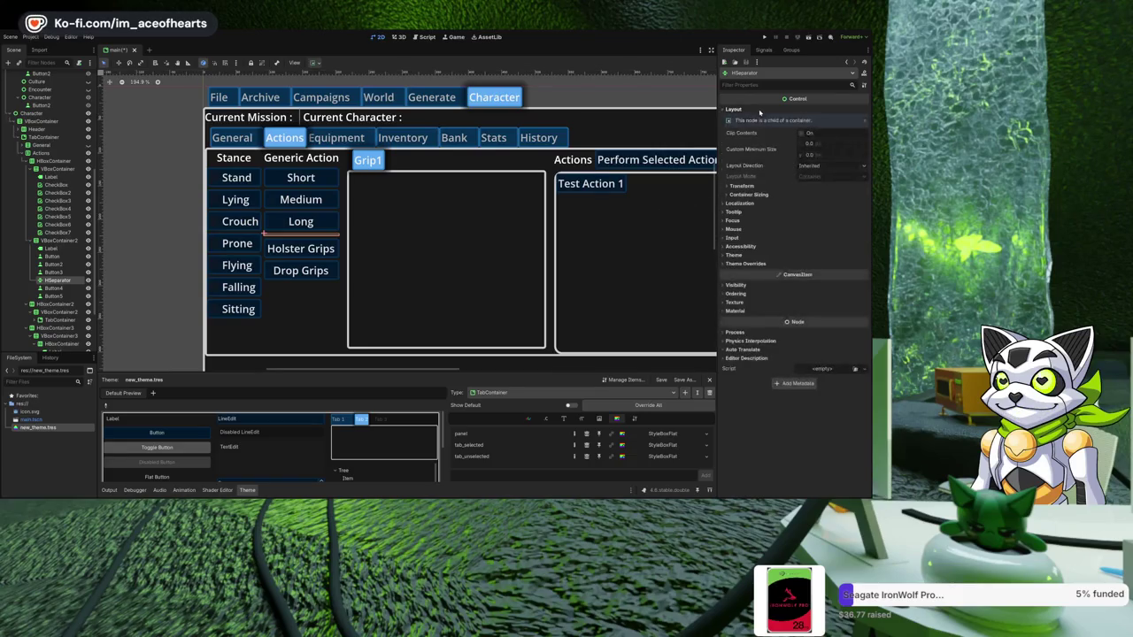
{"action": "left_click", "coordinate": [823, 155]}
{"action": "type", "text": "5"}
{"action": "key", "text": "Return"}
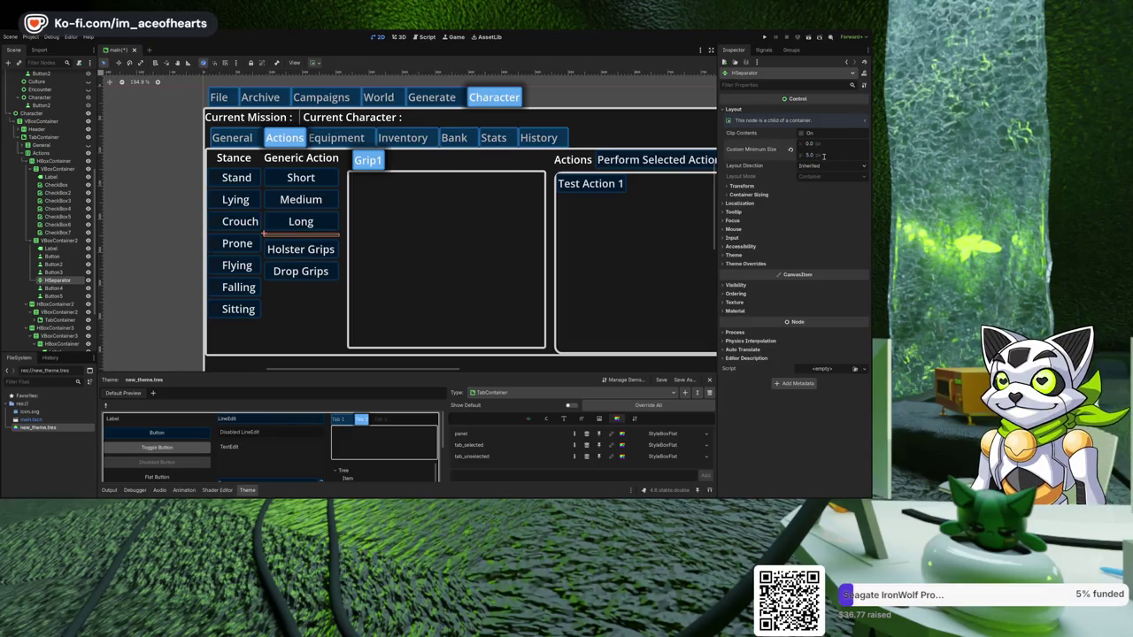
{"action": "type", "text": "15"}
{"action": "key", "text": "Return"}
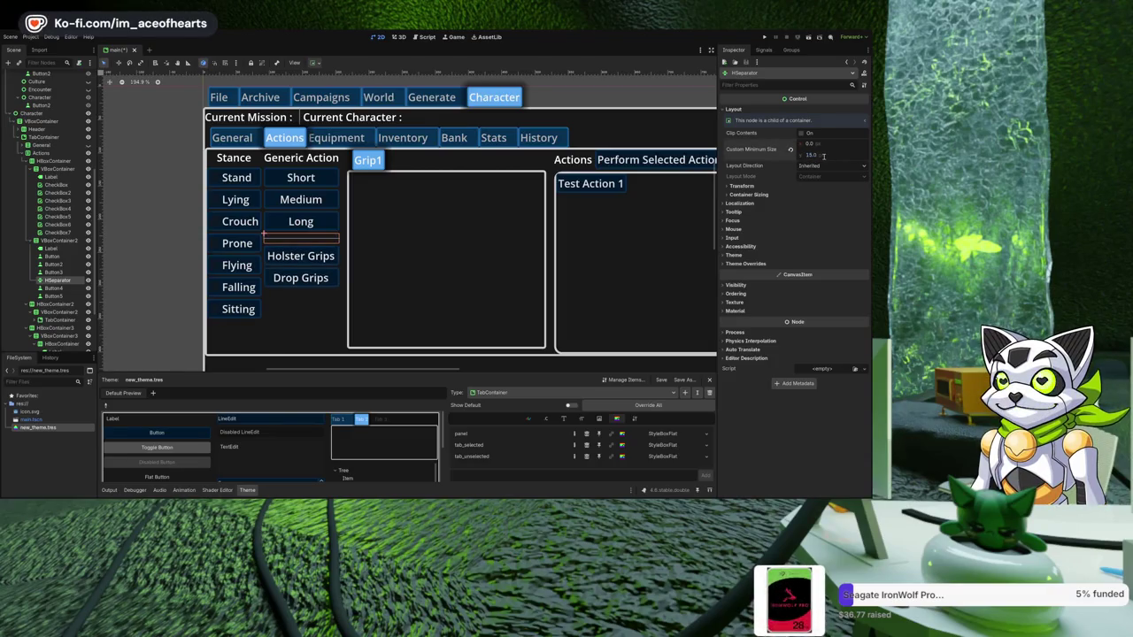
{"action": "left_click", "coordinate": [459, 242]}
{"action": "scroll", "coordinate": [418, 232], "scroll_direction": "down", "scroll_amount": 3}
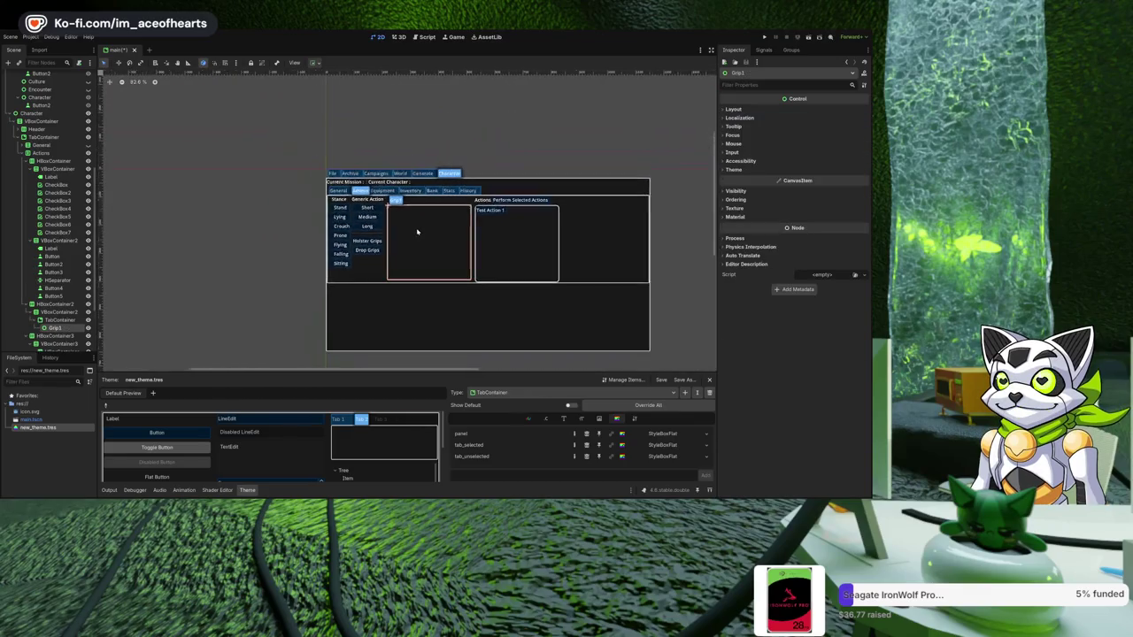
{"action": "left_click", "coordinate": [370, 275]}
{"action": "scroll", "coordinate": [337, 276], "scroll_direction": "up", "scroll_amount": 2}
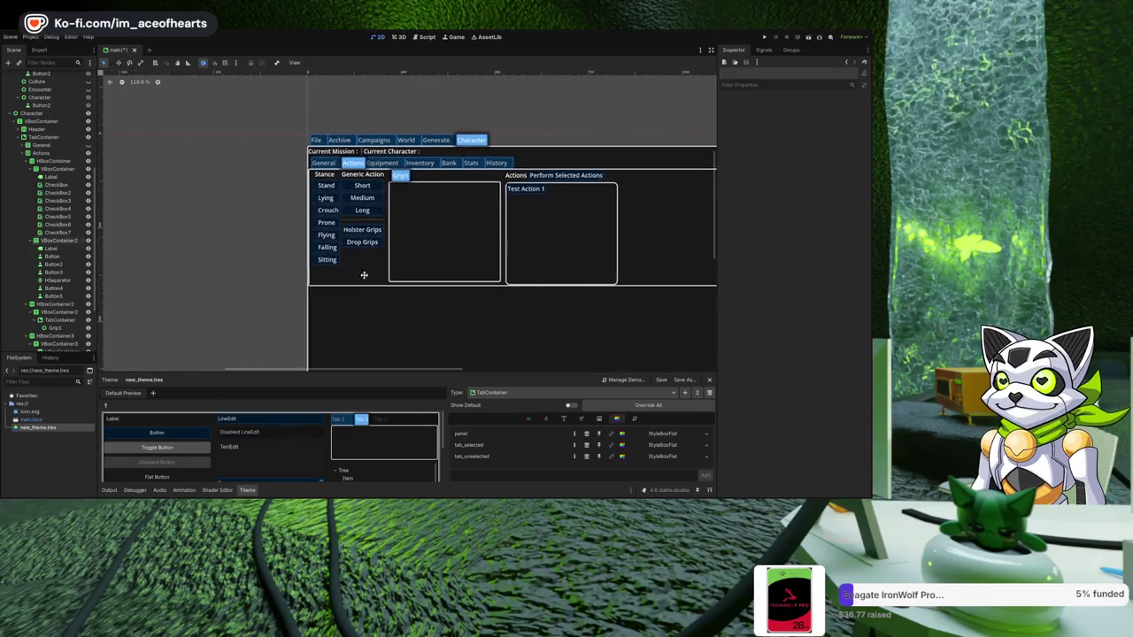
{"action": "scroll", "coordinate": [300, 274], "scroll_direction": "down", "scroll_amount": 2}
{"action": "scroll", "coordinate": [300, 276], "scroll_direction": "up", "scroll_amount": 1}
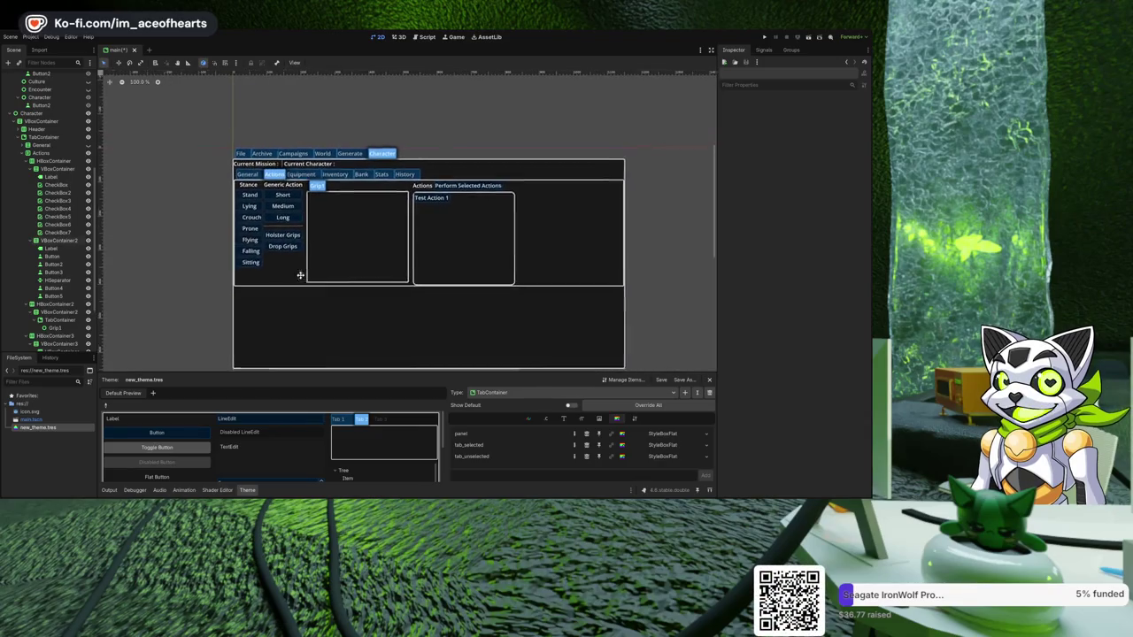
{"action": "scroll", "coordinate": [296, 248], "scroll_direction": "down", "scroll_amount": 2}
{"action": "scroll", "coordinate": [298, 256], "scroll_direction": "up", "scroll_amount": 3}
{"action": "scroll", "coordinate": [297, 230], "scroll_direction": "up", "scroll_amount": 4}
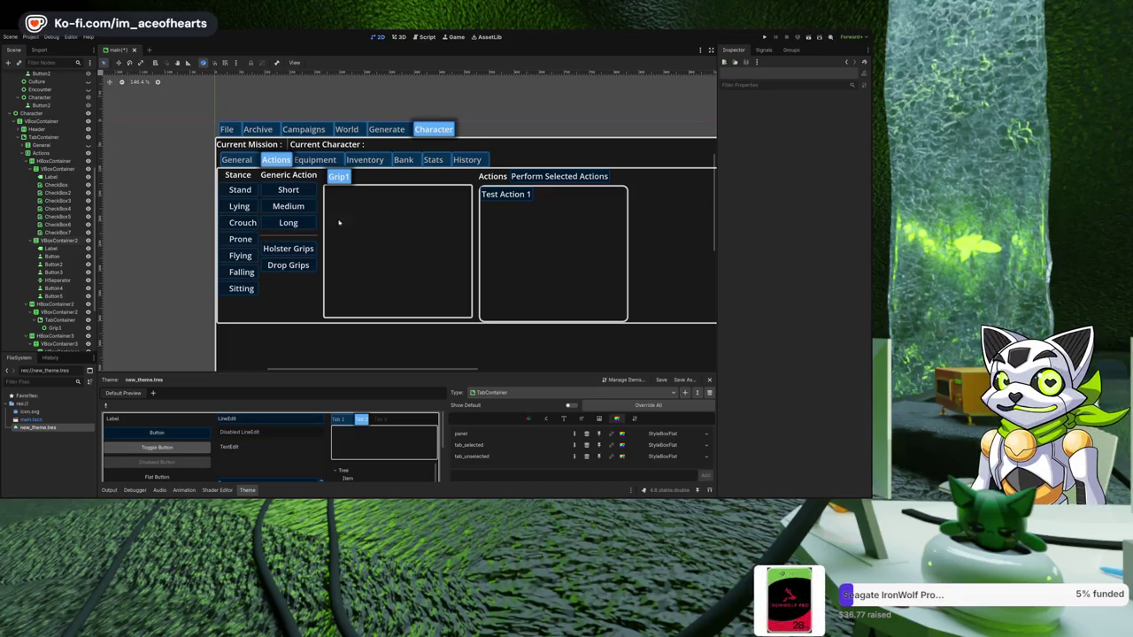
{"action": "scroll", "coordinate": [509, 229], "scroll_direction": "down", "scroll_amount": 5}
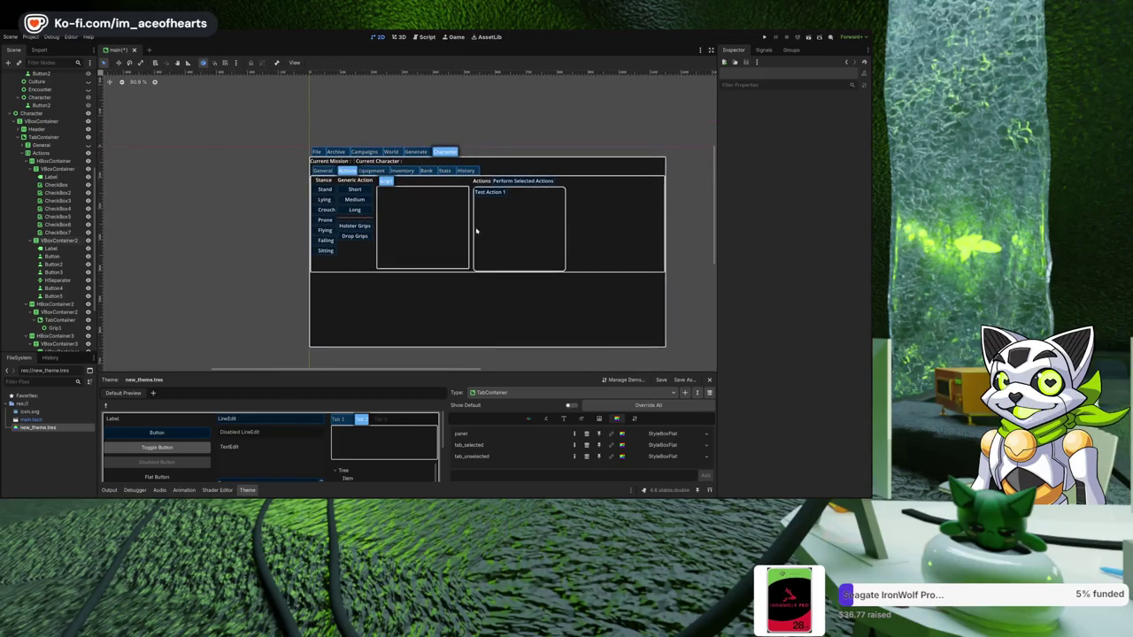
{"action": "scroll", "coordinate": [409, 230], "scroll_direction": "up", "scroll_amount": 5}
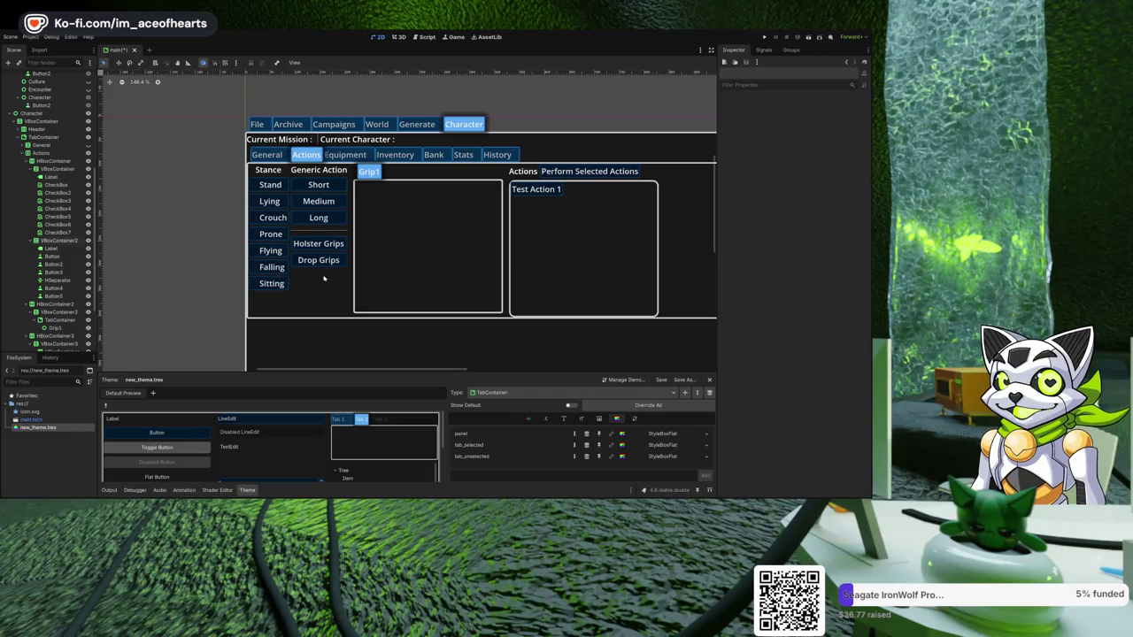
{"action": "scroll", "coordinate": [354, 257], "scroll_direction": "right", "scroll_amount": 2}
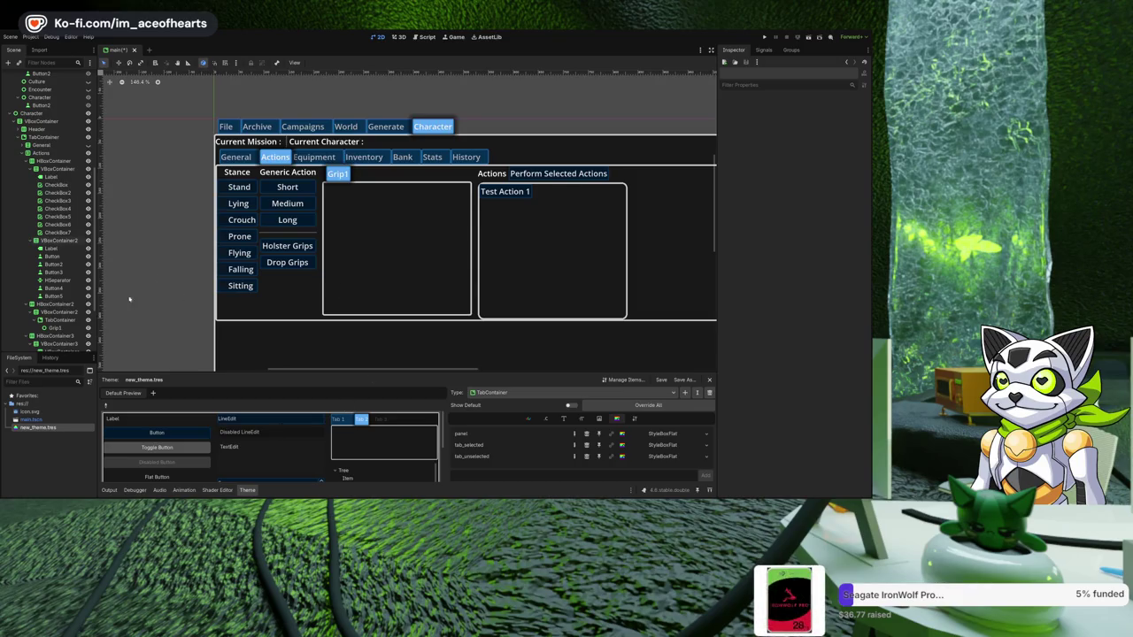
{"action": "left_click", "coordinate": [54, 240]}
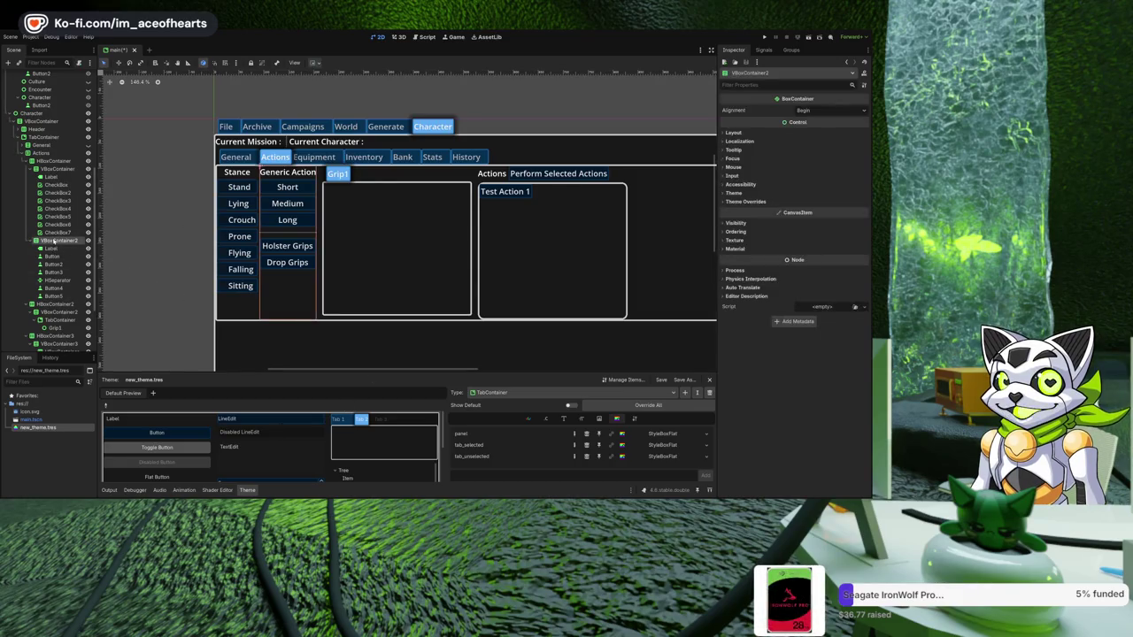
- Collapse the Stance and Generic Action columns in the Scene tree and select the columns row
{"action": "left_click", "coordinate": [54, 232]}
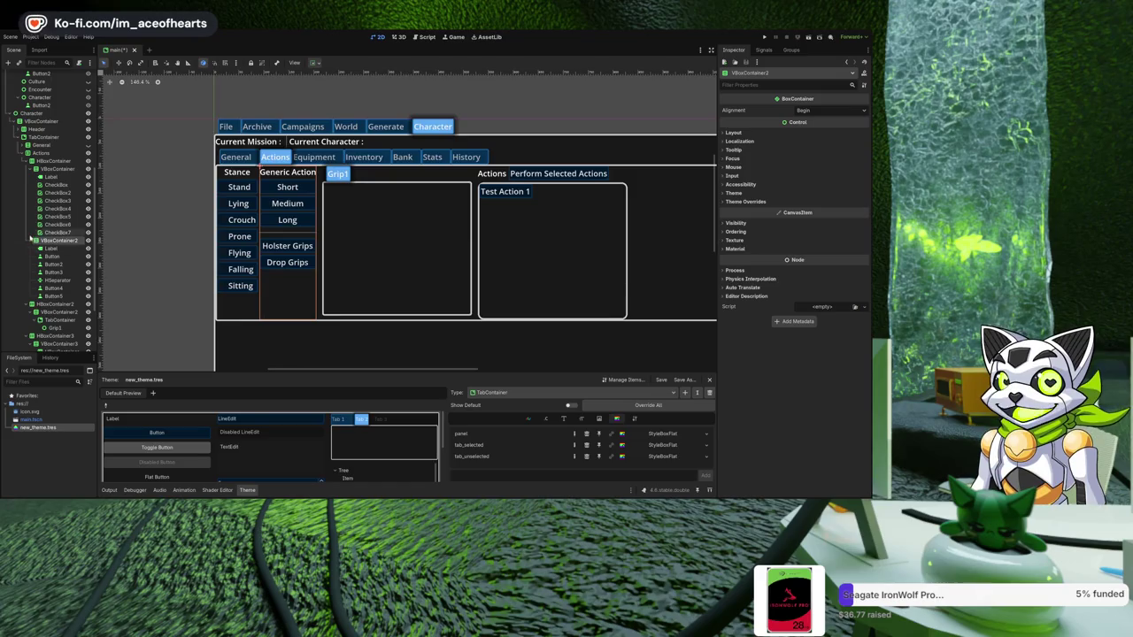
{"action": "left_click", "coordinate": [35, 168]}
{"action": "left_click", "coordinate": [36, 176]}
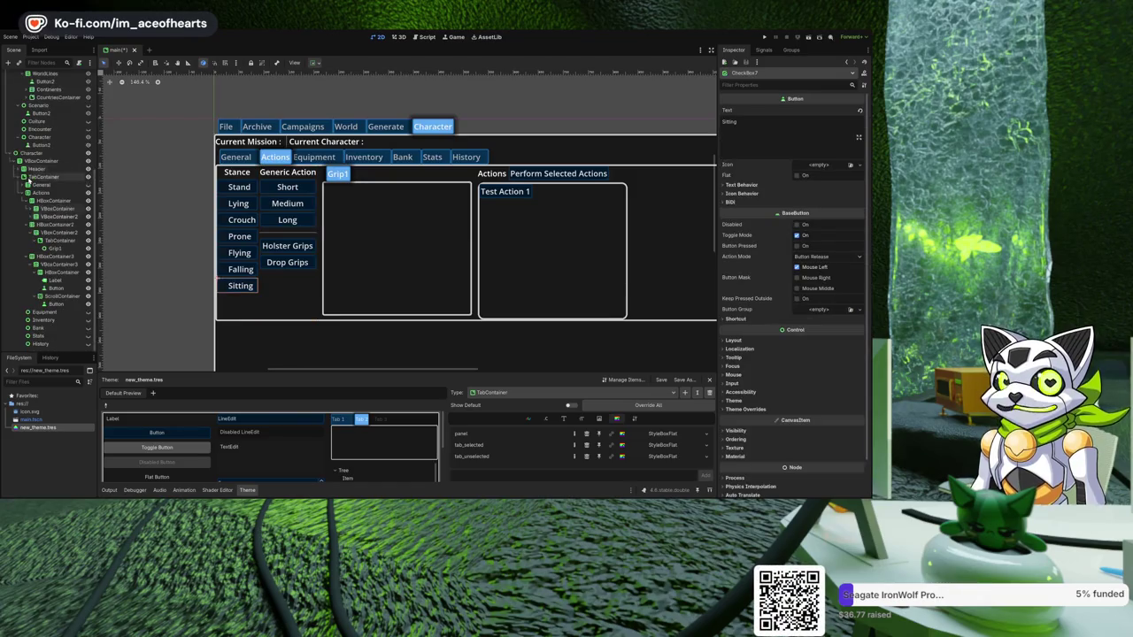
{"action": "left_click", "coordinate": [62, 201]}
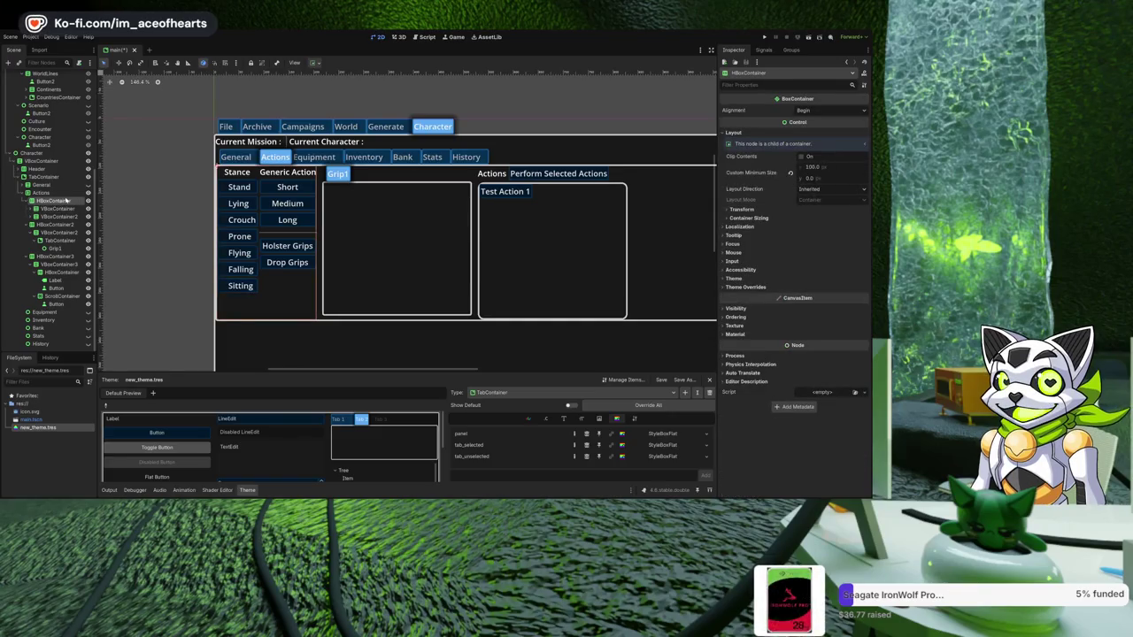
- Add an HSeparator to the columns row with Custom Minimum Size y of 20
{"action": "key", "text": "ctrl+v"}
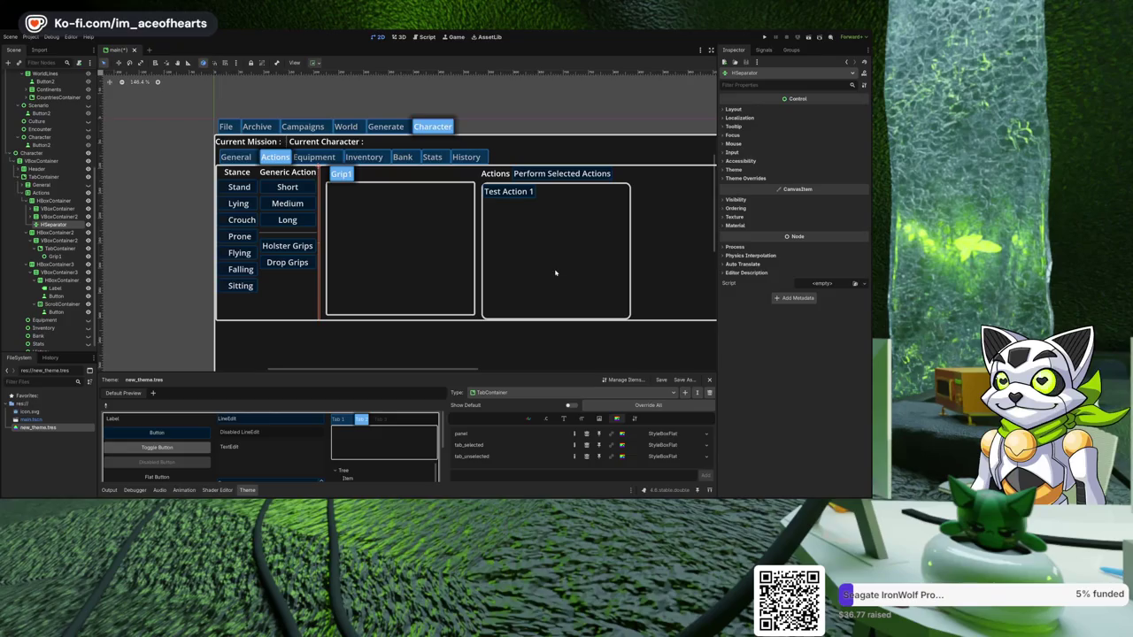
{"action": "left_click", "coordinate": [745, 112]}
{"action": "left_click", "coordinate": [840, 157]}
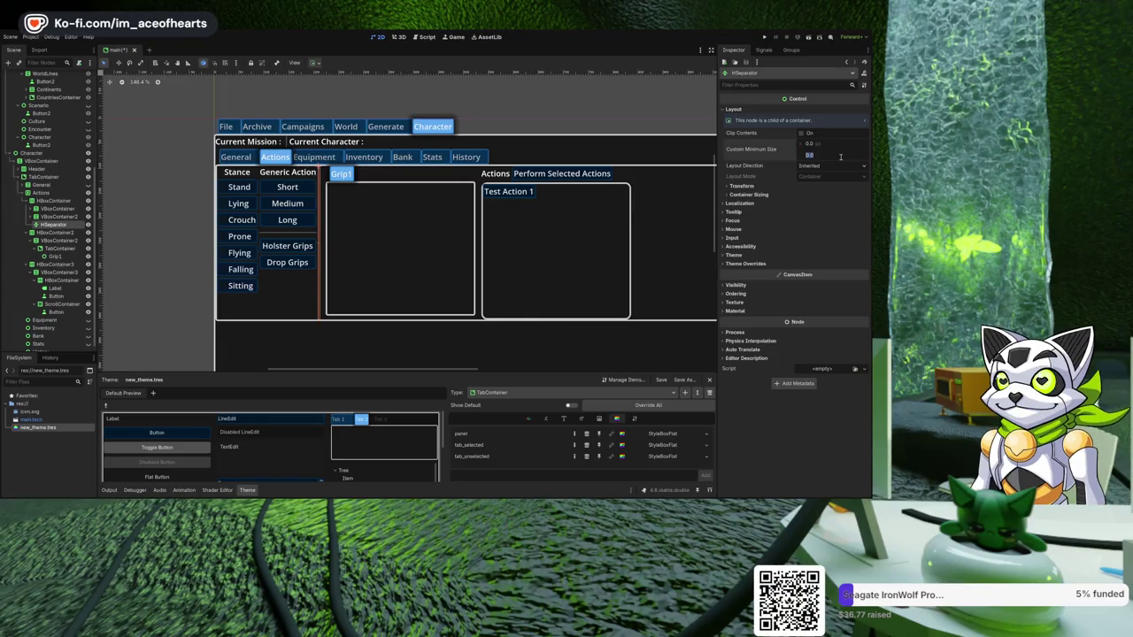
{"action": "type", "text": "20"}
{"action": "key", "text": "Return"}
{"action": "left_click", "coordinate": [49, 193]}
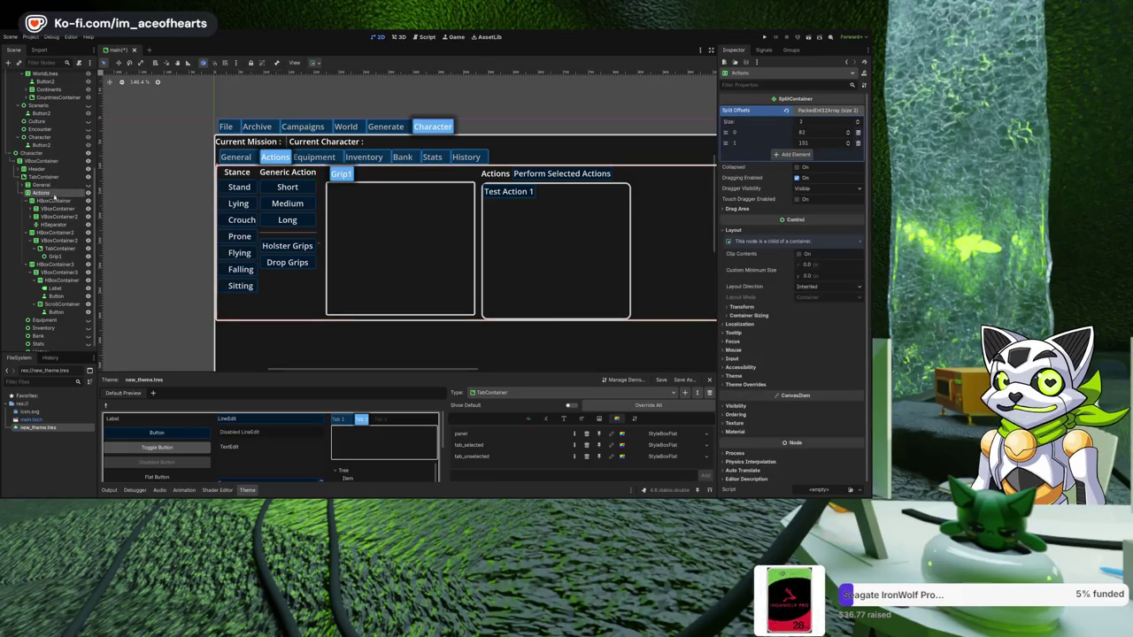
{"action": "left_click", "coordinate": [56, 208]}
{"action": "key", "text": "ctrl+d"}
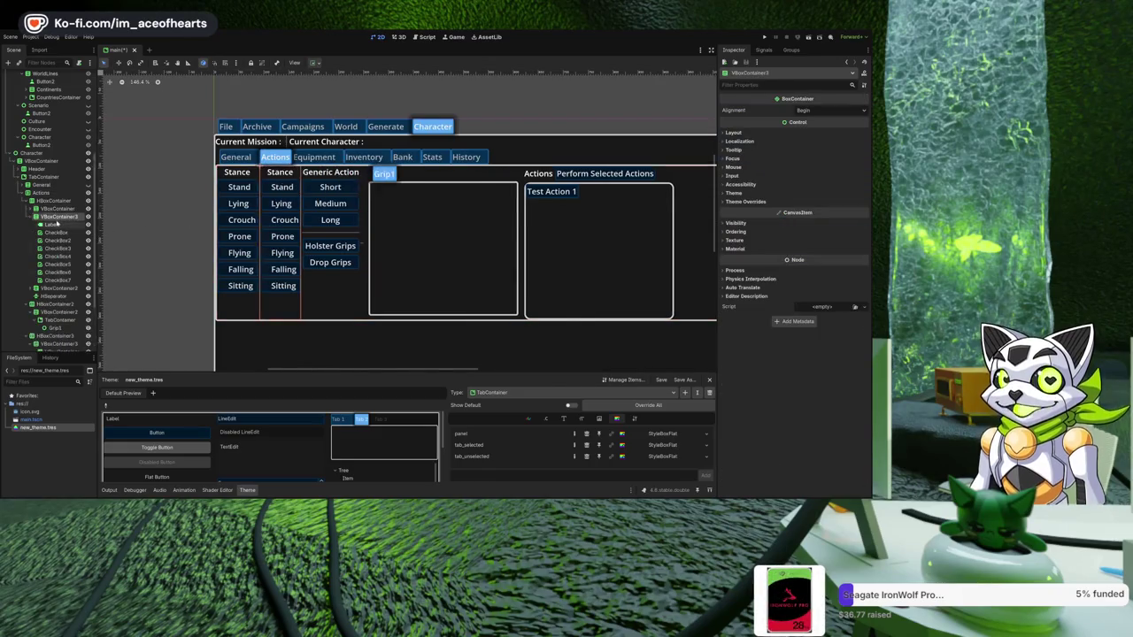
{"action": "key", "text": "f"}
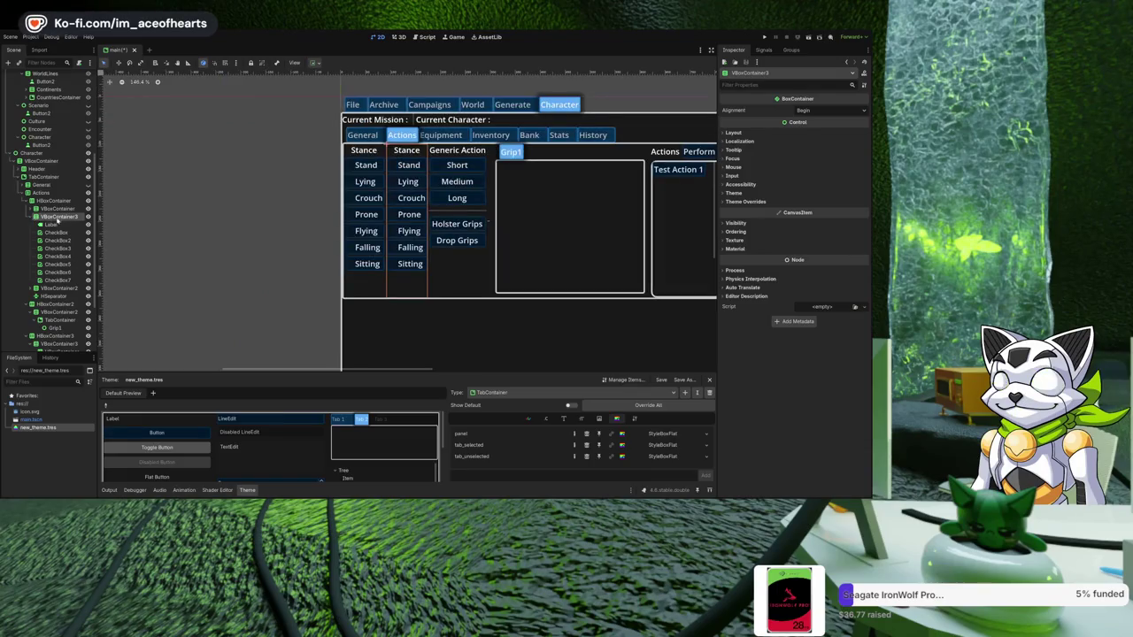
{"action": "left_click", "coordinate": [35, 216]}
{"action": "left_click_drag", "start_coordinate": [57, 216], "coordinate": [59, 239]}
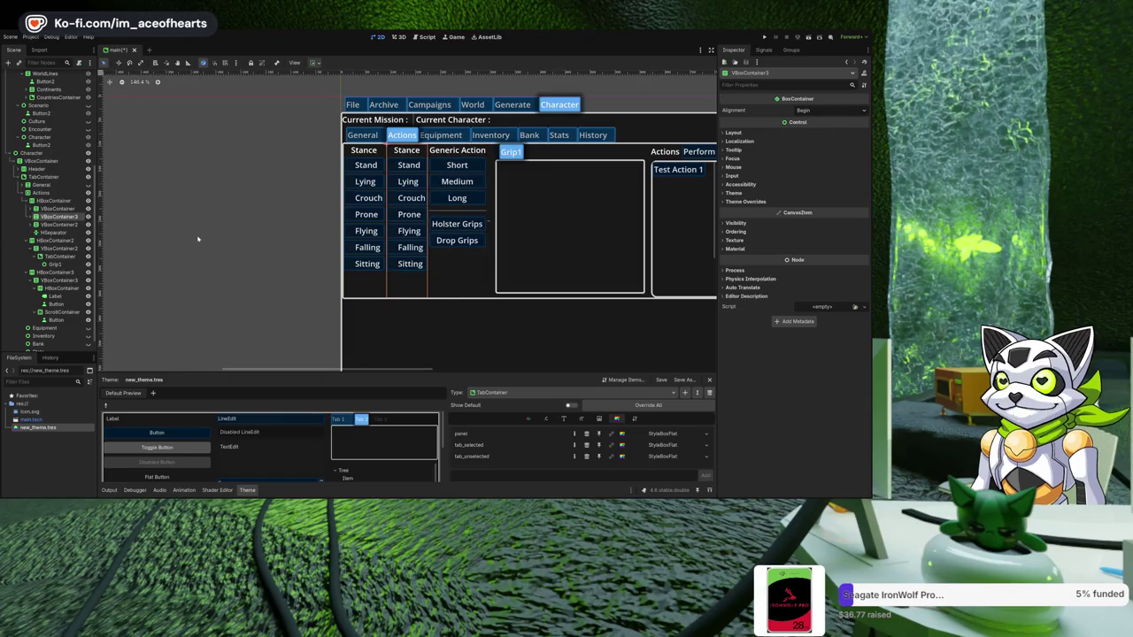
{"action": "key", "text": "Delete"}
{"action": "left_click", "coordinate": [48, 200]}
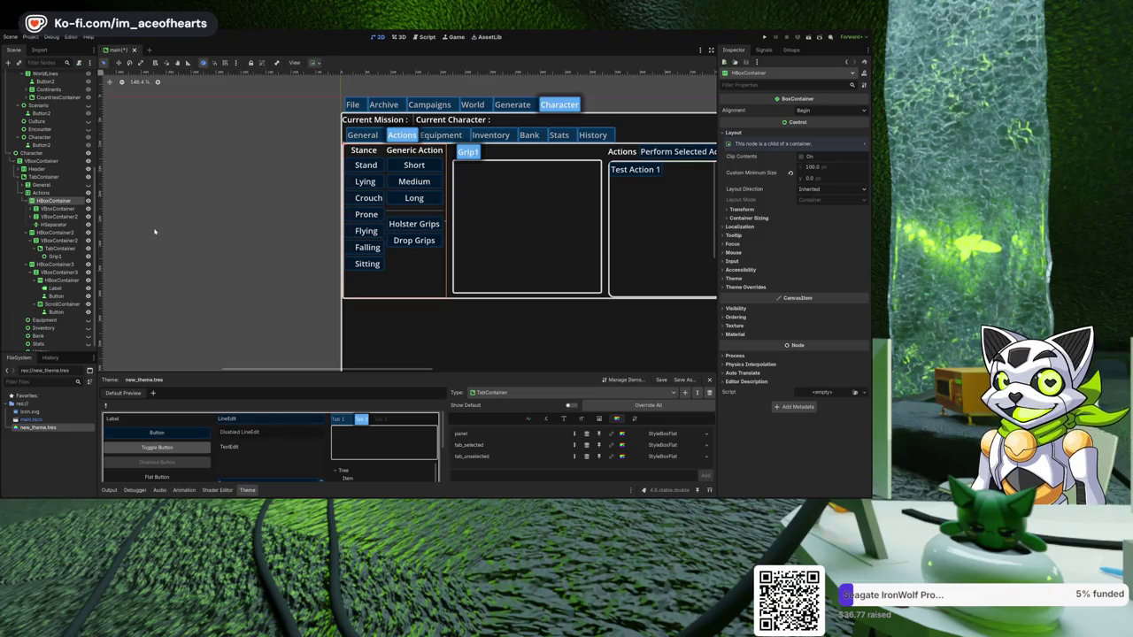
- Add a nested HBoxContainer and move both columns and the separator into it
{"action": "key", "text": "ctrl+z"}
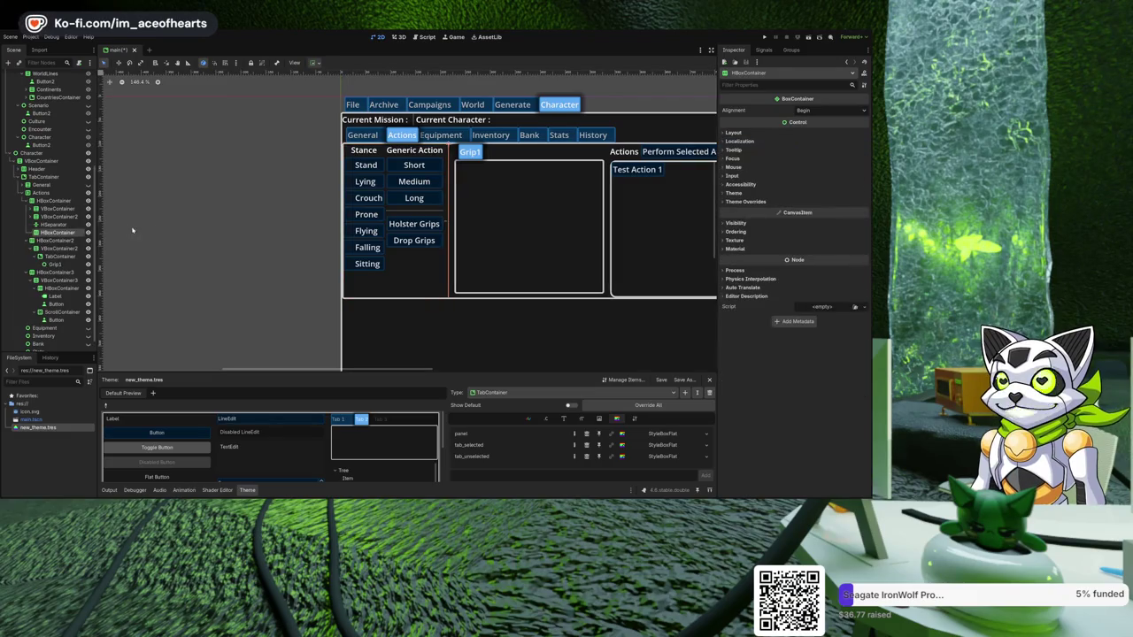
{"action": "left_click", "coordinate": [54, 224], "text": "shift"}
{"action": "mouse_move", "coordinate": [55, 224]}
{"action": "left_mouse_down"}
{"action": "mouse_move", "coordinate": [68, 240]}
{"action": "mouse_move", "coordinate": [62, 232]}
{"action": "left_mouse_up"}
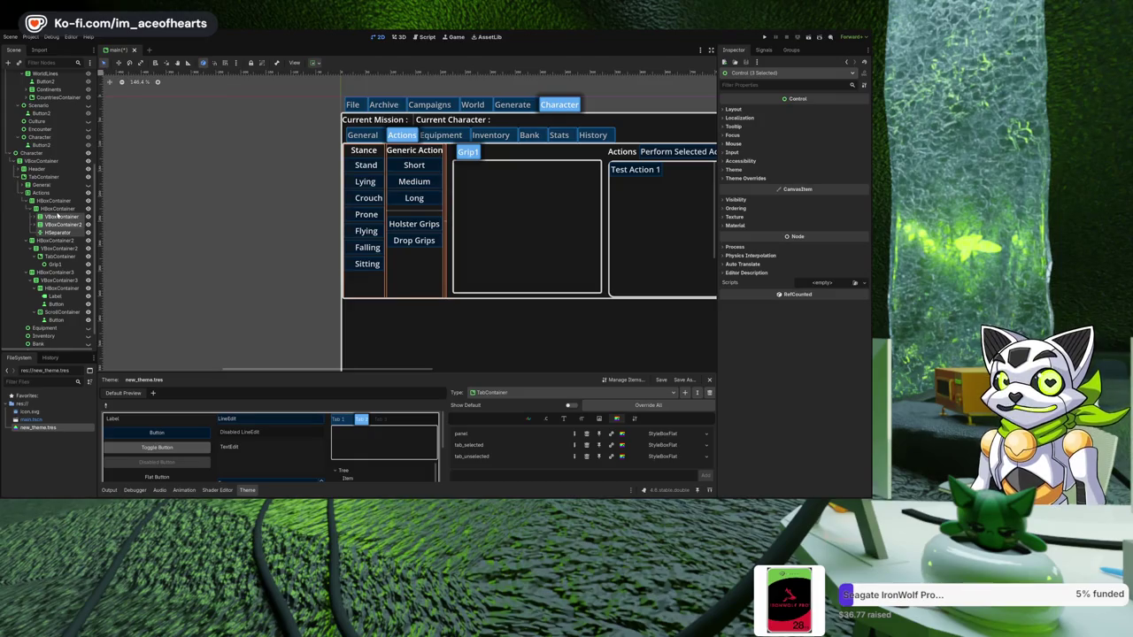
- Duplicate the Stance column to the group's end and change the nested container to a VBoxContainer
{"action": "left_click", "coordinate": [58, 216]}
{"action": "key", "text": "ctrl+d"}
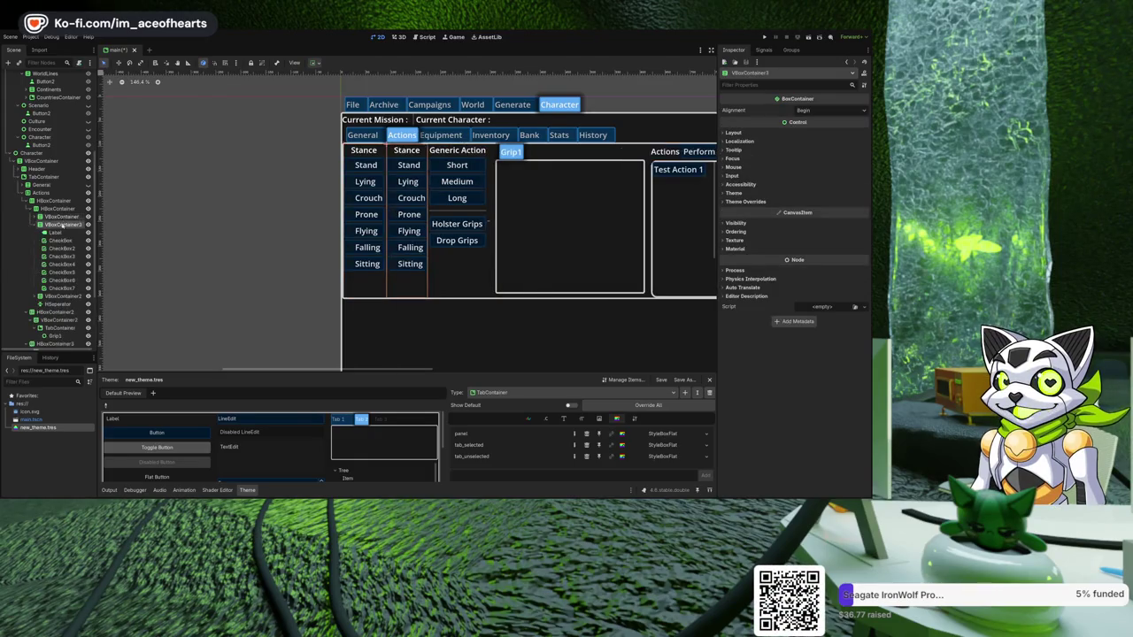
{"action": "left_click", "coordinate": [36, 225]}
{"action": "mouse_move", "coordinate": [54, 225]}
{"action": "left_mouse_down"}
{"action": "mouse_move", "coordinate": [56, 214]}
{"action": "mouse_move", "coordinate": [59, 228]}
{"action": "left_mouse_up"}
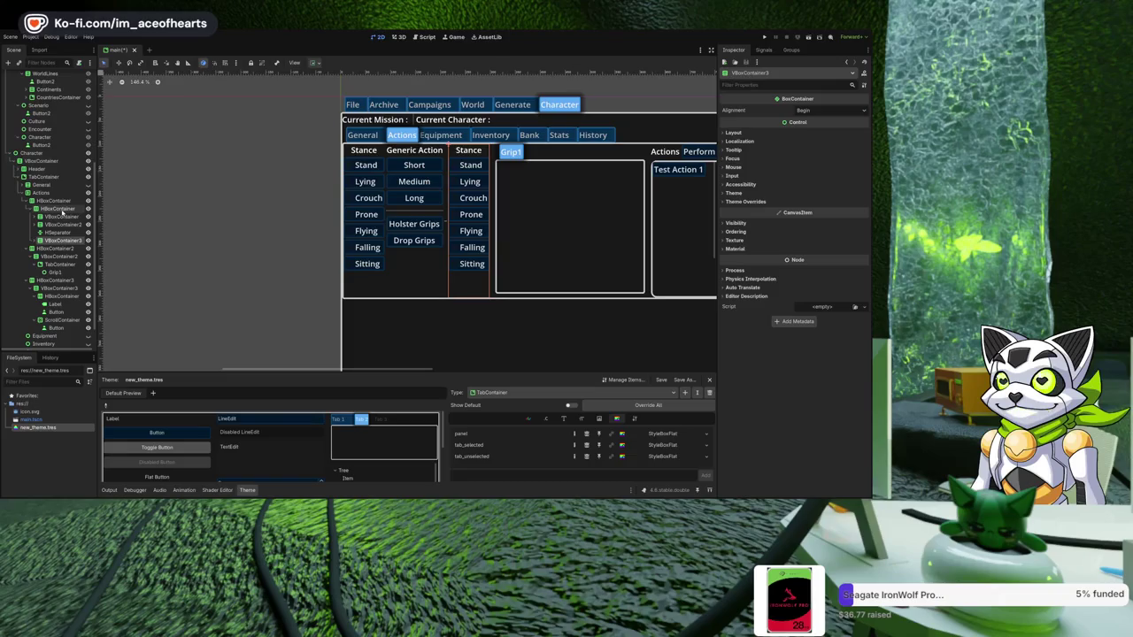
{"action": "left_click", "coordinate": [59, 209]}
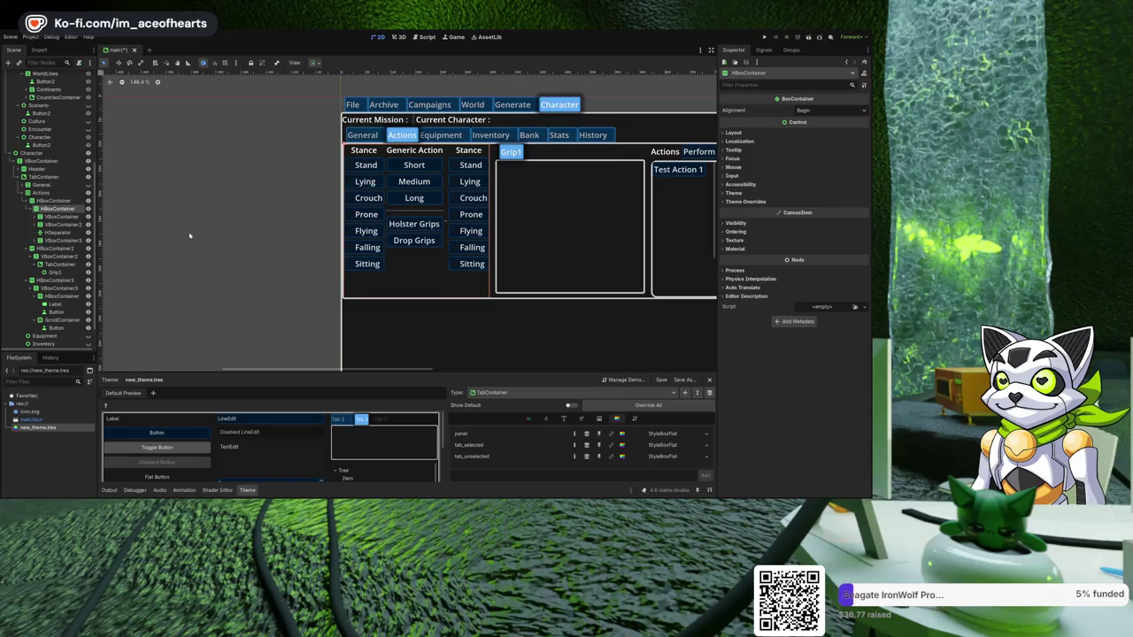
{"action": "key", "text": "ctrl+v"}
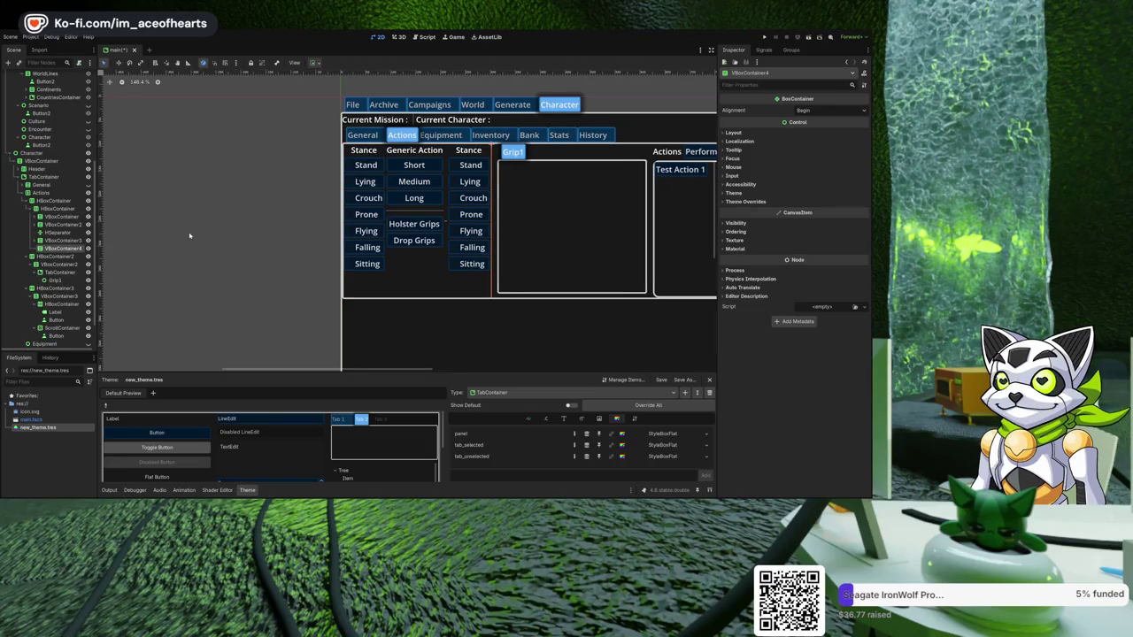
{"action": "key", "text": "ctrl+z"}
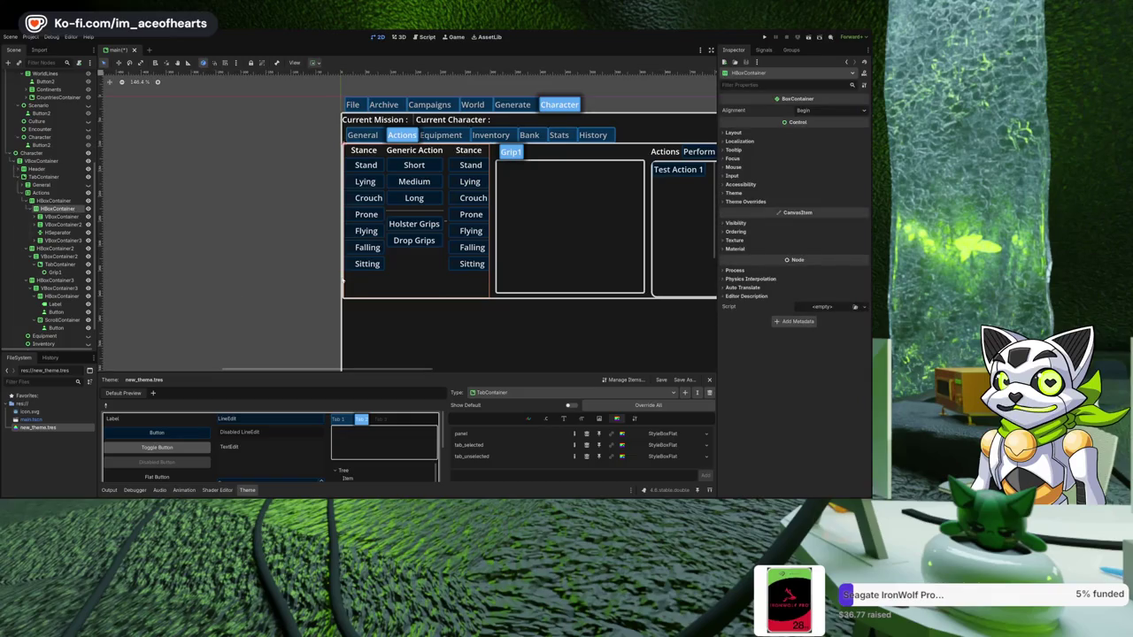
{"action": "key", "text": "ctrl+z"}
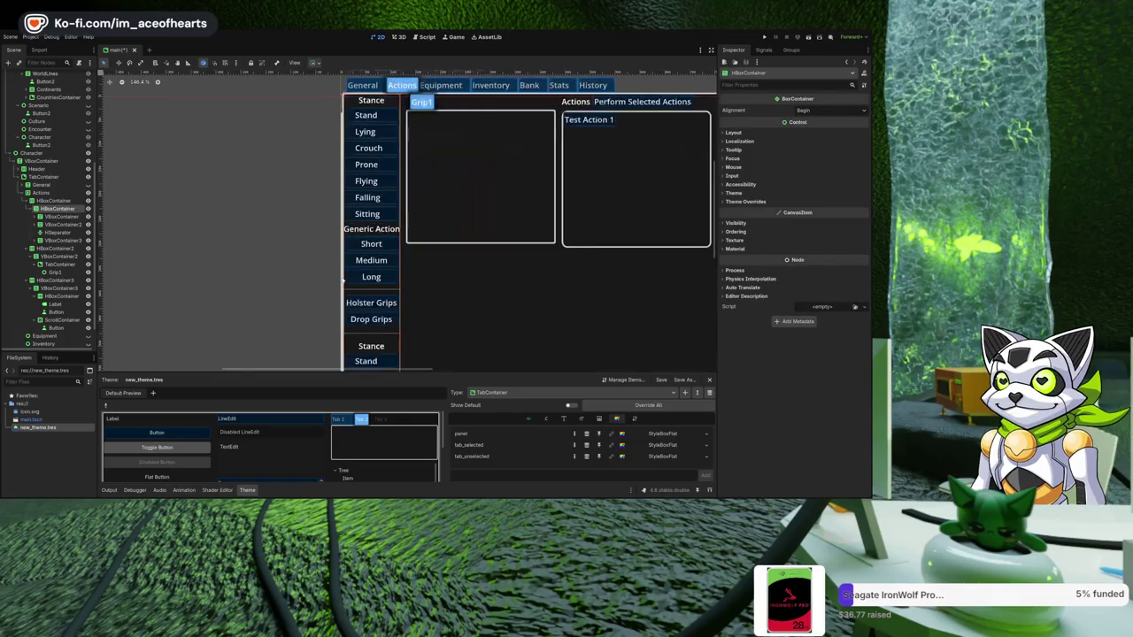
- Add an HBoxContainer and place the first Stance and Generic Action columns side by side in it
{"action": "scroll", "coordinate": [495, 266], "scroll_direction": "down", "scroll_amount": 5}
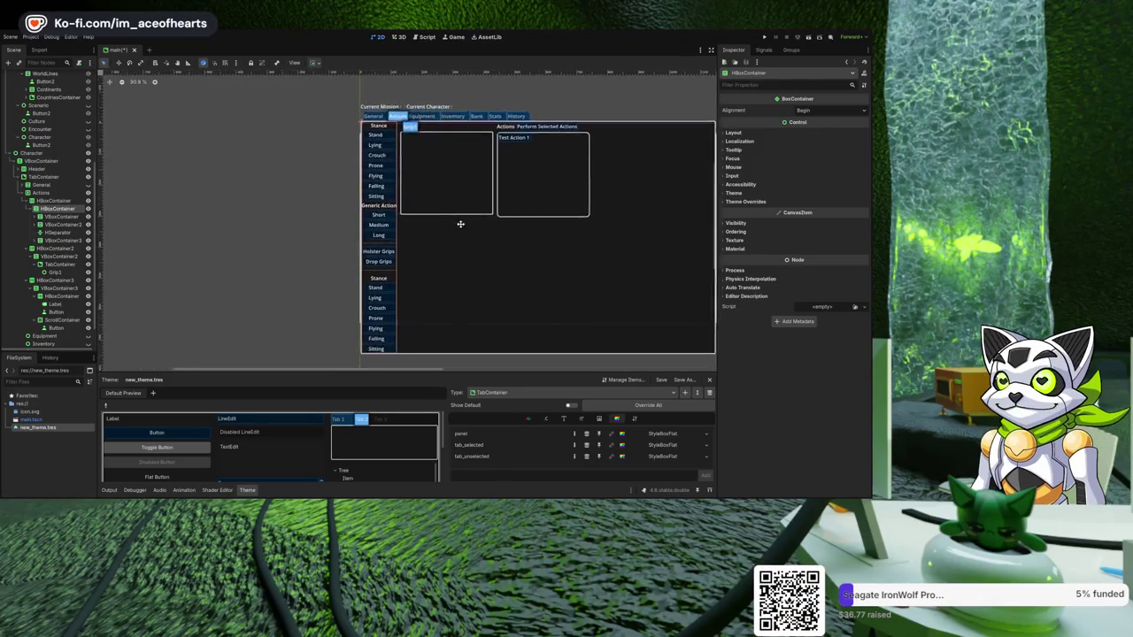
{"action": "scroll", "coordinate": [460, 224], "scroll_direction": "down", "scroll_amount": 2}
{"action": "scroll", "coordinate": [437, 235], "scroll_direction": "up", "scroll_amount": 1}
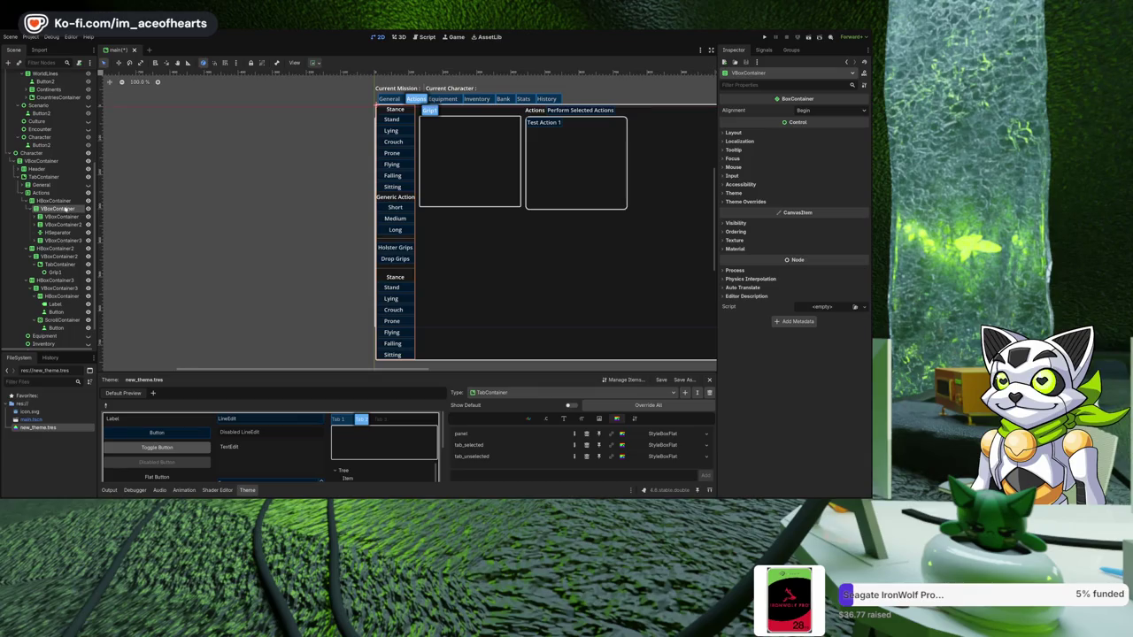
{"action": "key", "text": "ctrl+v"}
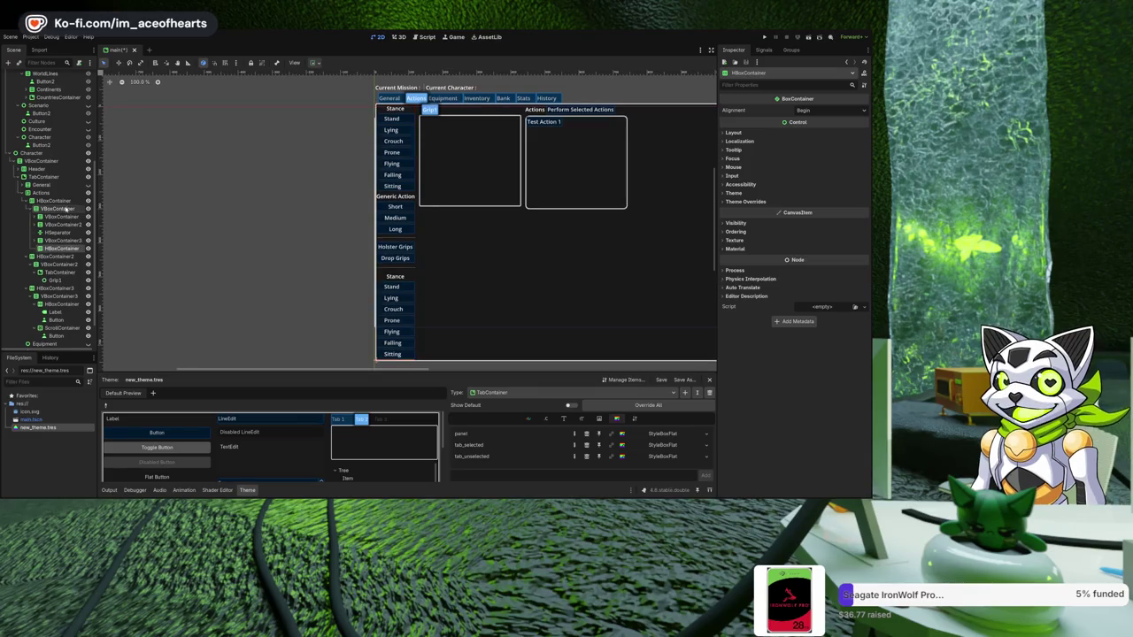
{"action": "left_click", "coordinate": [58, 216]}
{"action": "left_click", "coordinate": [59, 224], "text": "shift"}
{"action": "mouse_move", "coordinate": [59, 224]}
{"action": "left_mouse_down"}
{"action": "mouse_move", "coordinate": [63, 251]}
{"action": "mouse_move", "coordinate": [68, 214]}
{"action": "left_mouse_up"}
{"action": "left_click", "coordinate": [60, 233]}
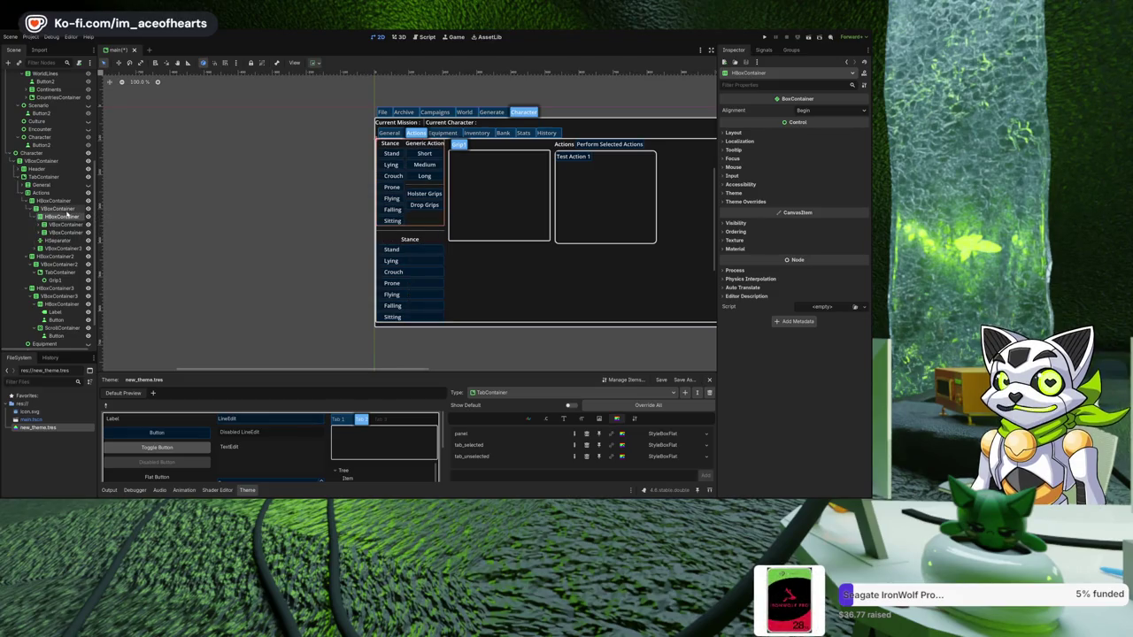
{"action": "scroll", "coordinate": [357, 265], "scroll_direction": "up", "scroll_amount": 5}
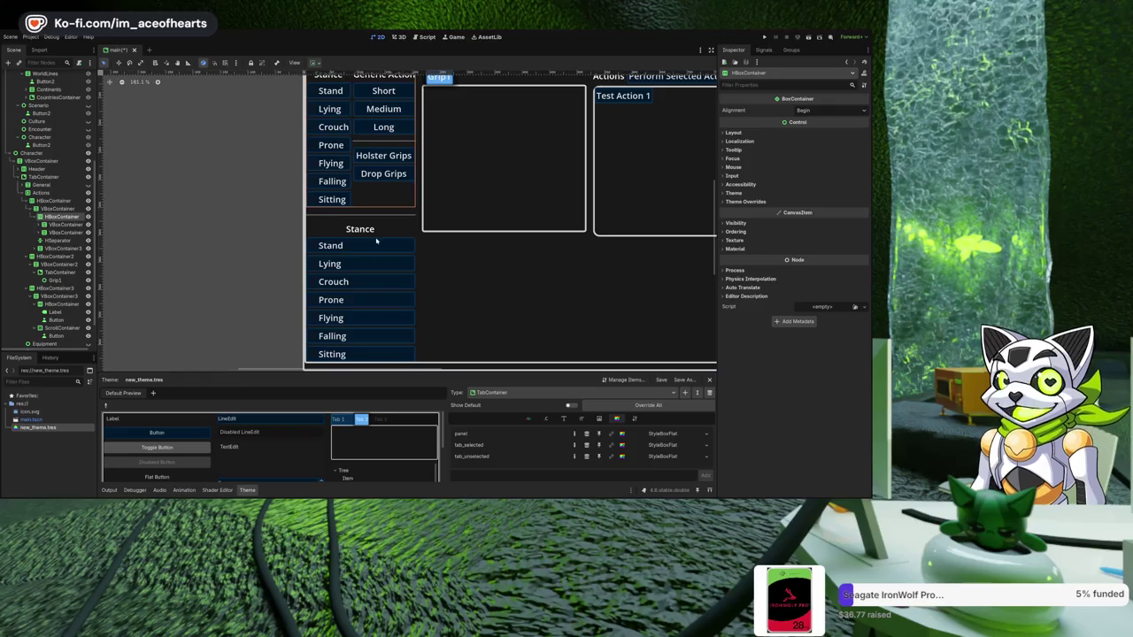
{"action": "left_click", "coordinate": [331, 245]}
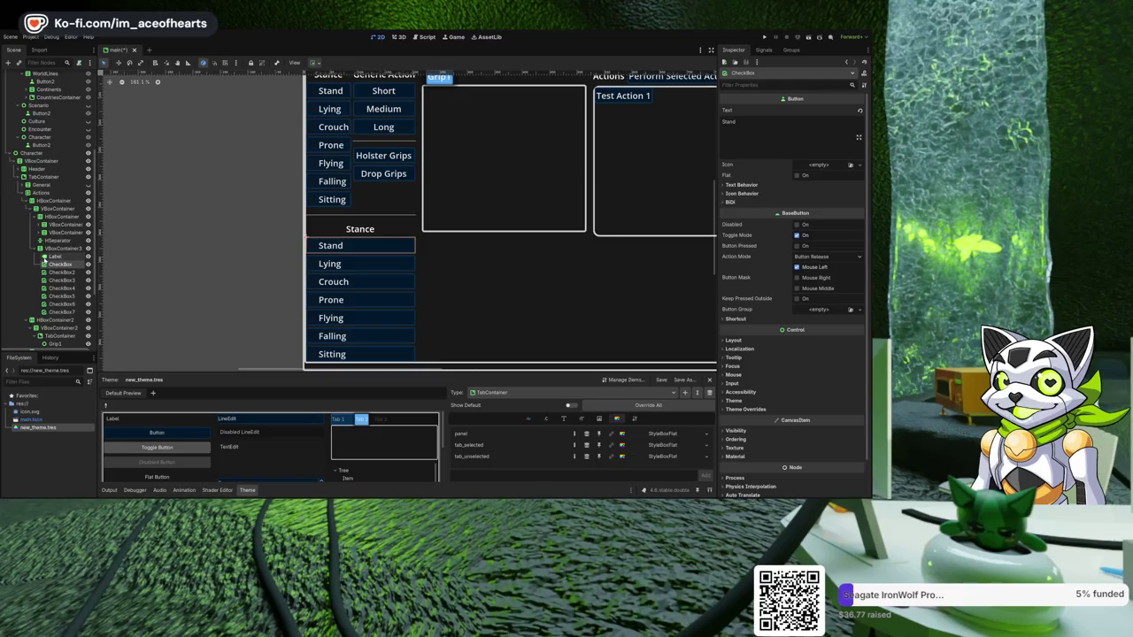
- Change the lower group's Stance label Text to 'Admin'
{"action": "left_click", "coordinate": [56, 255]}
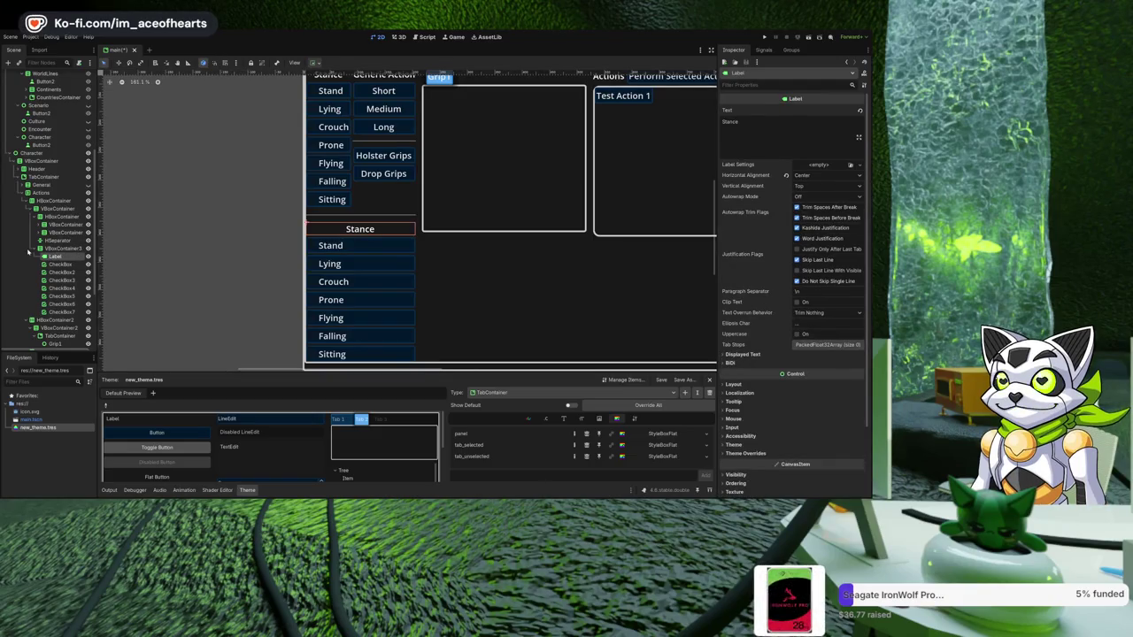
{"action": "scroll", "coordinate": [221, 250], "scroll_direction": "down", "scroll_amount": 3}
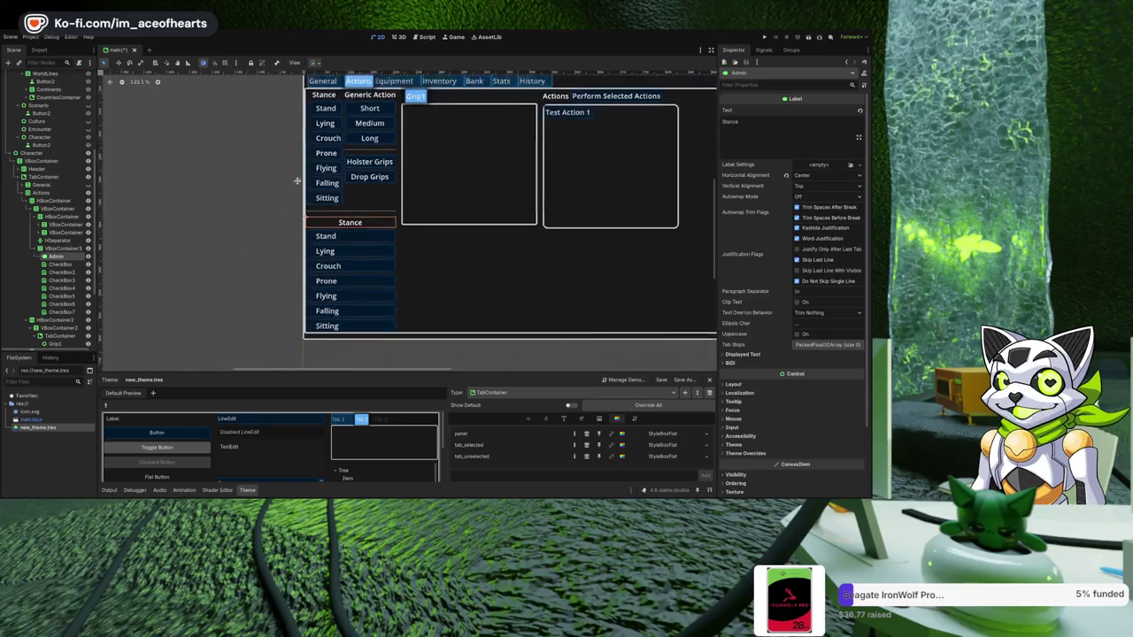
{"action": "scroll", "coordinate": [222, 245], "scroll_direction": "up", "scroll_amount": 2}
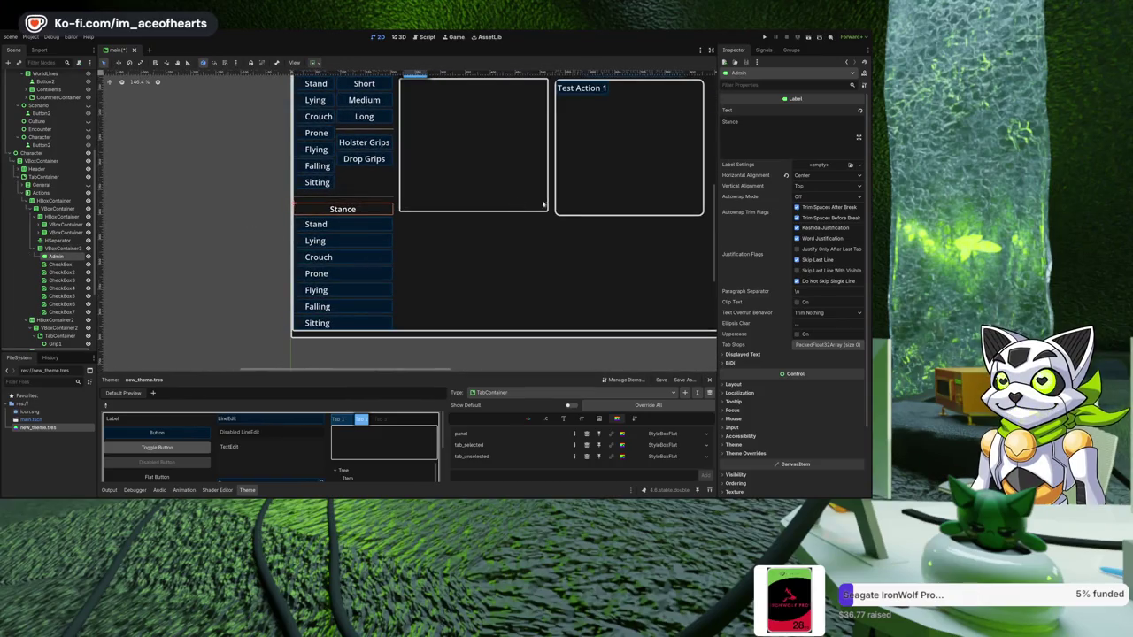
{"action": "left_click_drag", "start_coordinate": [744, 121], "coordinate": [675, 122]}
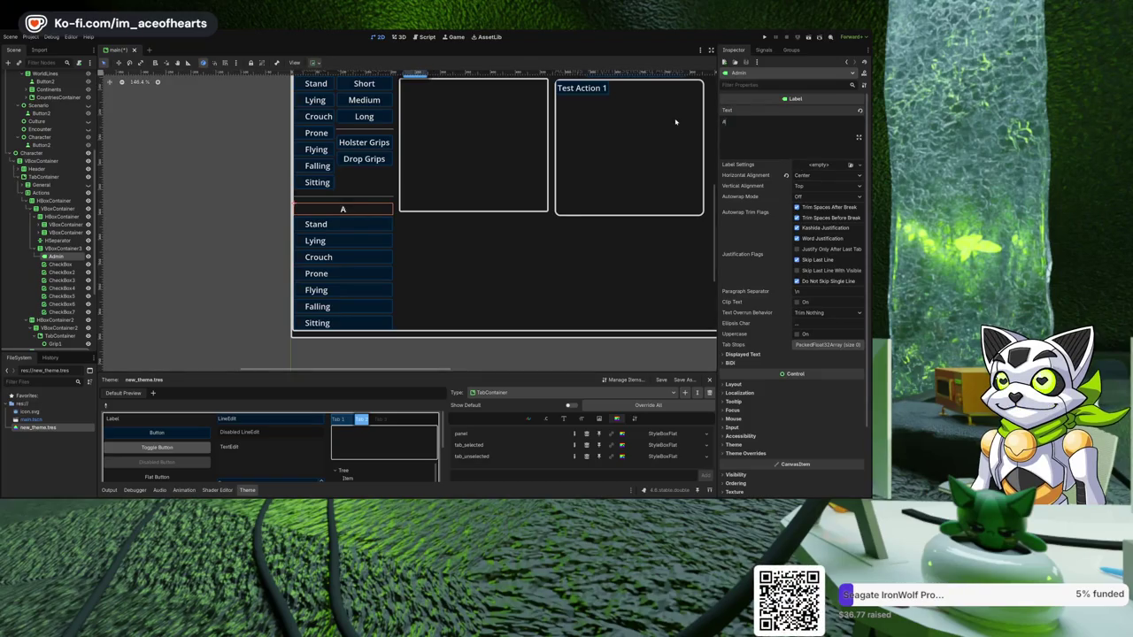
{"action": "type", "text": "dmin"}
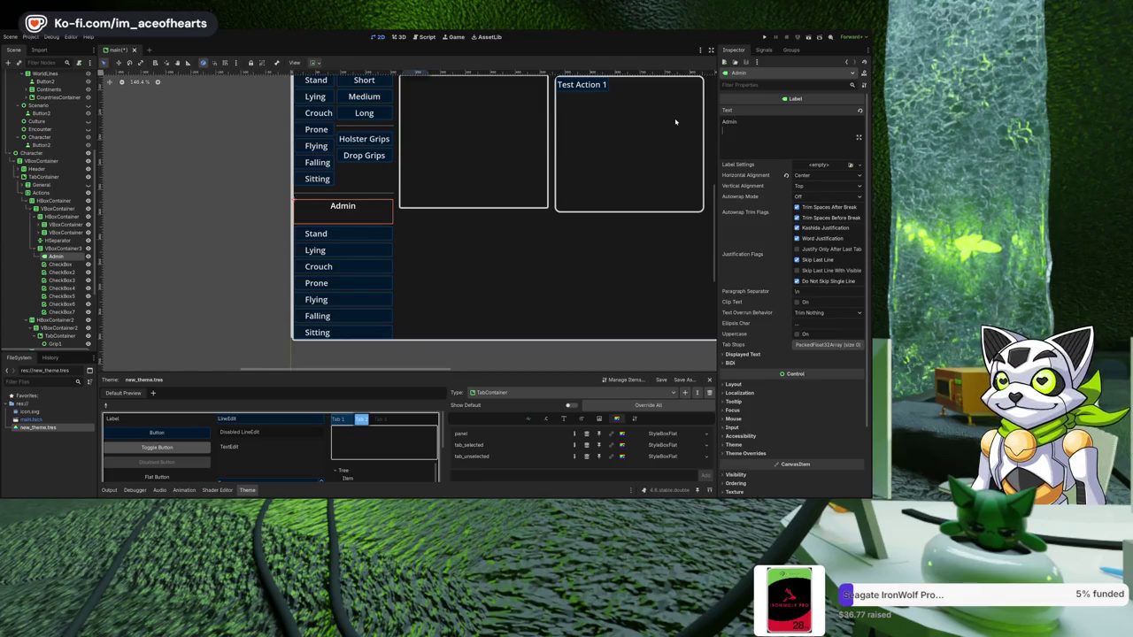
{"action": "scroll", "coordinate": [529, 217], "scroll_direction": "down", "scroll_amount": 2}
{"action": "mouse_move", "coordinate": [515, 230]}
{"action": "left_mouse_down"}
{"action": "mouse_move", "coordinate": [469, 274]}
{"action": "mouse_move", "coordinate": [440, 274]}
{"action": "mouse_move", "coordinate": [462, 252]}
{"action": "left_mouse_up"}
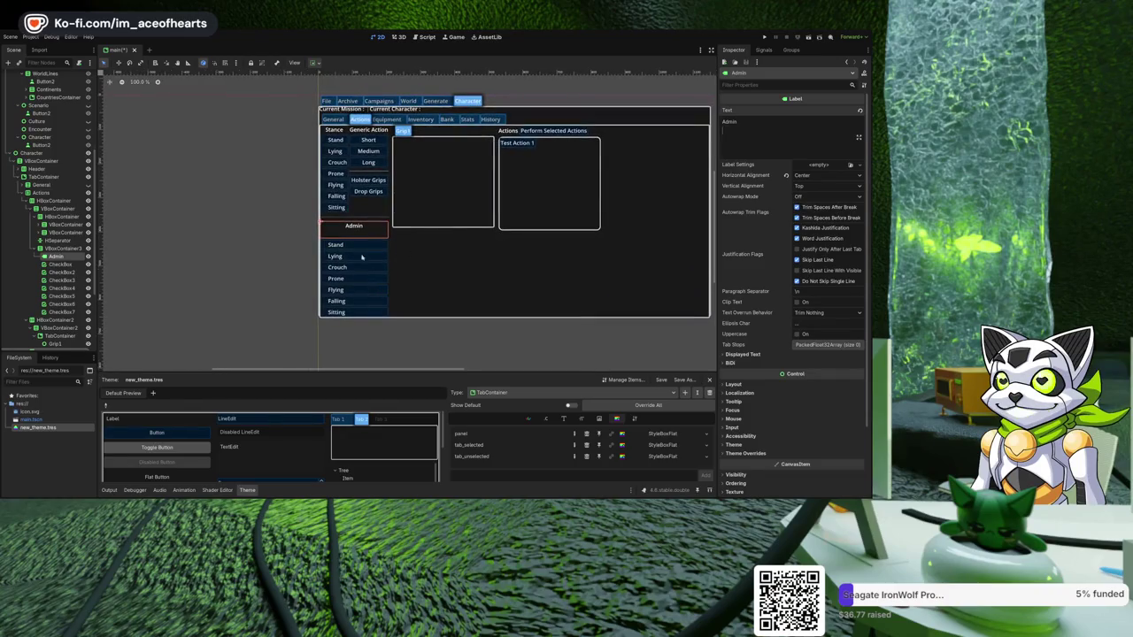
- Relabel the first Admin button from Stand to Move
{"action": "scroll", "coordinate": [253, 245], "scroll_direction": "up", "scroll_amount": 1}
{"action": "left_click", "coordinate": [78, 265]}
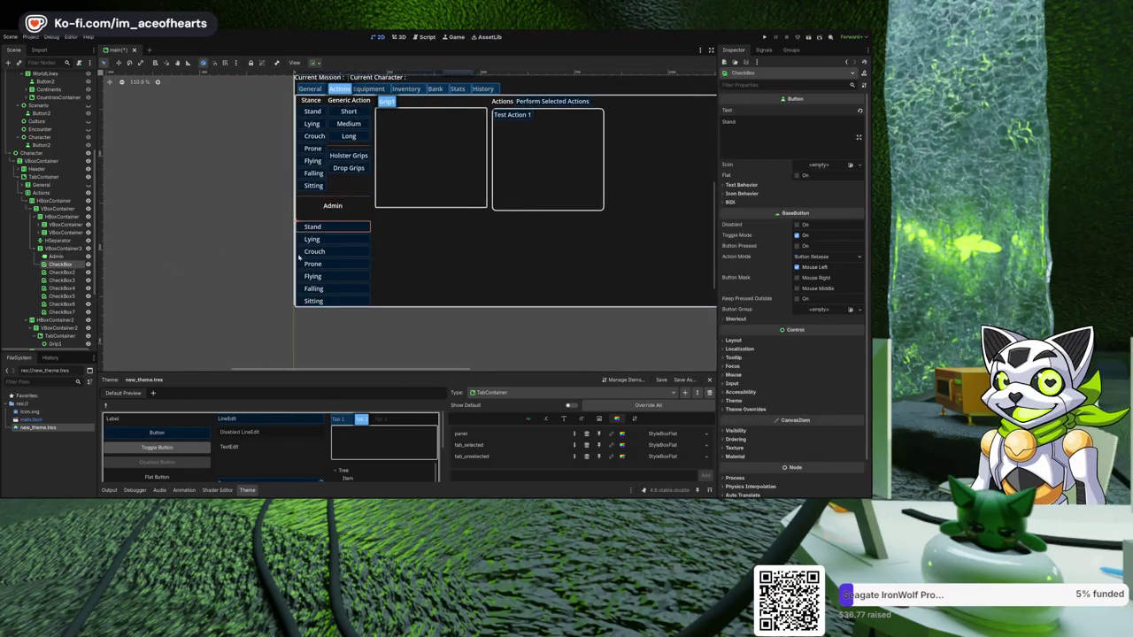
{"action": "left_click", "coordinate": [808, 140]}
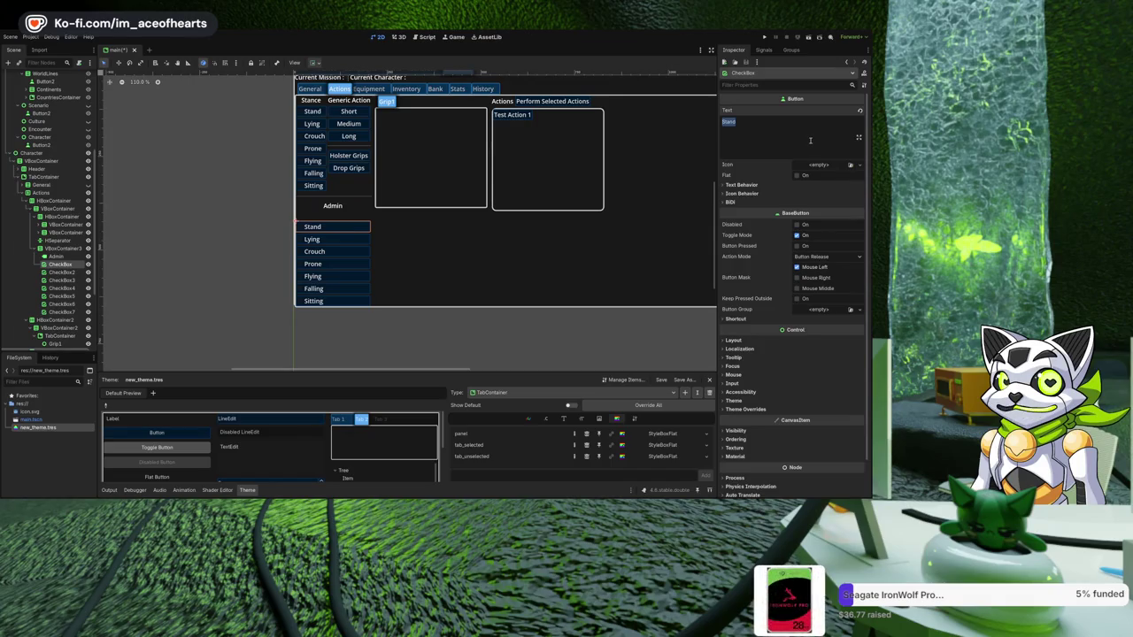
{"action": "type", "text": "Move"}
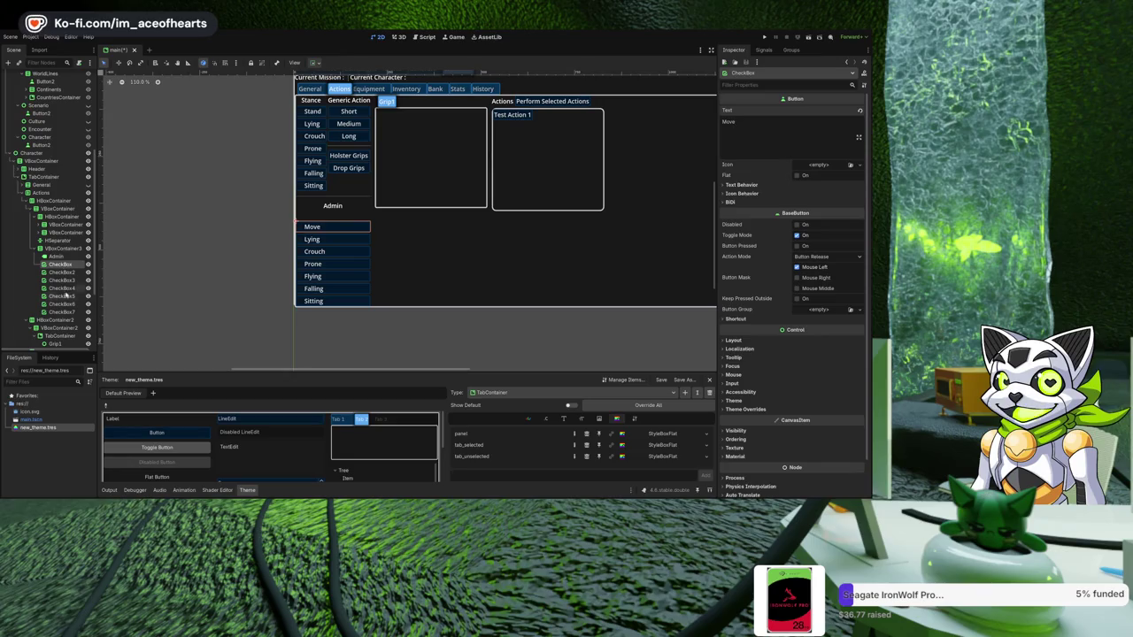
- Centre the text alignment on all seven Admin buttons
{"action": "left_click", "coordinate": [62, 312], "text": "shift"}
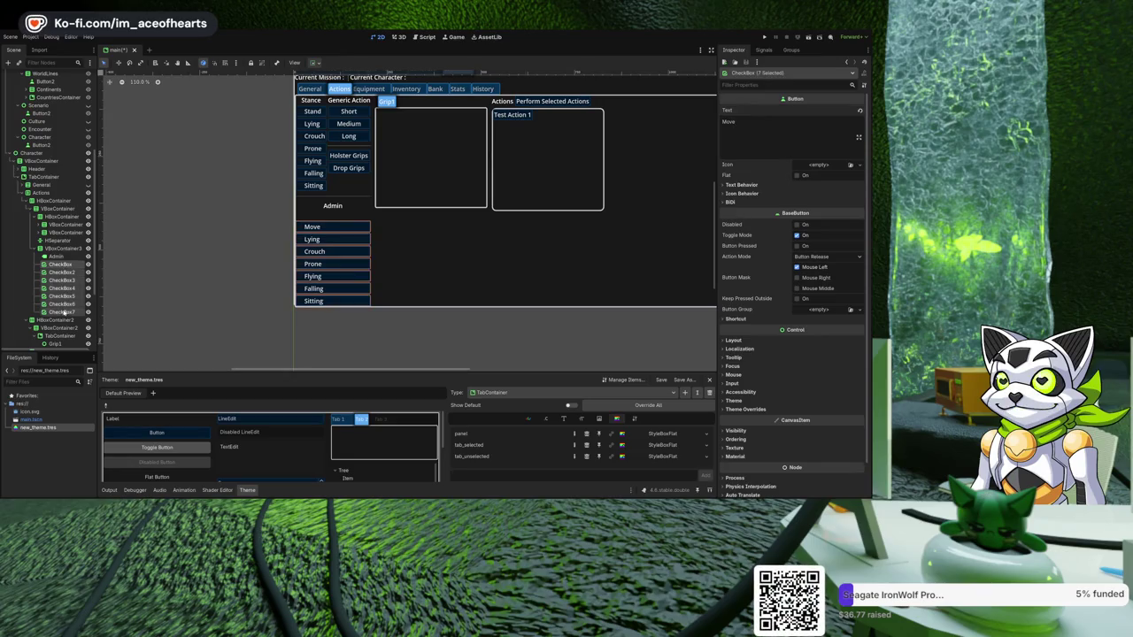
{"action": "left_click", "coordinate": [748, 185]}
{"action": "left_click", "coordinate": [828, 194]}
{"action": "left_click", "coordinate": [818, 215]}
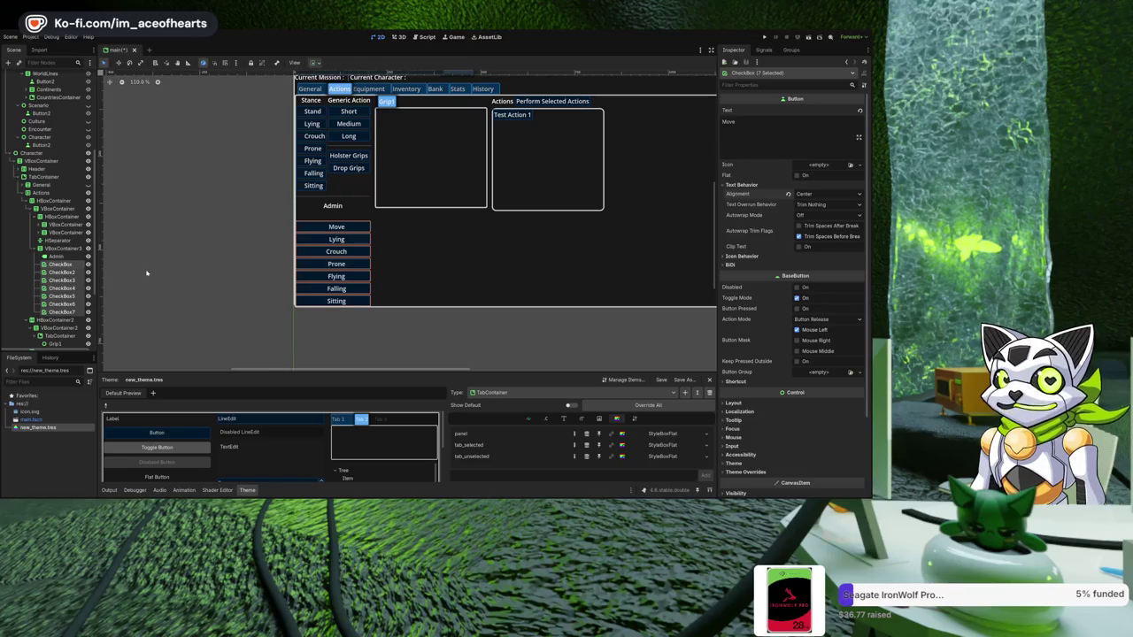
- Rename the Lying, Crouch and Prone buttons to Look, Pickup and Sit
{"action": "scroll", "coordinate": [219, 263], "scroll_direction": "up", "scroll_amount": 1}
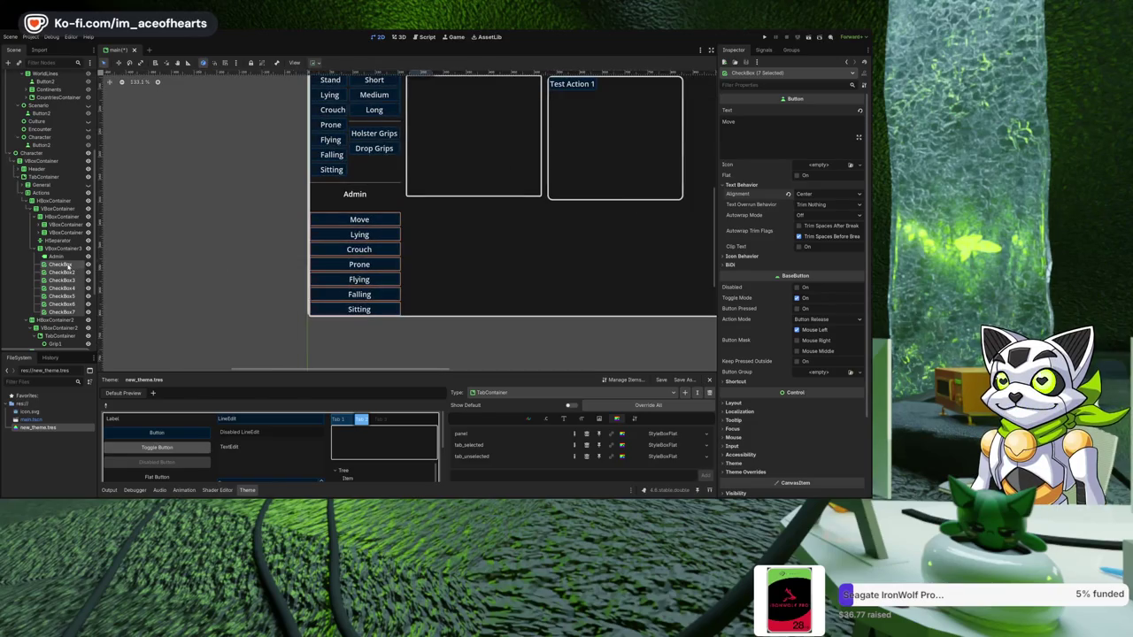
{"action": "left_click", "coordinate": [360, 235]}
{"action": "double_click", "coordinate": [781, 126]}
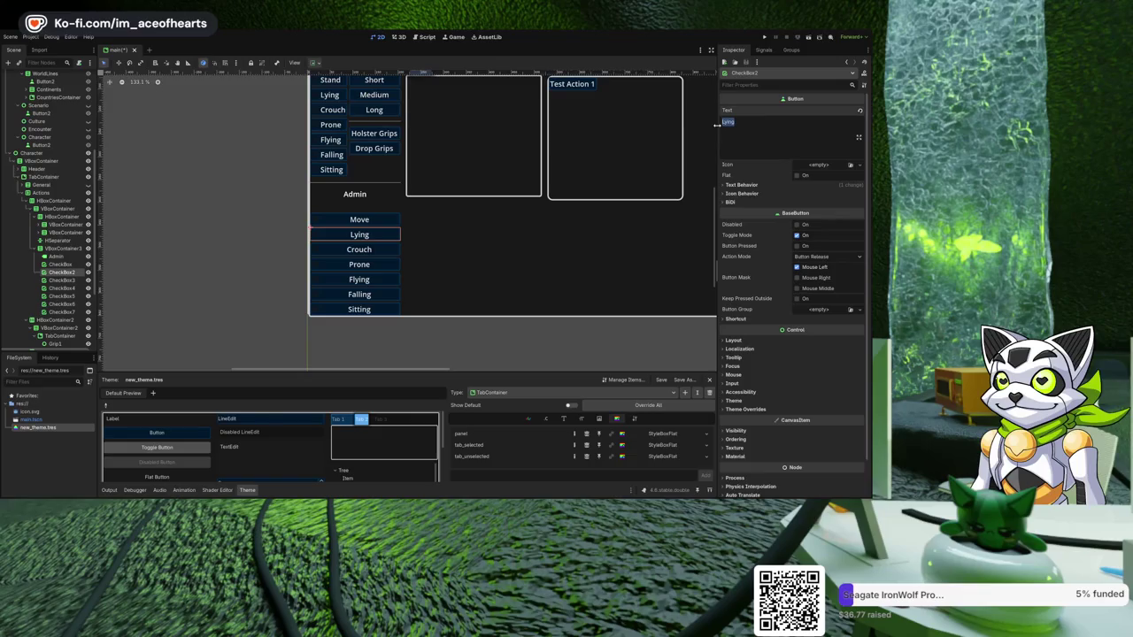
{"action": "type", "text": "k"}
{"action": "left_click", "coordinate": [60, 280]}
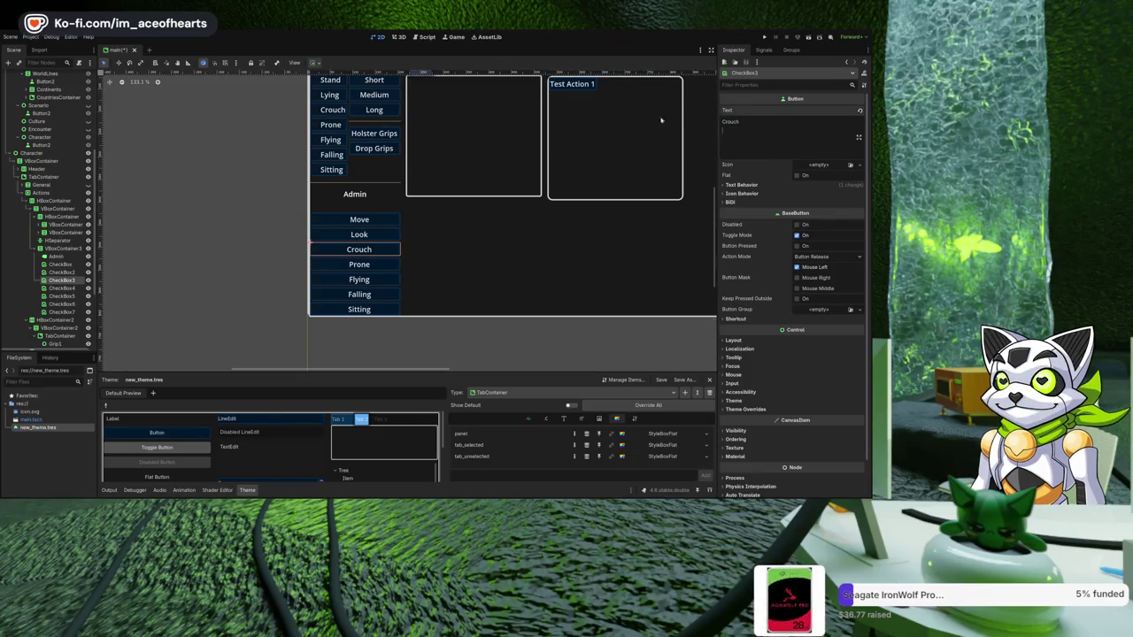
{"action": "type", "text": "Pickup"}
{"action": "left_click", "coordinate": [60, 288]}
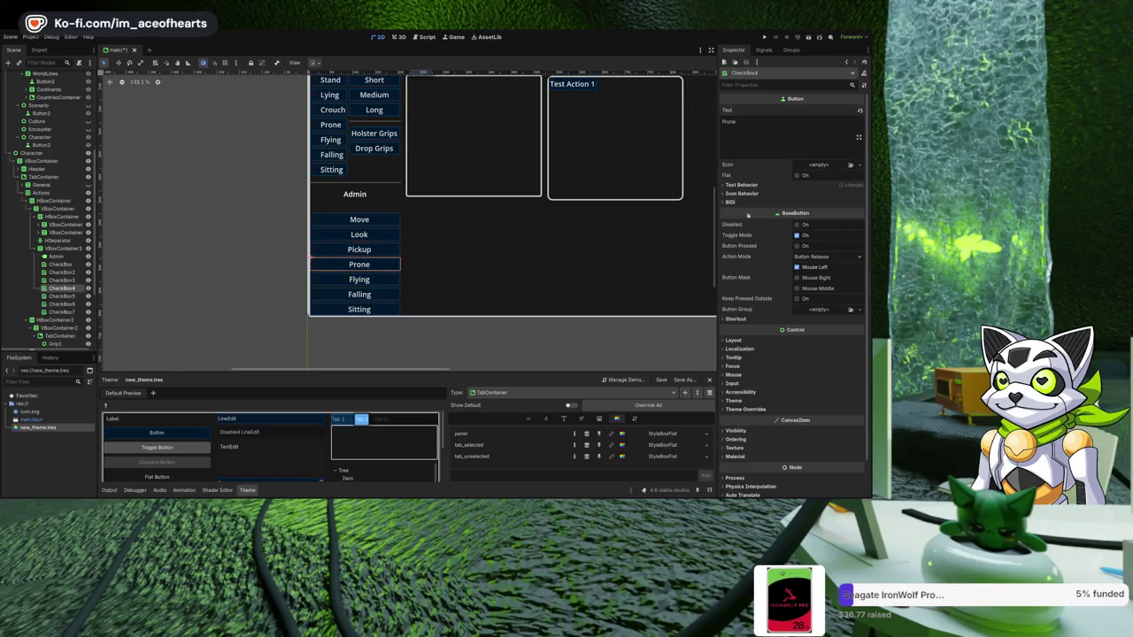
{"action": "type", "text": "Sit"}
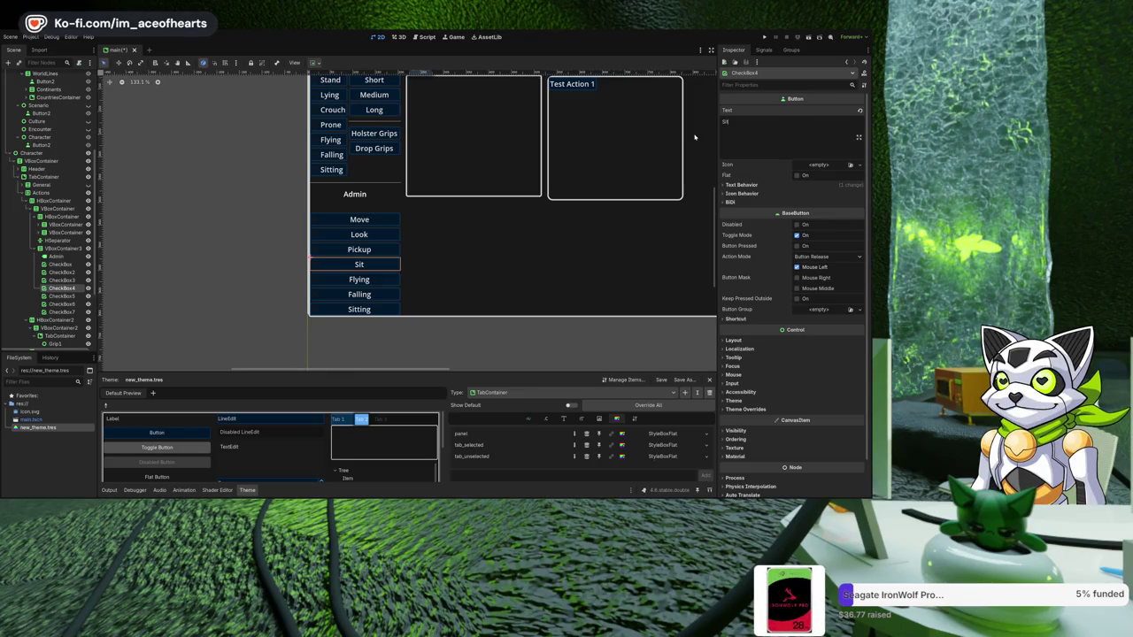
{"action": "left_click", "coordinate": [590, 214]}
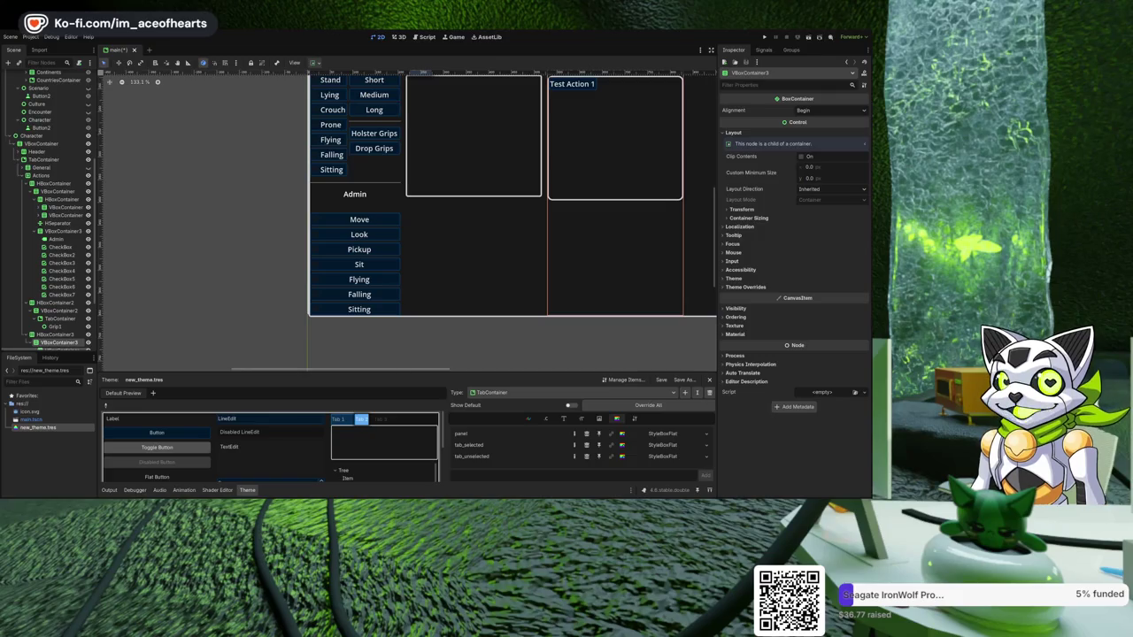
- Rename the Flying and Falling buttons to Turn and Teleport
{"action": "left_click", "coordinate": [359, 278]}
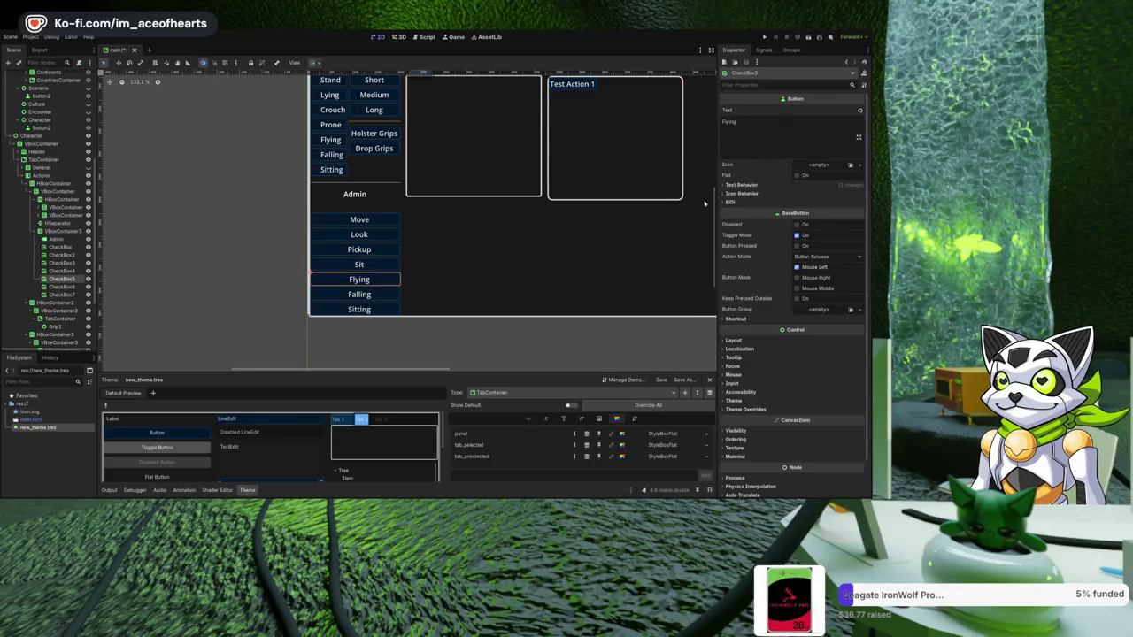
{"action": "key", "text": "BackSpace"}
{"action": "key", "text": "BackSpace"}
{"action": "key", "text": "BackSpace"}
{"action": "key", "text": "BackSpace"}
{"action": "type", "text": "Turn"}
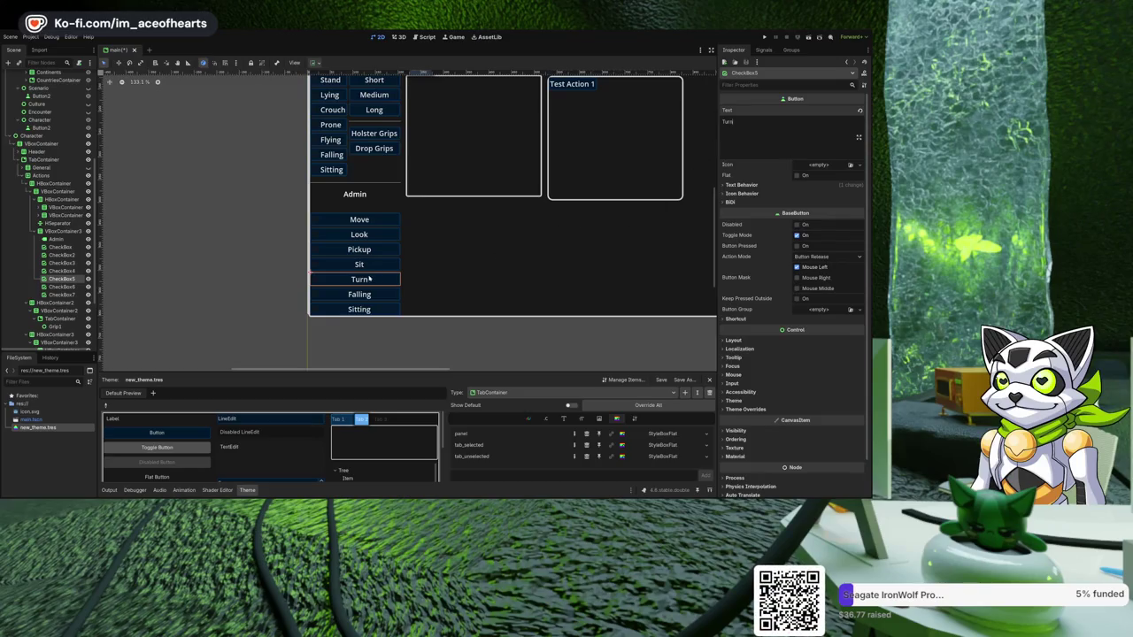
{"action": "left_click", "coordinate": [343, 295]}
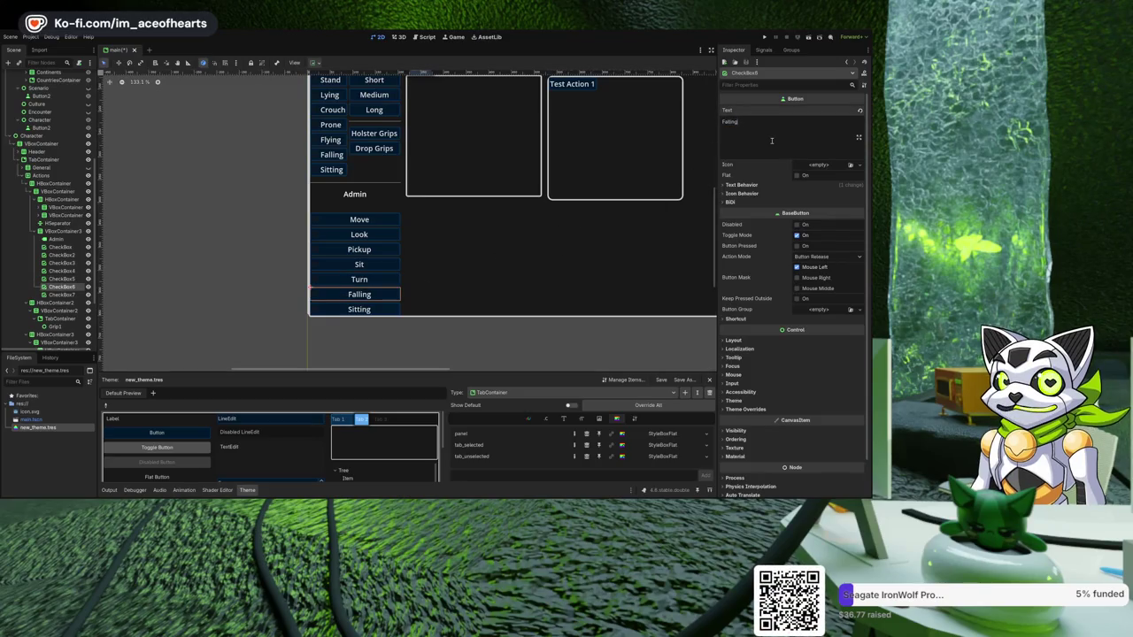
{"action": "type", "text": "Teleport"}
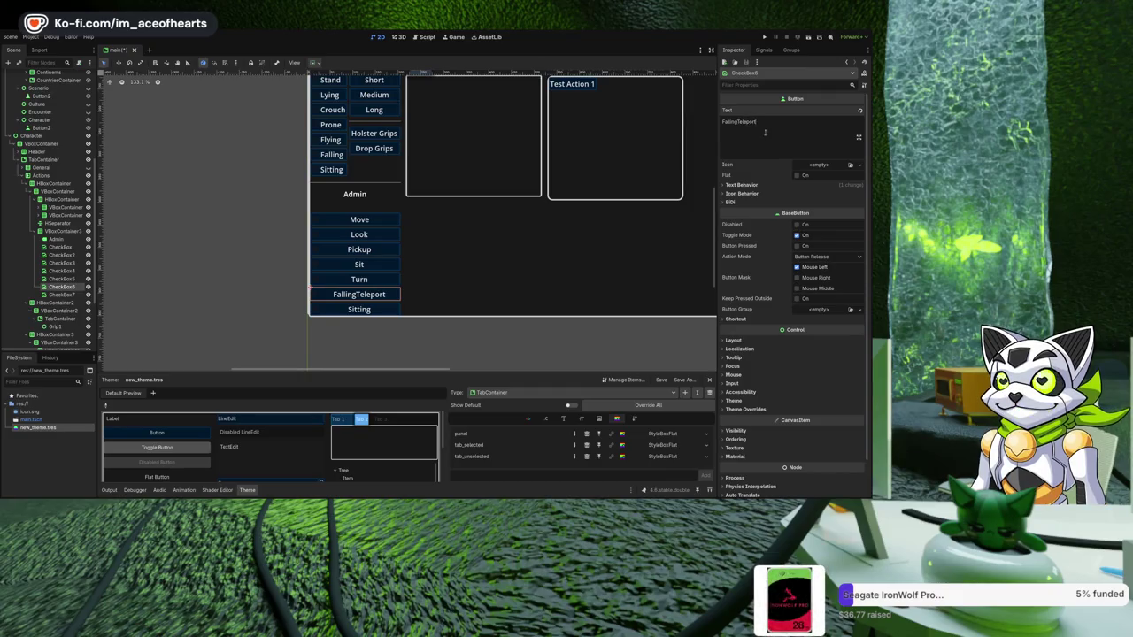
{"action": "left_click", "coordinate": [741, 120]}
{"action": "key", "text": "BackSpace"}
{"action": "key", "text": "BackSpace"}
{"action": "key", "text": "BackSpace"}
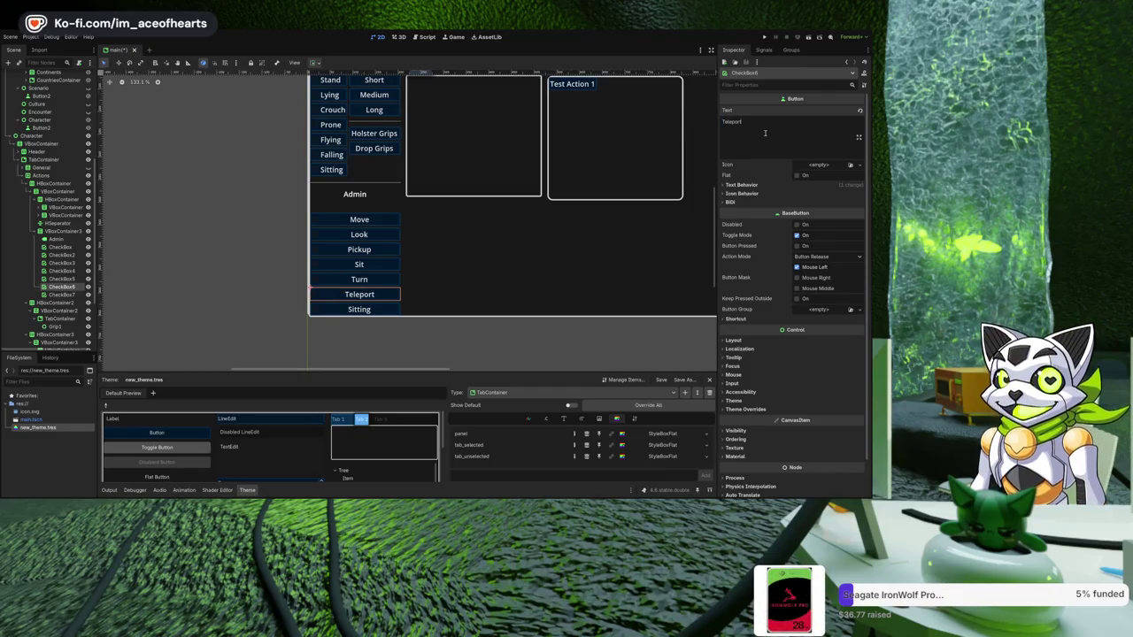
{"action": "left_click", "coordinate": [313, 308]}
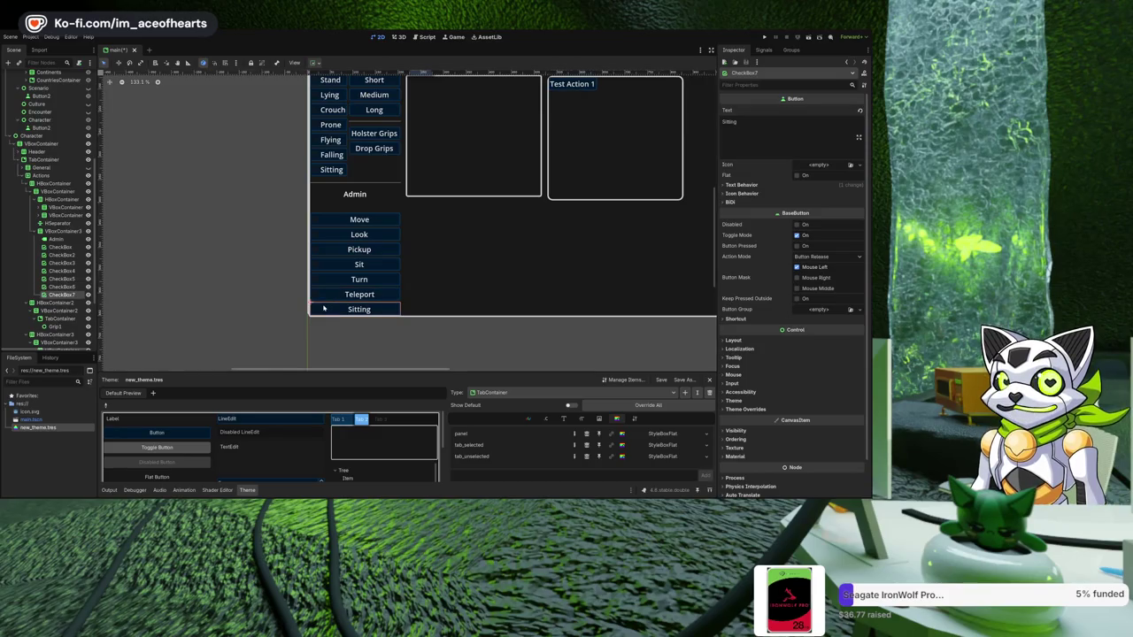
{"action": "left_click", "coordinate": [398, 341]}
{"action": "scroll", "coordinate": [443, 252], "scroll_direction": "down", "scroll_amount": 4}
- Pan the canvas to show the whole character screen and select the Grip list's container
{"action": "left_click_drag", "start_coordinate": [470, 254], "coordinate": [370, 291]}
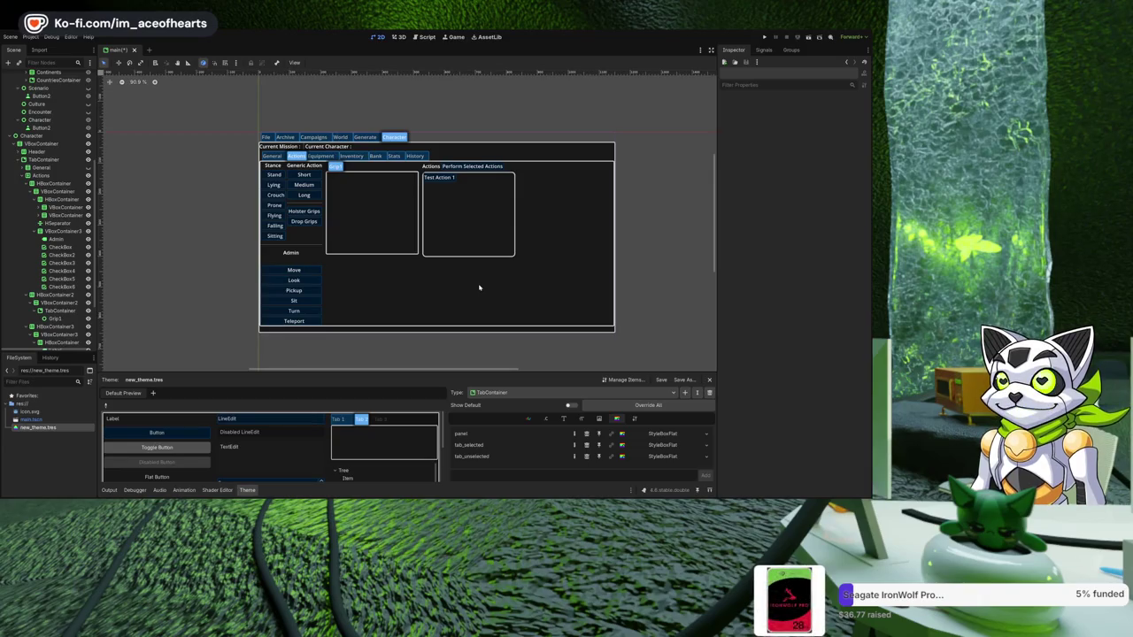
{"action": "left_click", "coordinate": [369, 254]}
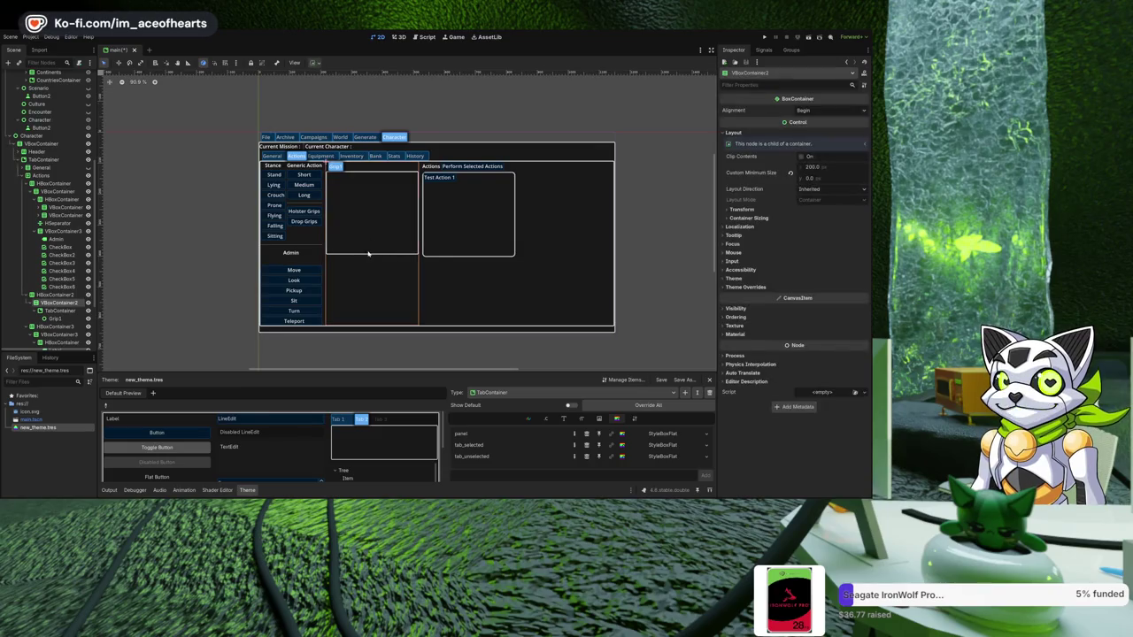
- Expand the container's Transform details to show its 200 by 529 size
{"action": "left_click", "coordinate": [756, 210]}
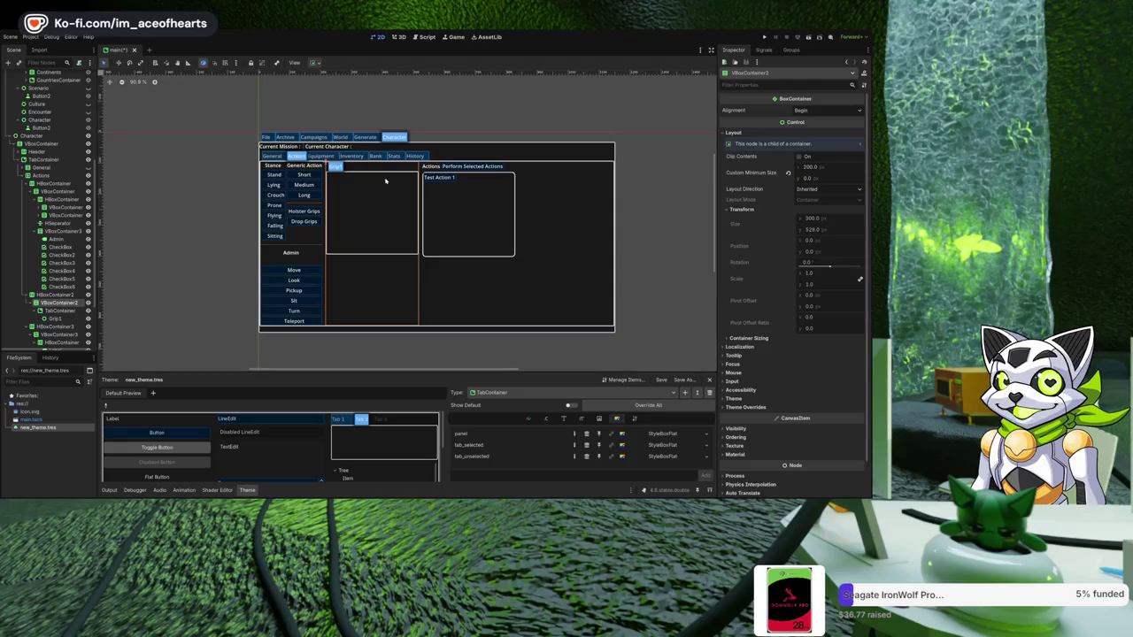
{"action": "scroll", "coordinate": [265, 173], "scroll_direction": "up", "scroll_amount": 2}
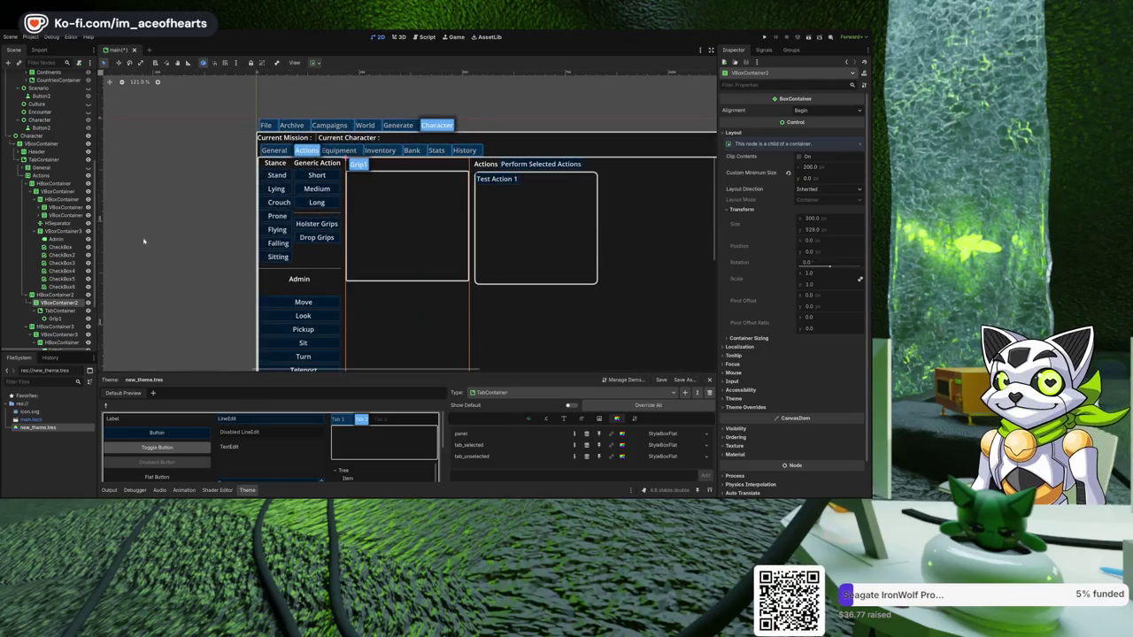
{"action": "left_click", "coordinate": [28, 176]}
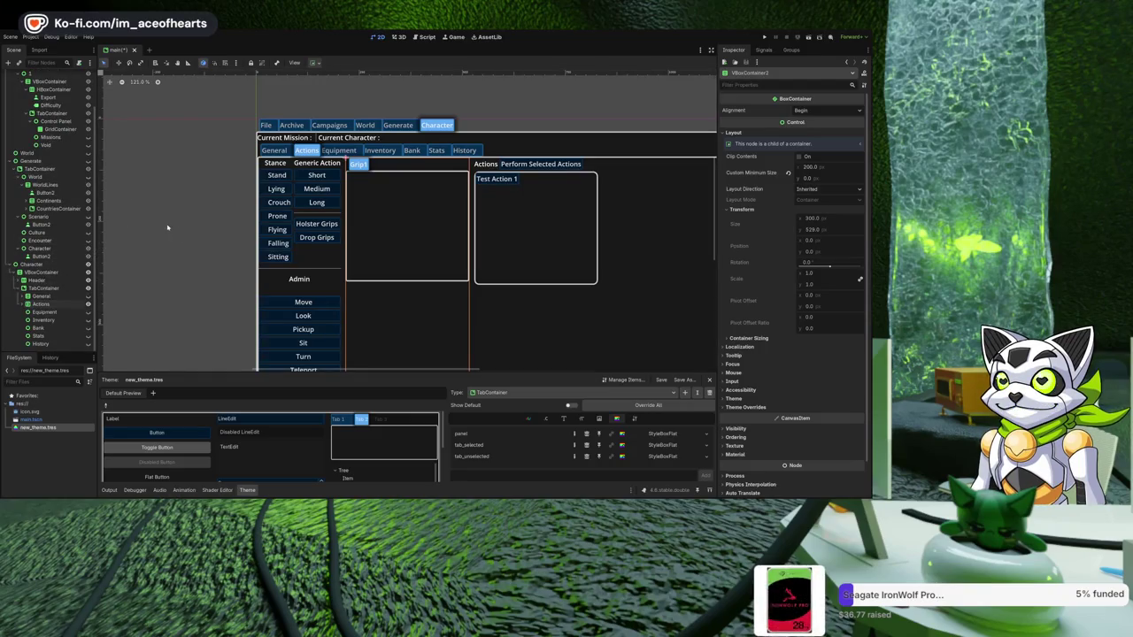
{"action": "scroll", "coordinate": [168, 228], "scroll_direction": "right", "scroll_amount": 1}
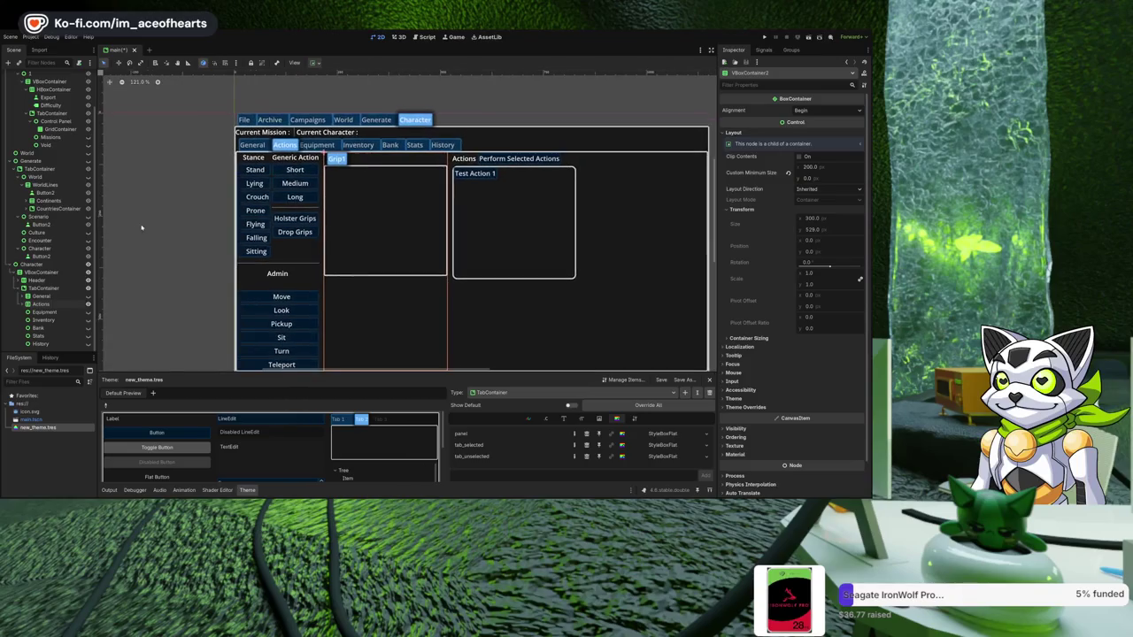
{"action": "left_click", "coordinate": [53, 321]}
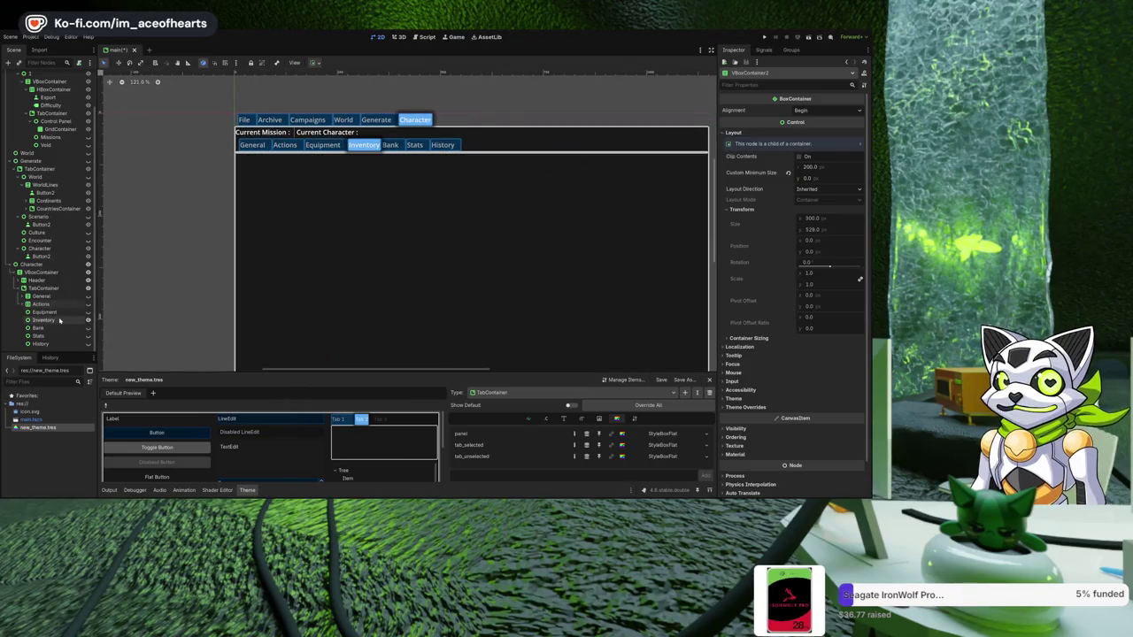
{"action": "left_click", "coordinate": [54, 329]}
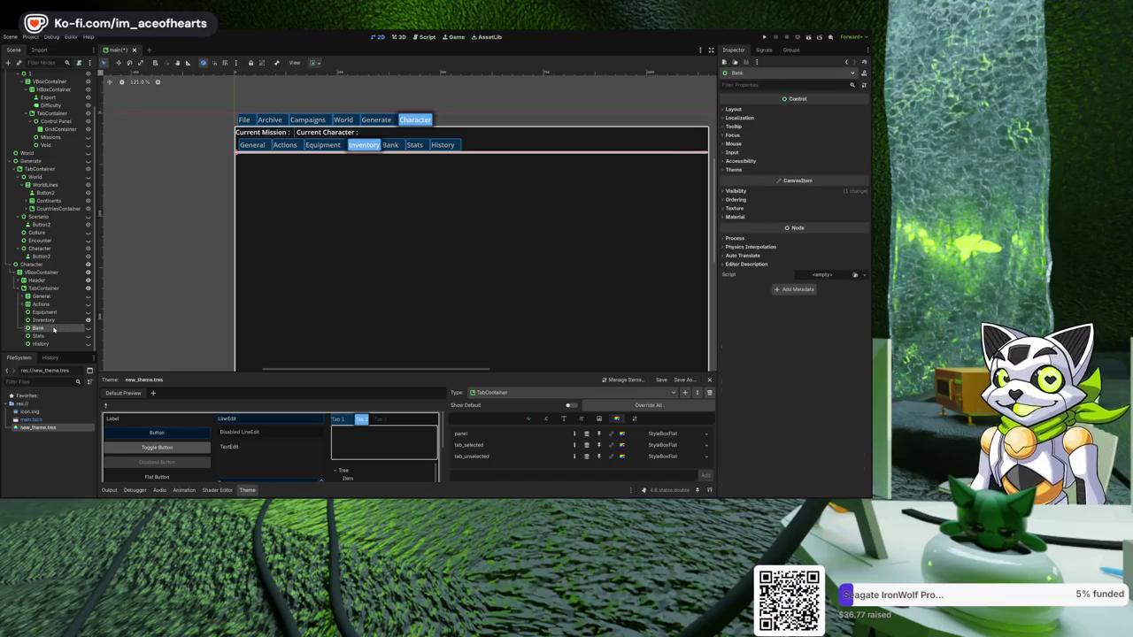
{"action": "key", "text": "Delete"}
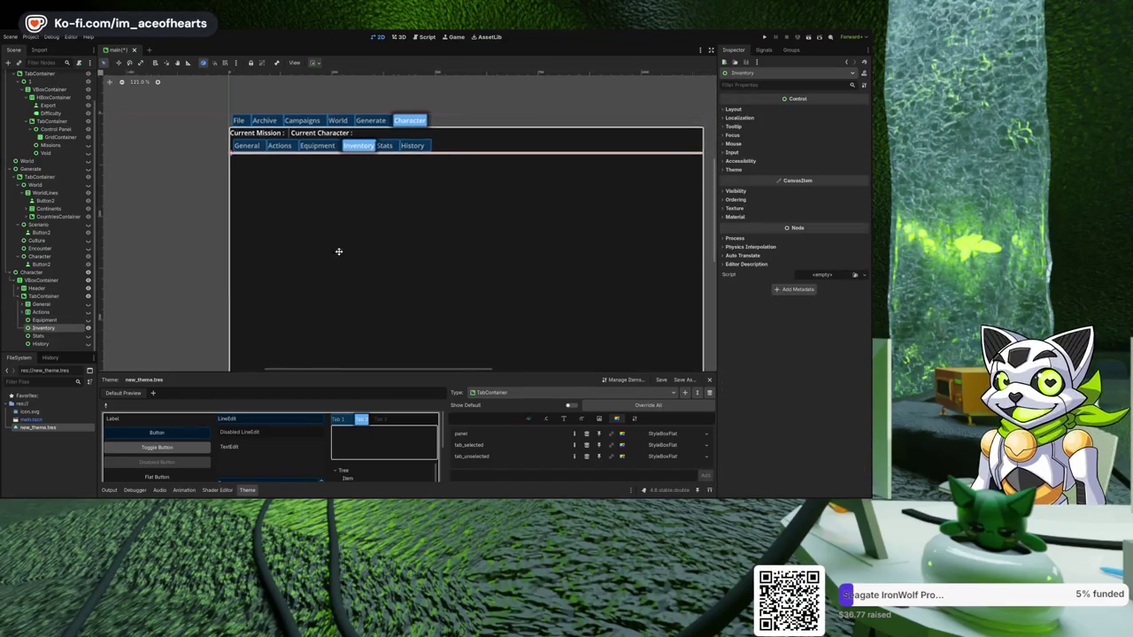
{"action": "left_click_drag", "start_coordinate": [338, 251], "coordinate": [320, 258]}
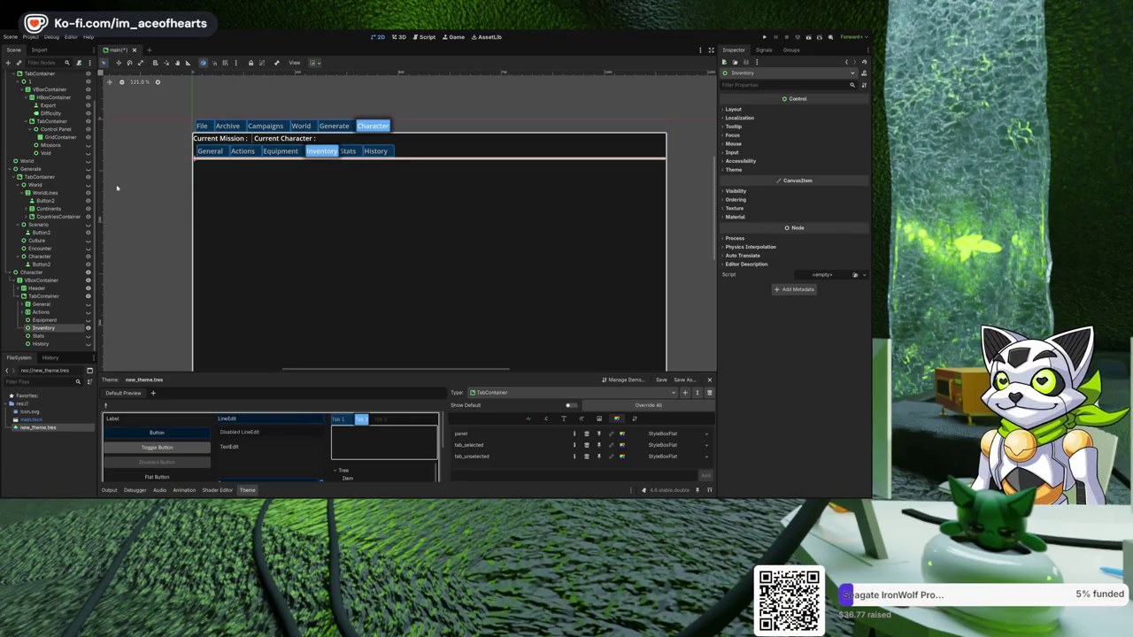
{"action": "scroll", "coordinate": [238, 199], "scroll_direction": "down", "scroll_amount": 1}
{"action": "scroll", "coordinate": [241, 212], "scroll_direction": "up", "scroll_amount": 8}
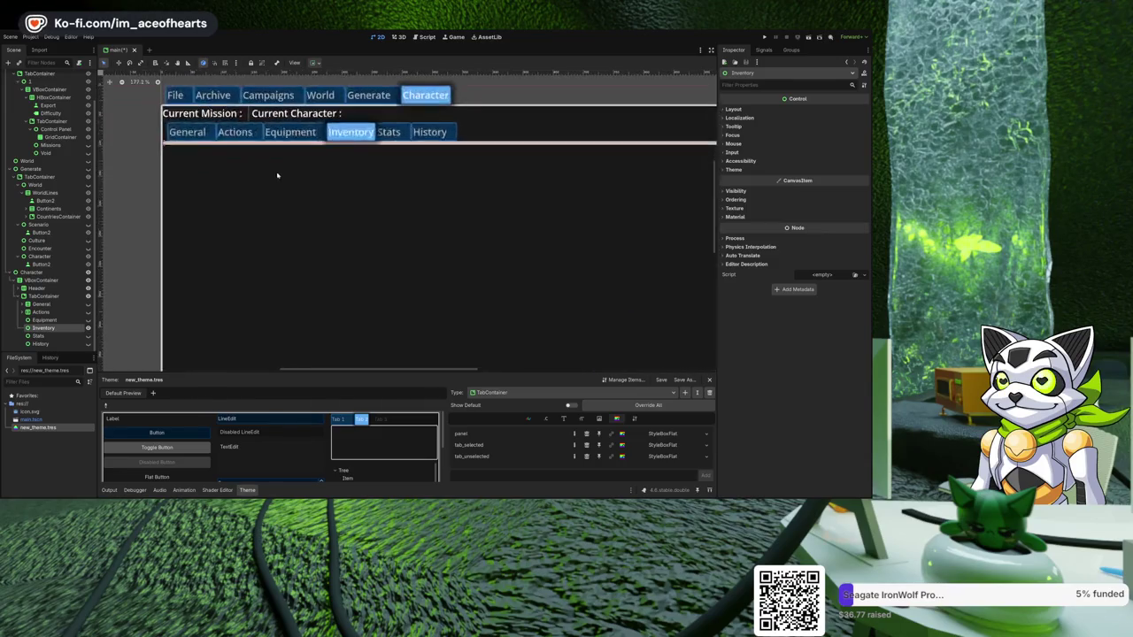
{"action": "scroll", "coordinate": [252, 252], "scroll_direction": "up", "scroll_amount": 6}
{"action": "scroll", "coordinate": [278, 210], "scroll_direction": "up", "scroll_amount": 6}
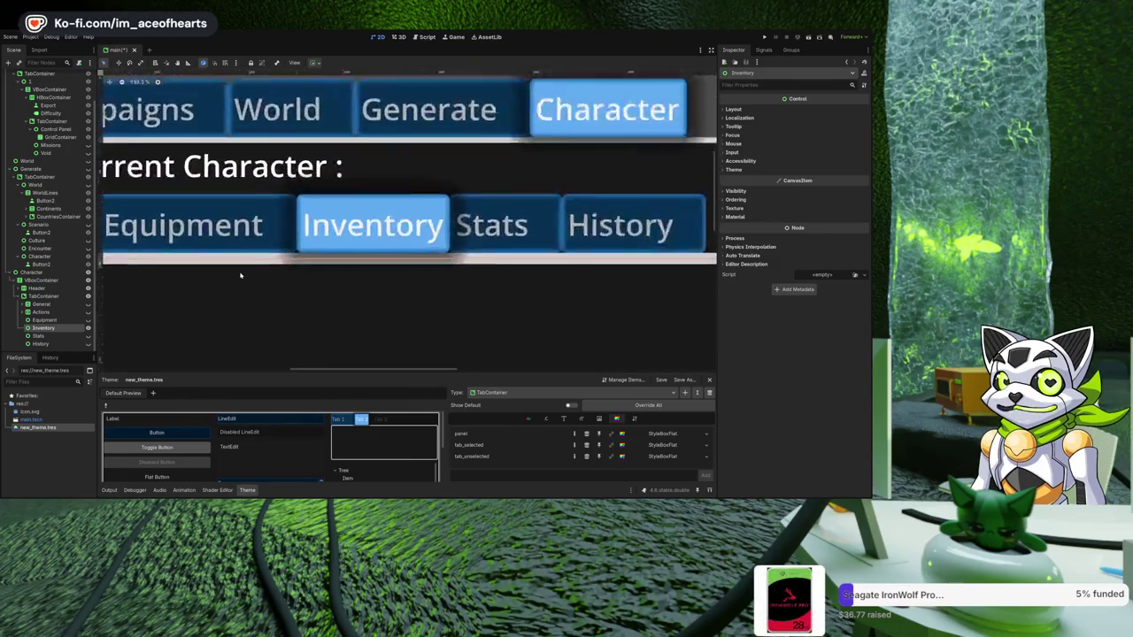
{"action": "scroll", "coordinate": [296, 256], "scroll_direction": "down", "scroll_amount": 20}
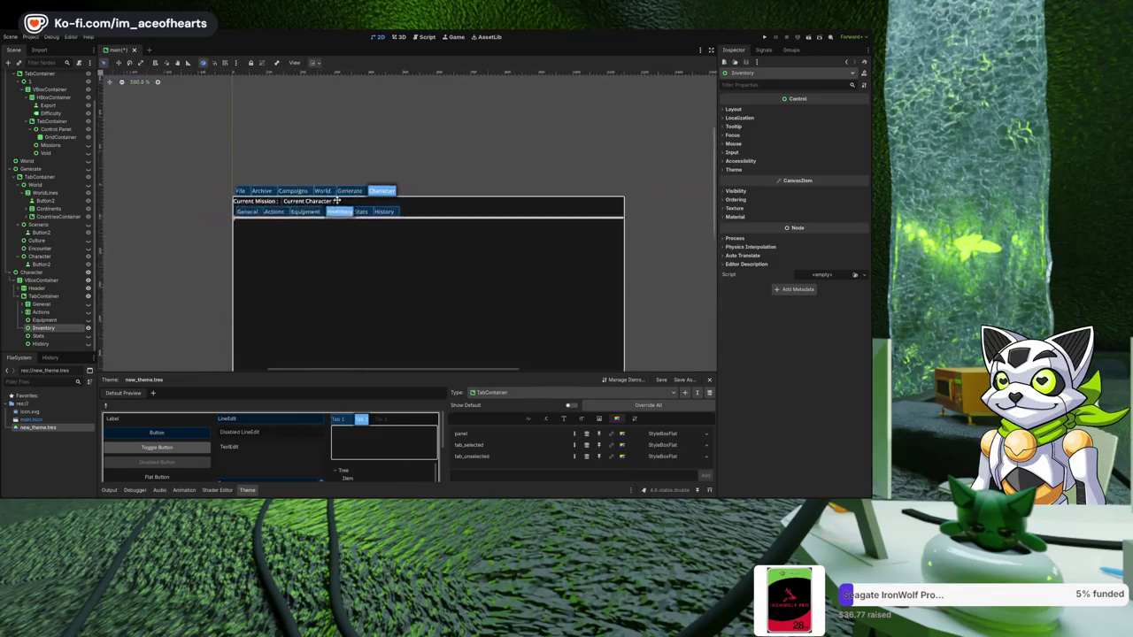
{"action": "mouse_move", "coordinate": [339, 254]}
{"action": "left_mouse_down"}
{"action": "mouse_move", "coordinate": [316, 215]}
{"action": "mouse_move", "coordinate": [311, 233]}
{"action": "left_mouse_up"}
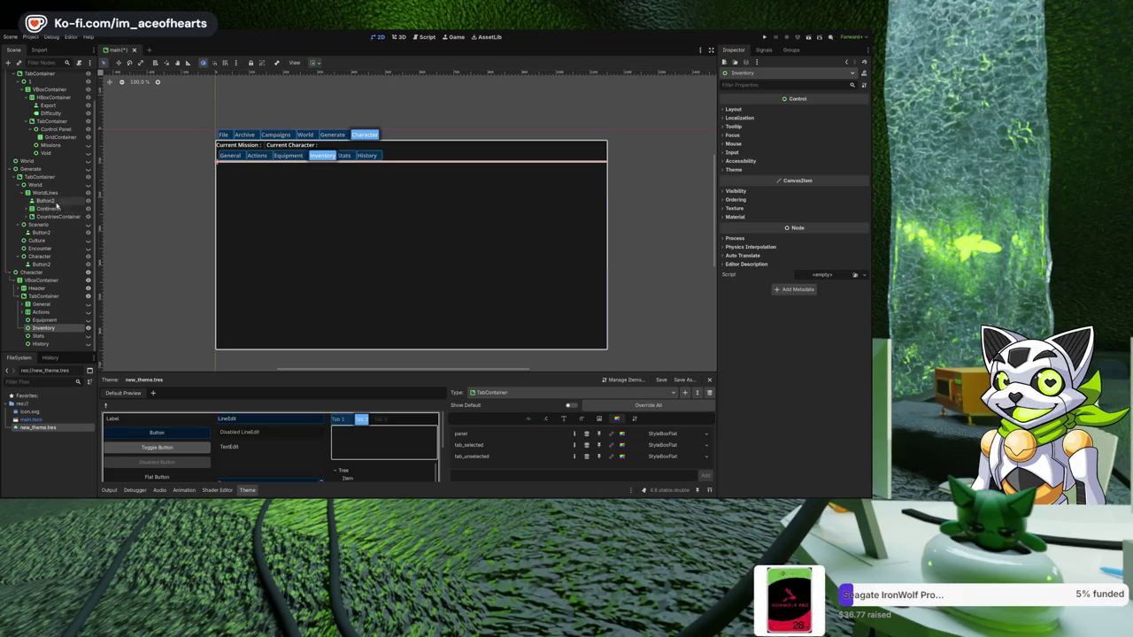
{"action": "scroll", "coordinate": [59, 204], "scroll_direction": "up", "scroll_amount": 2}
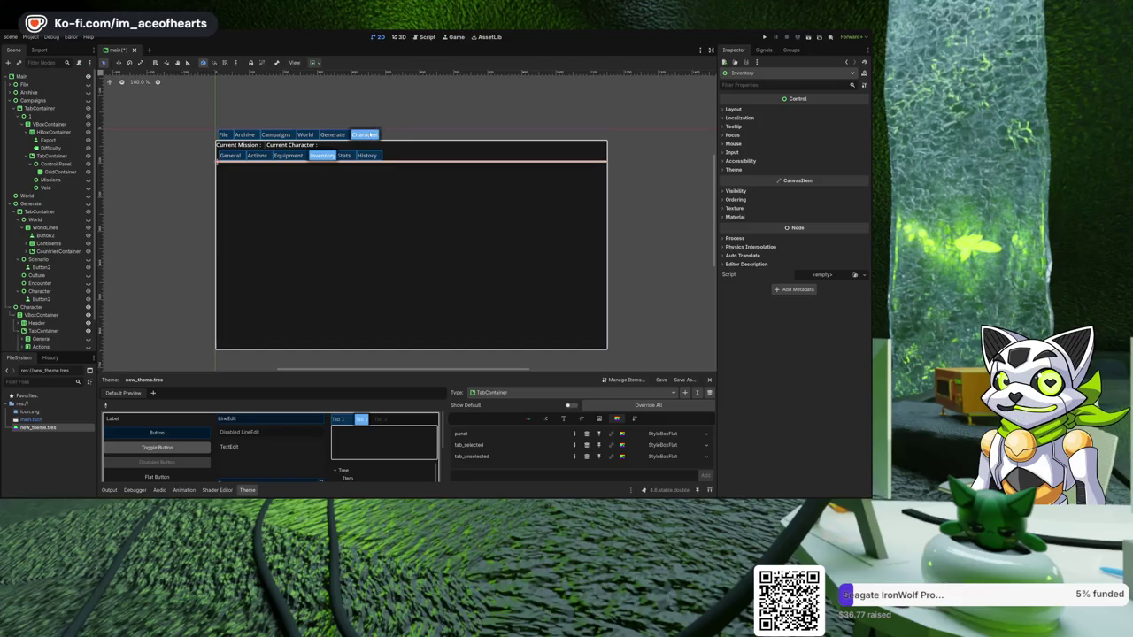
- Select Main, then the Current Character label, then the Header container to reveal its children
{"action": "left_click", "coordinate": [370, 135]}
{"action": "scroll", "coordinate": [51, 231], "scroll_direction": "down", "scroll_amount": 2}
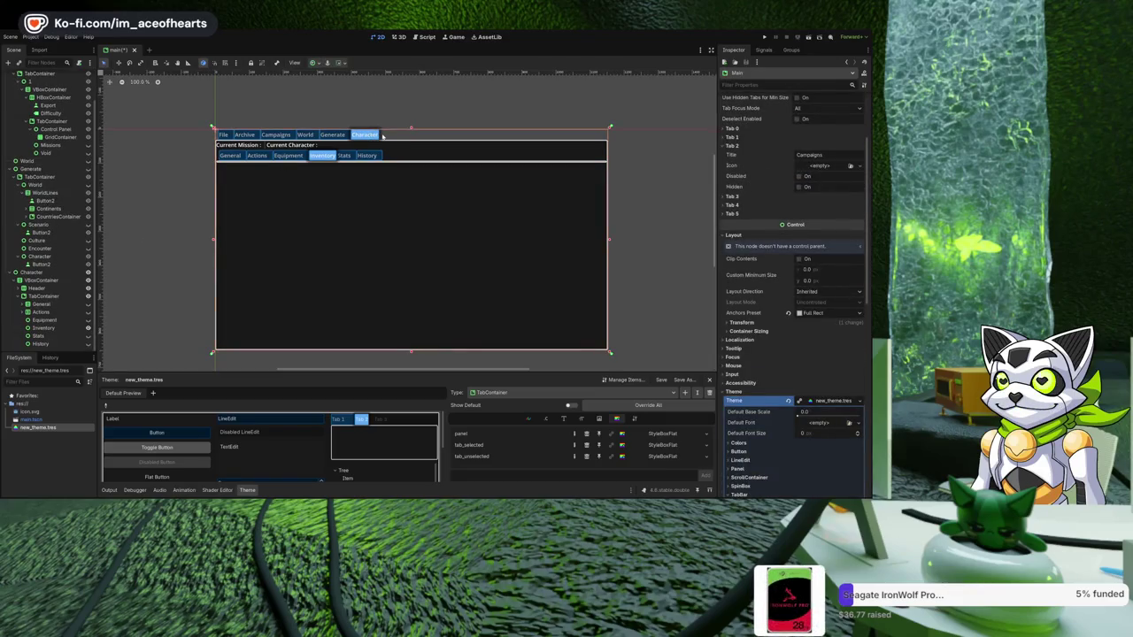
{"action": "left_click", "coordinate": [292, 147]}
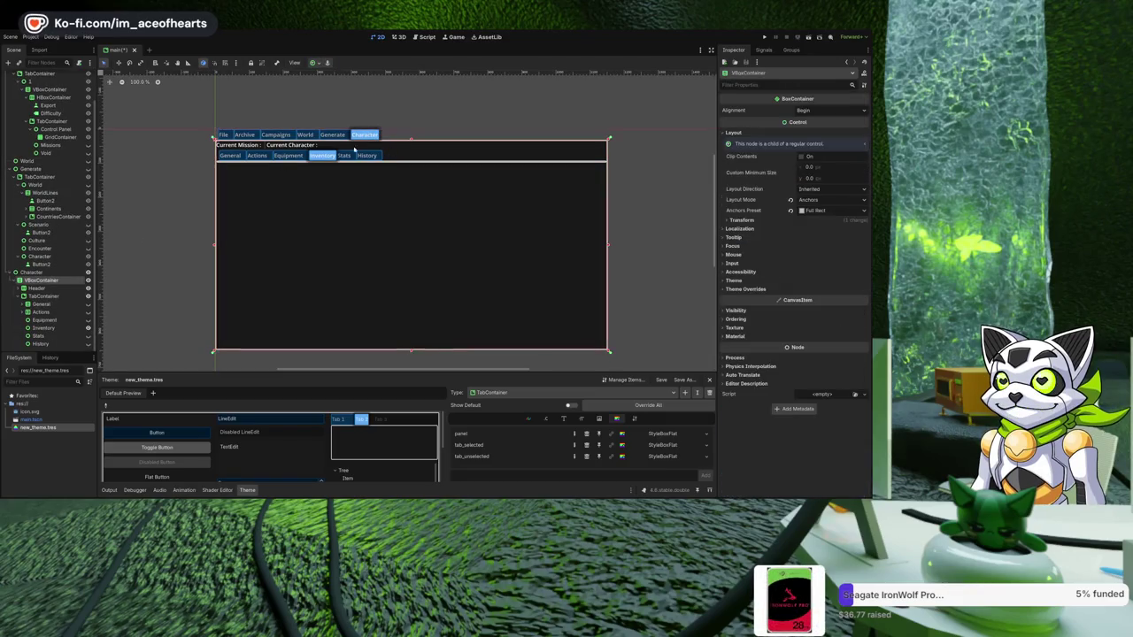
{"action": "left_click", "coordinate": [291, 147]}
{"action": "scroll", "coordinate": [71, 273], "scroll_direction": "down", "scroll_amount": 2}
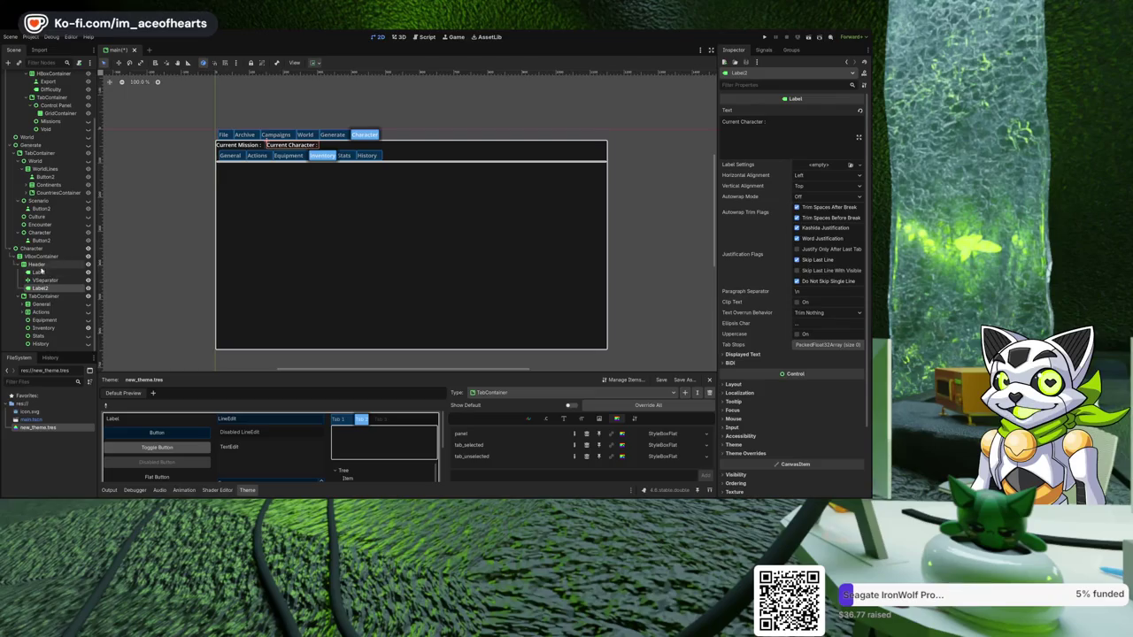
{"action": "left_click", "coordinate": [37, 265]}
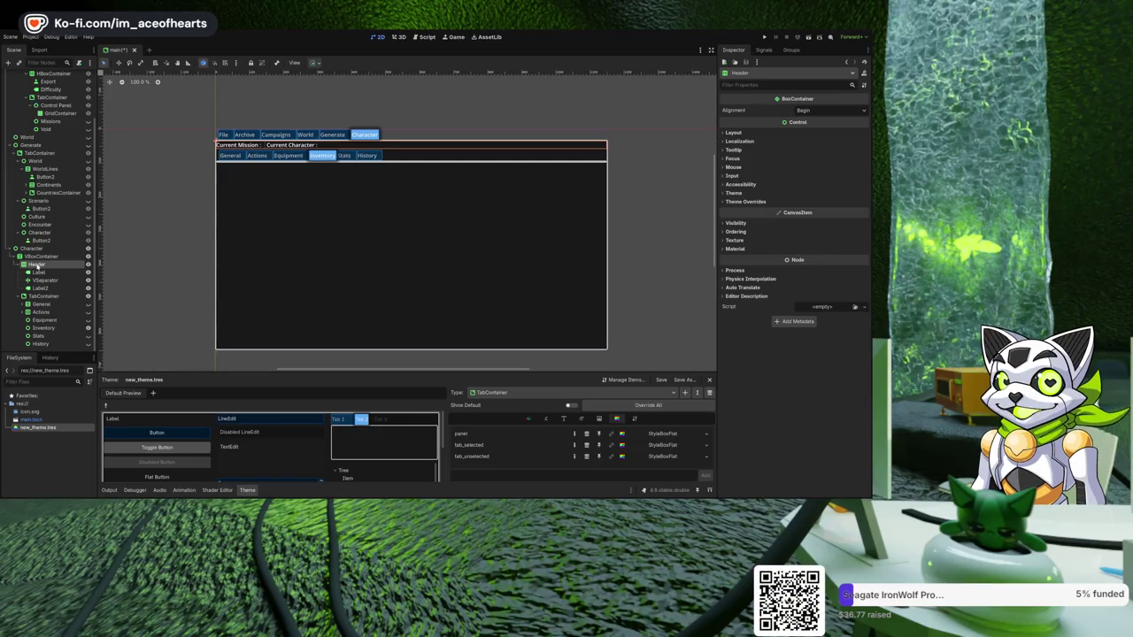
- Add a CheckBox labelled Selected at the start of Header and run the project
{"action": "key", "text": "ctrl+v"}
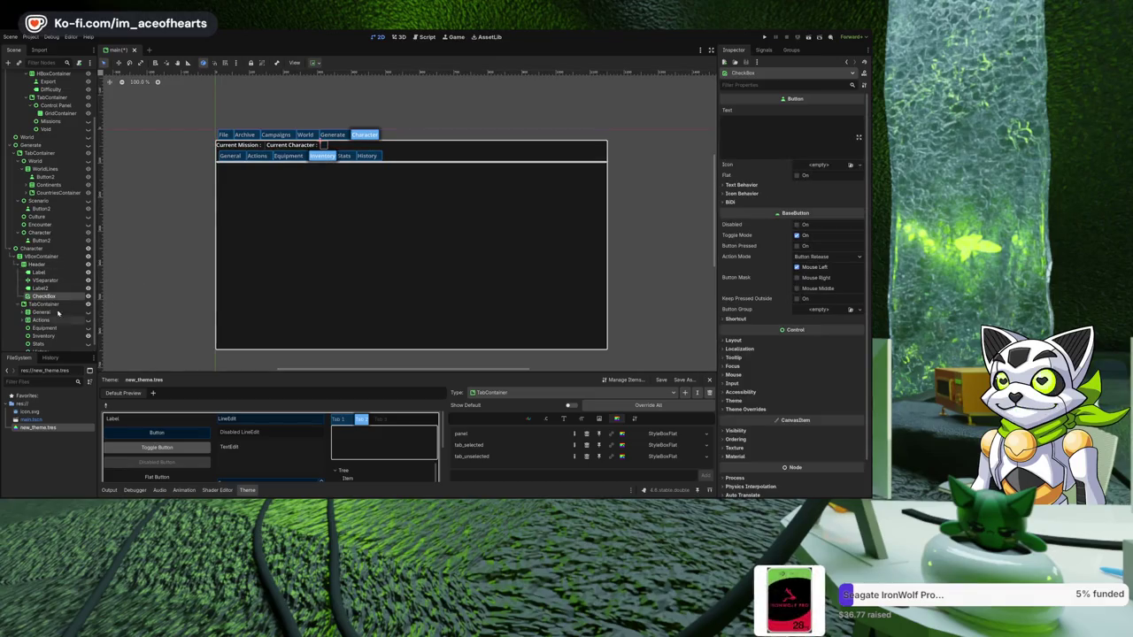
{"action": "left_click_drag", "start_coordinate": [55, 299], "coordinate": [53, 272]}
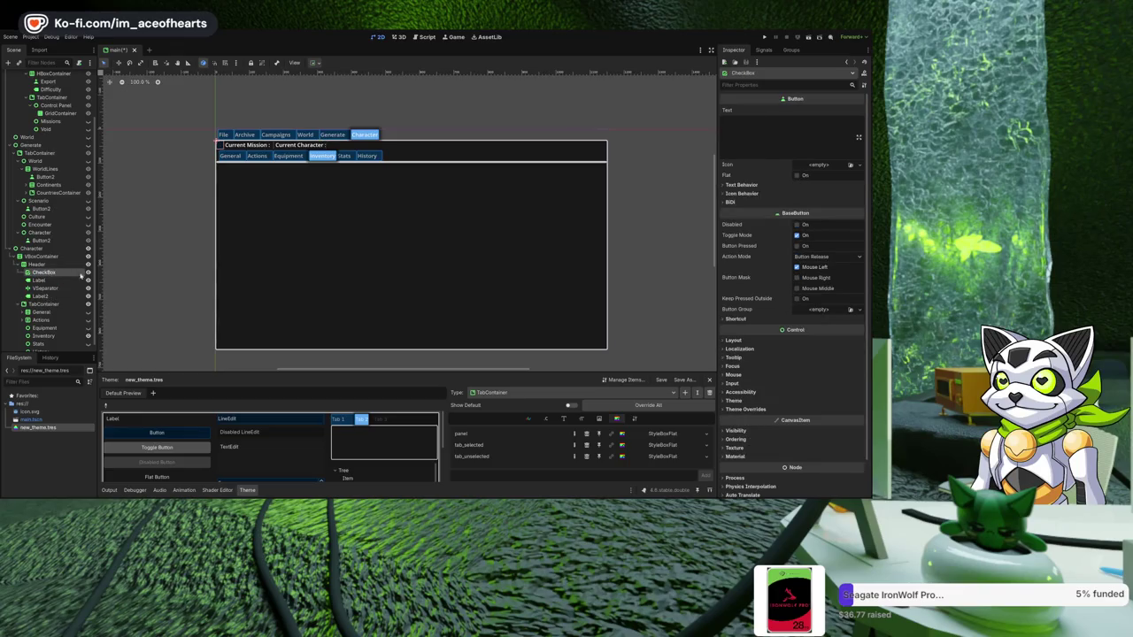
{"action": "left_click", "coordinate": [801, 129]}
{"action": "type", "text": "Selected"}
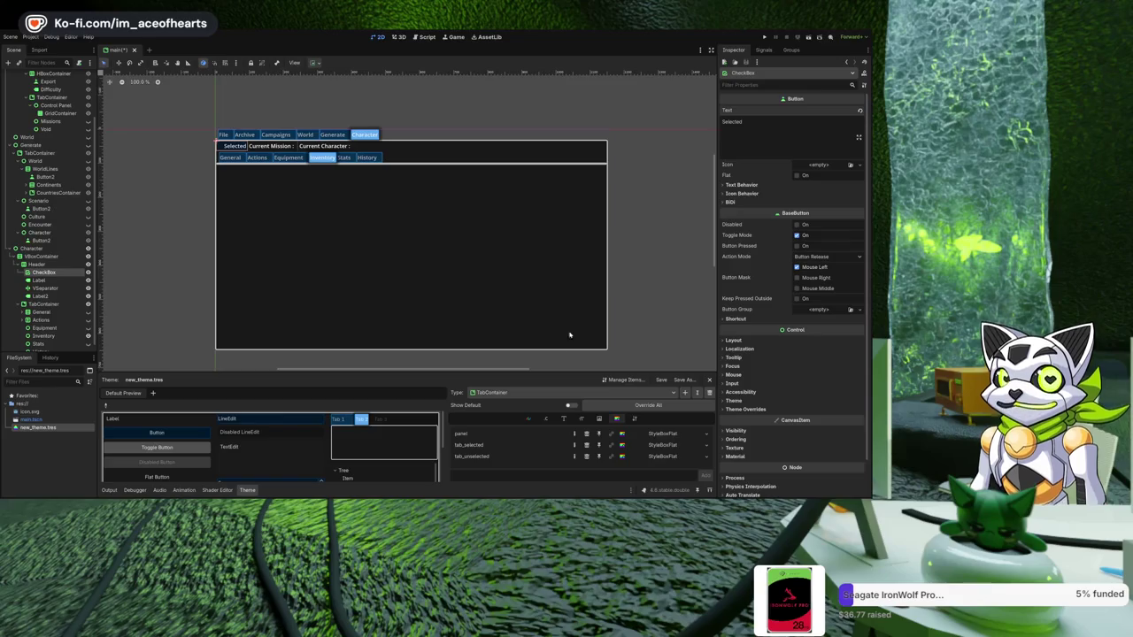
{"action": "left_click", "coordinate": [310, 195]}
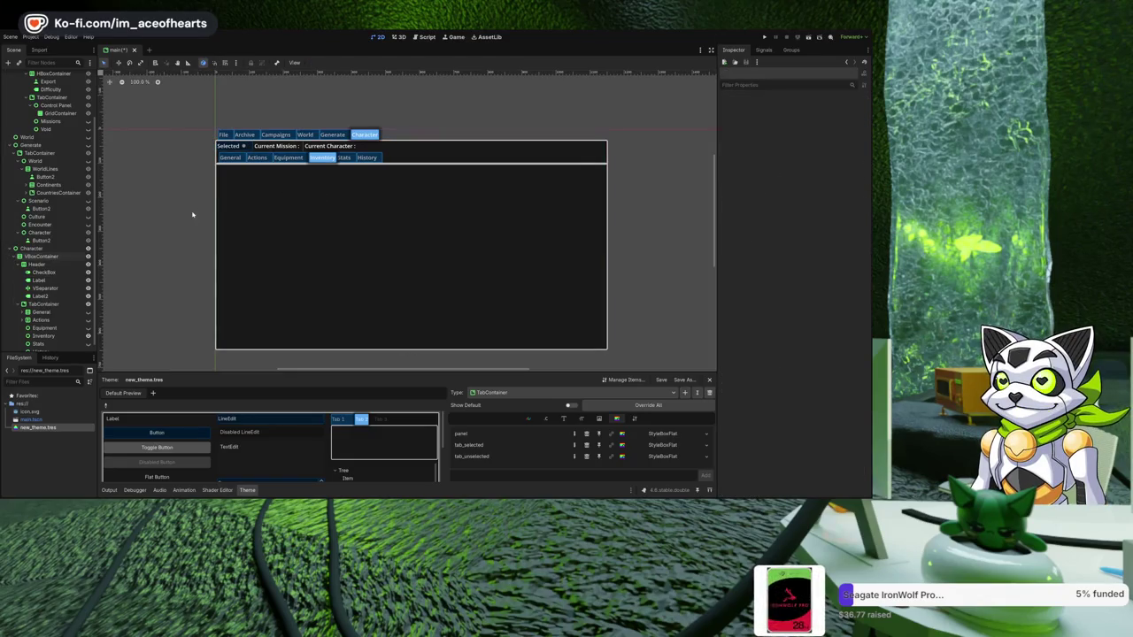
{"action": "left_click", "coordinate": [767, 38]}
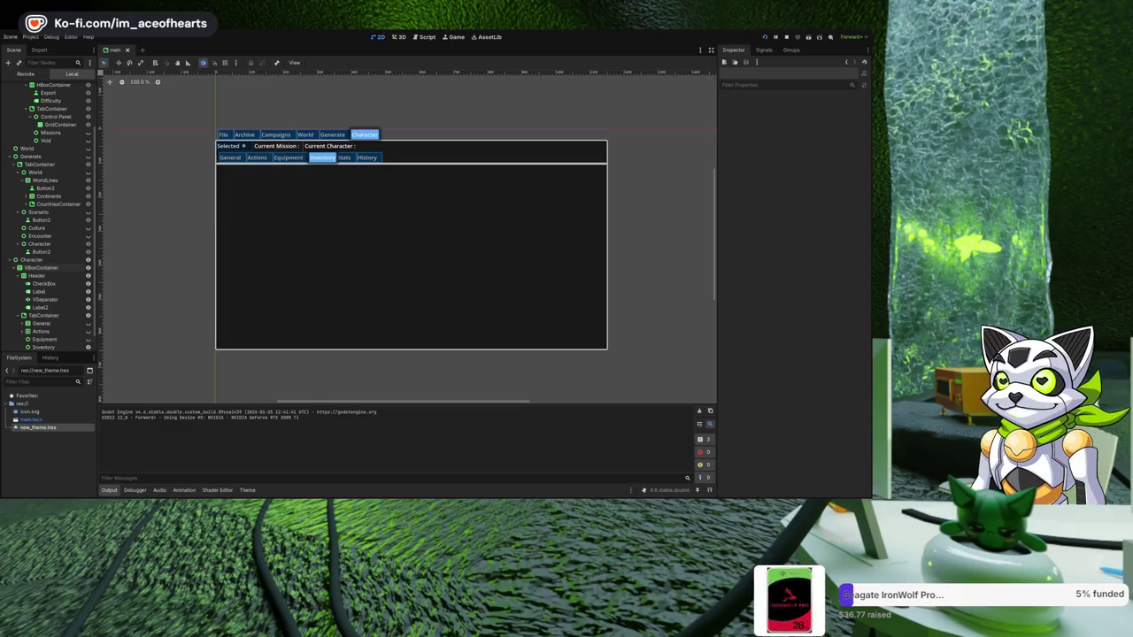
- Stop the running project with F8
{"action": "key", "text": "F8"}
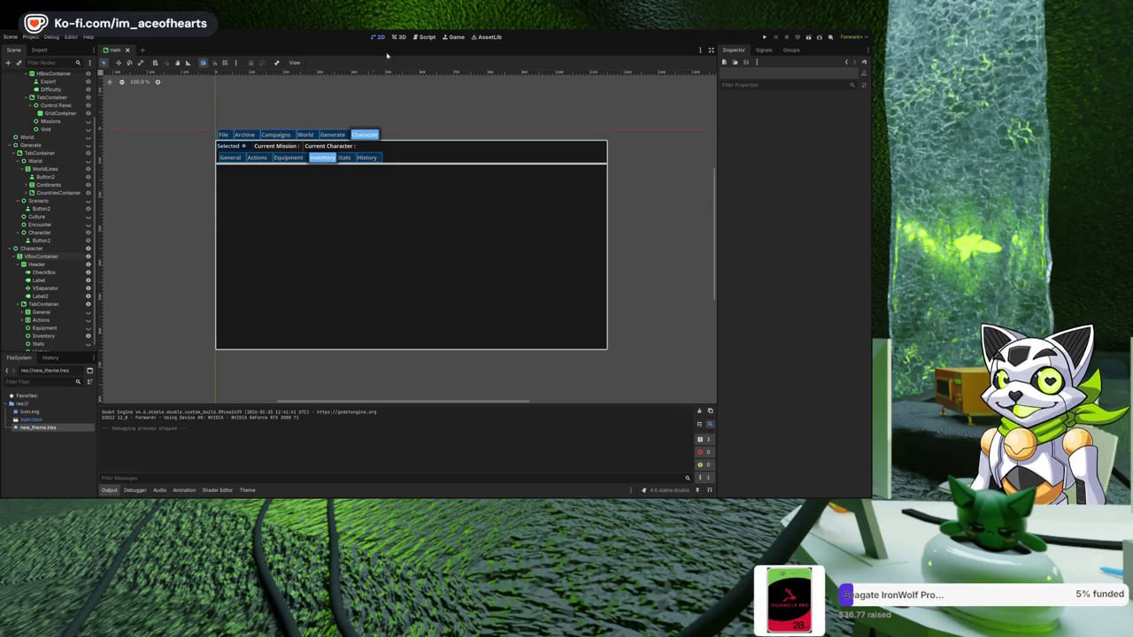
{"action": "left_click", "coordinate": [423, 37]}
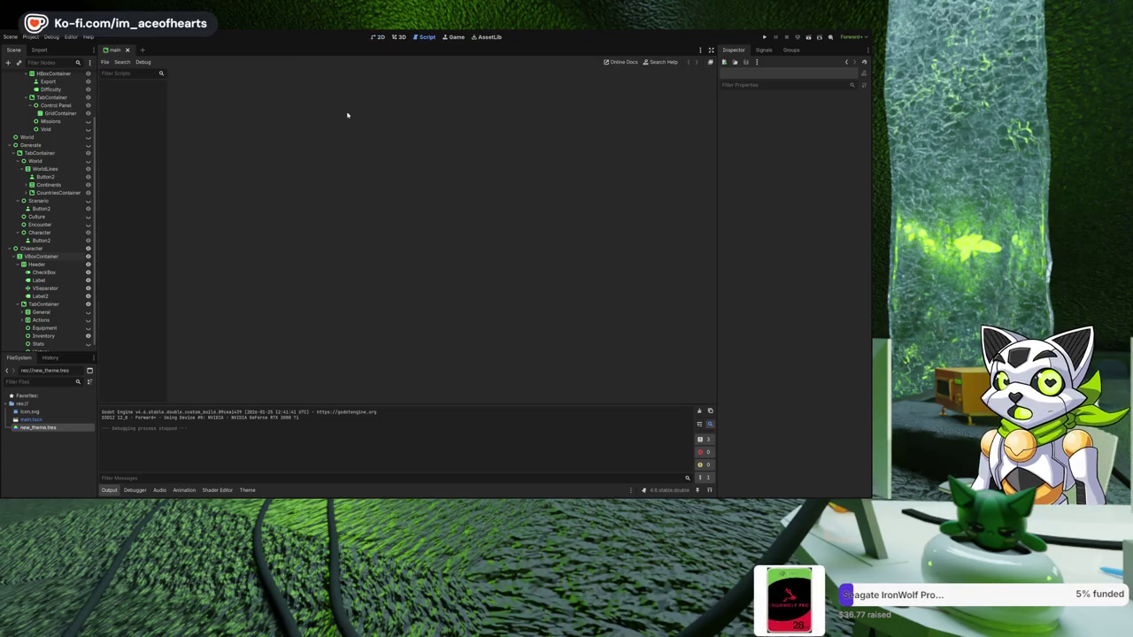
{"action": "left_click", "coordinate": [400, 38]}
{"action": "left_click", "coordinate": [378, 37]}
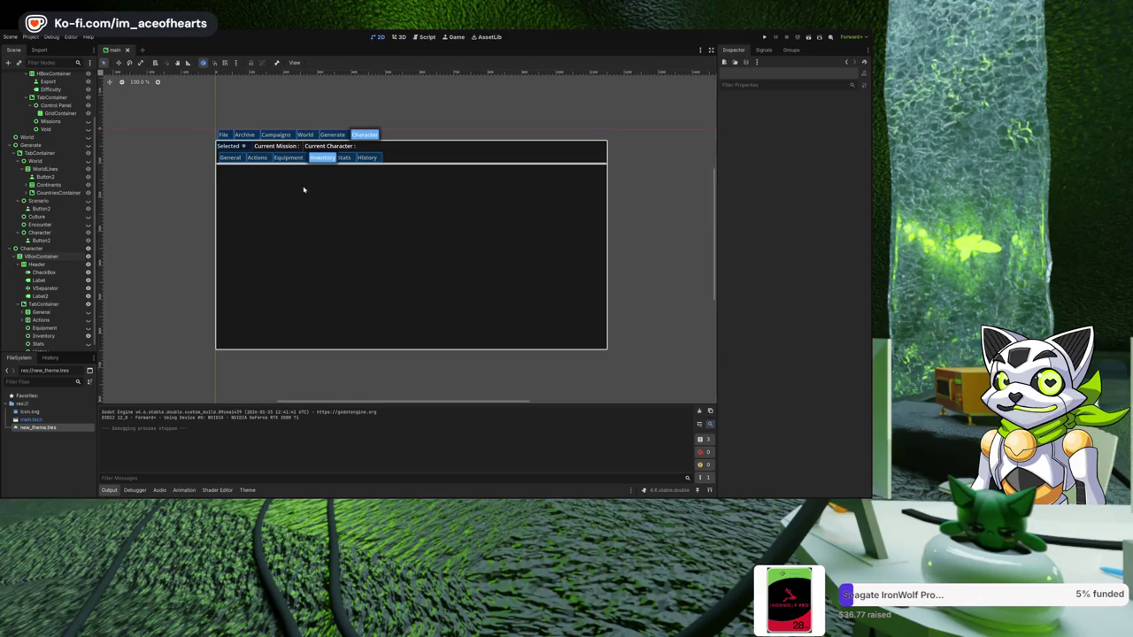
{"action": "scroll", "coordinate": [247, 194], "scroll_direction": "up", "scroll_amount": 3}
{"action": "left_click_drag", "start_coordinate": [248, 195], "coordinate": [253, 258]}
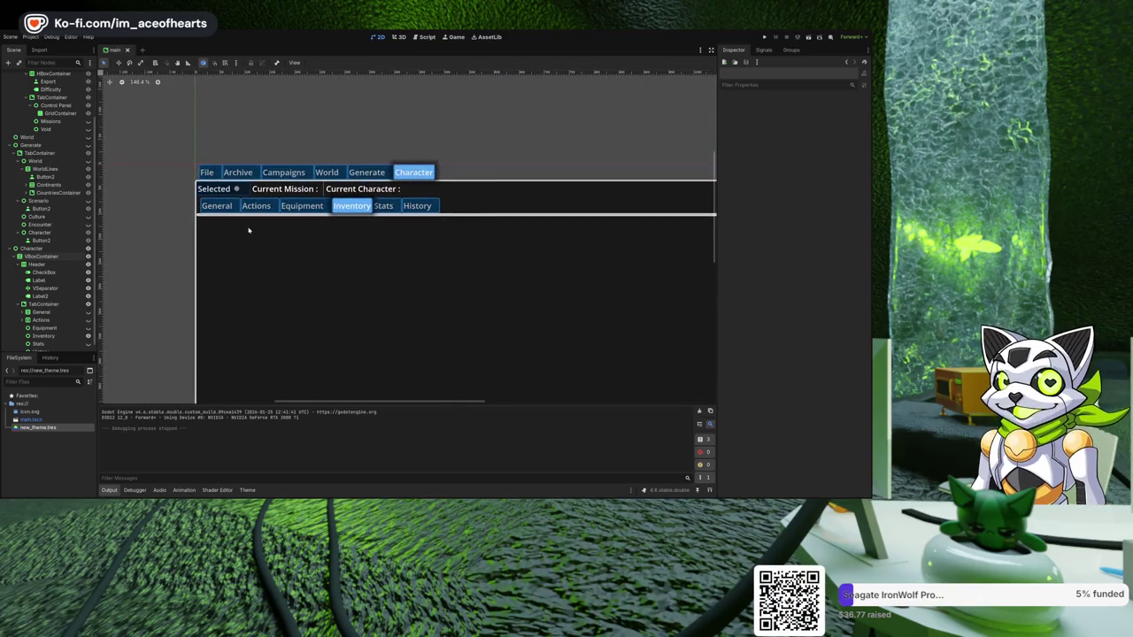
{"action": "left_click_drag", "start_coordinate": [212, 296], "coordinate": [218, 240]}
{"action": "scroll", "coordinate": [222, 240], "scroll_direction": "down", "scroll_amount": 1}
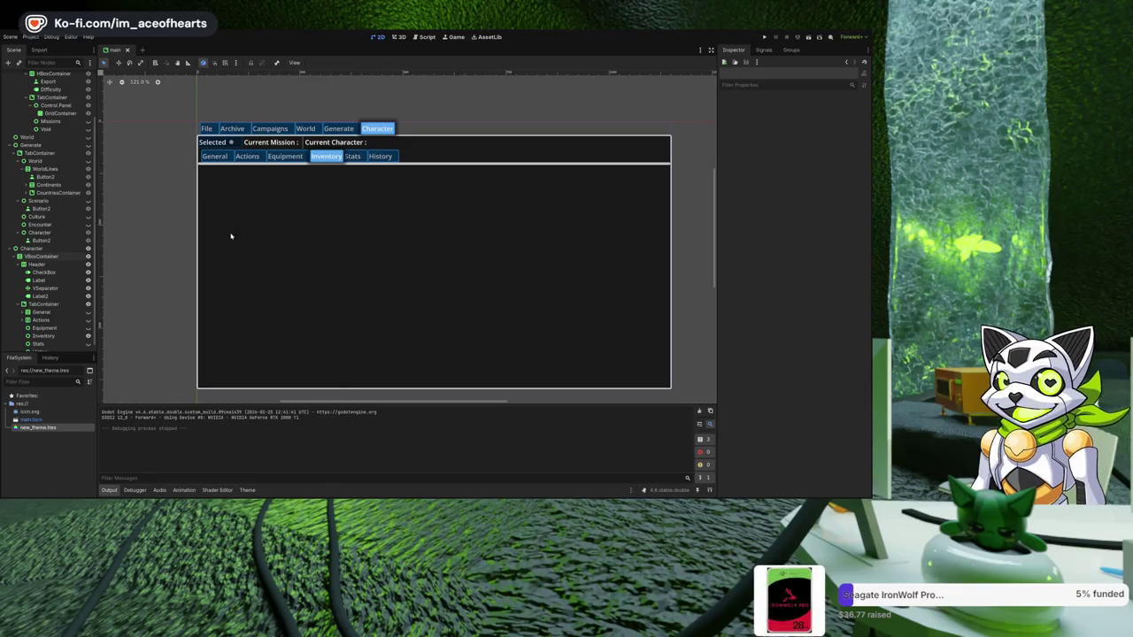
{"action": "scroll", "coordinate": [55, 297], "scroll_direction": "down", "scroll_amount": 1}
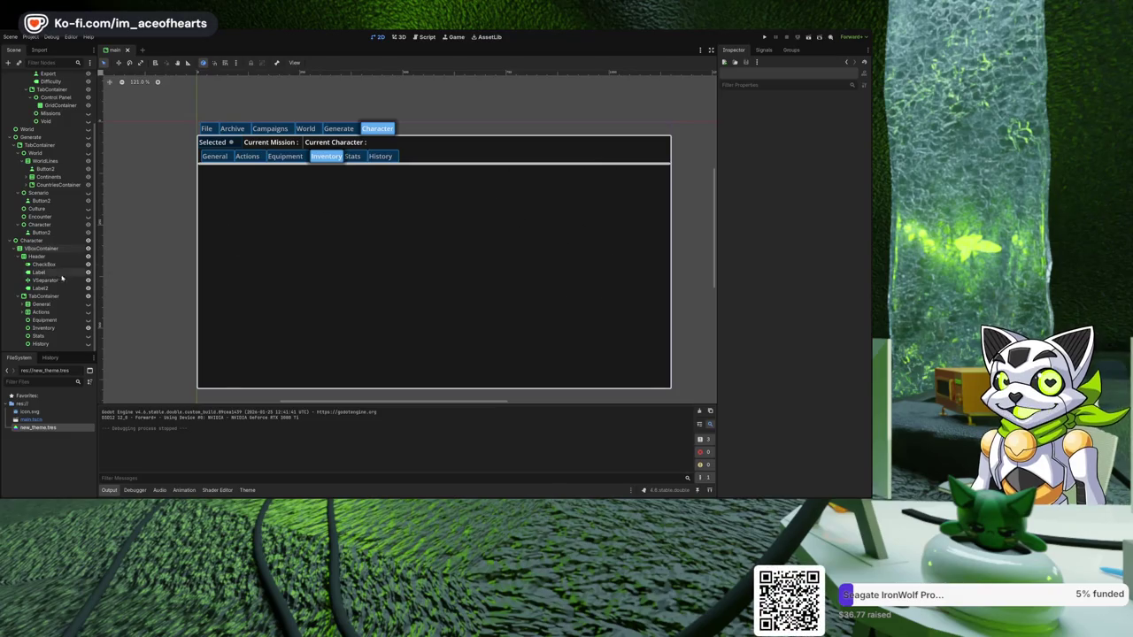
{"action": "scroll", "coordinate": [233, 237], "scroll_direction": "right", "scroll_amount": 1}
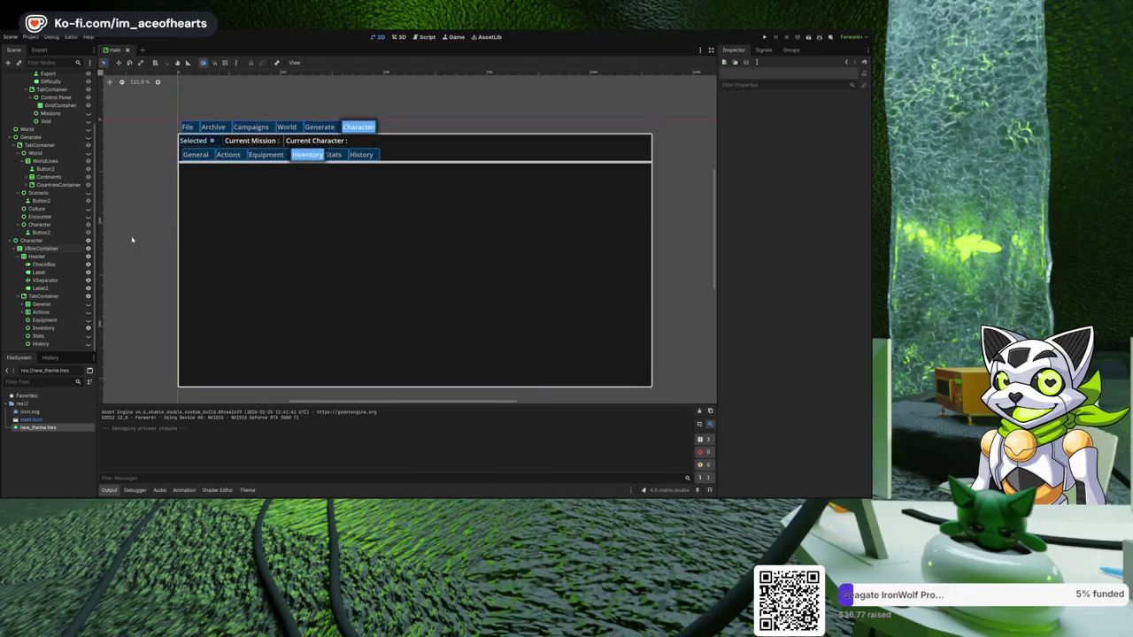
{"action": "left_click", "coordinate": [42, 328]}
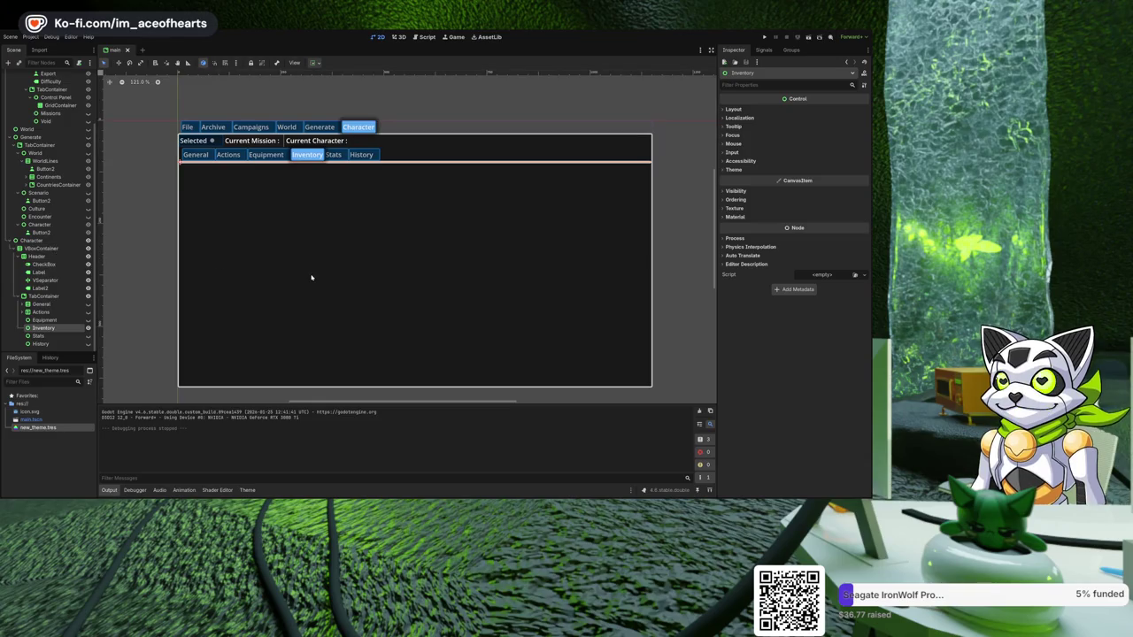
- Add an HBoxContainer to Inventory holding an HSplitContainer with an Inventory label
{"action": "key", "text": "ctrl+shift+z"}
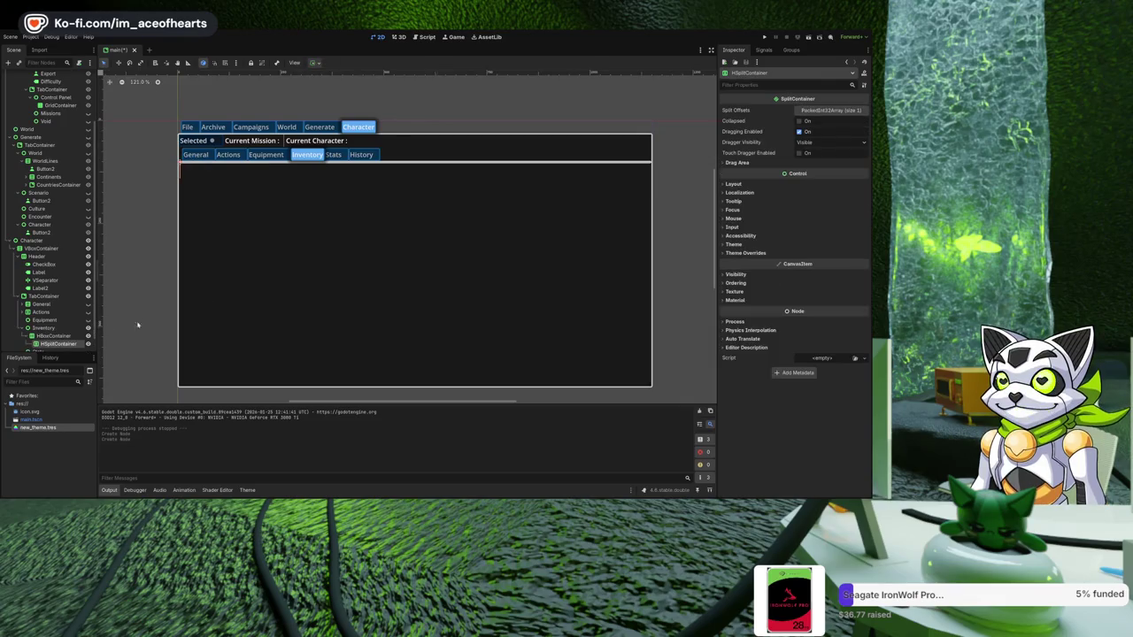
{"action": "key", "text": "Return"}
{"action": "scroll", "coordinate": [239, 283], "scroll_direction": "up", "scroll_amount": 2}
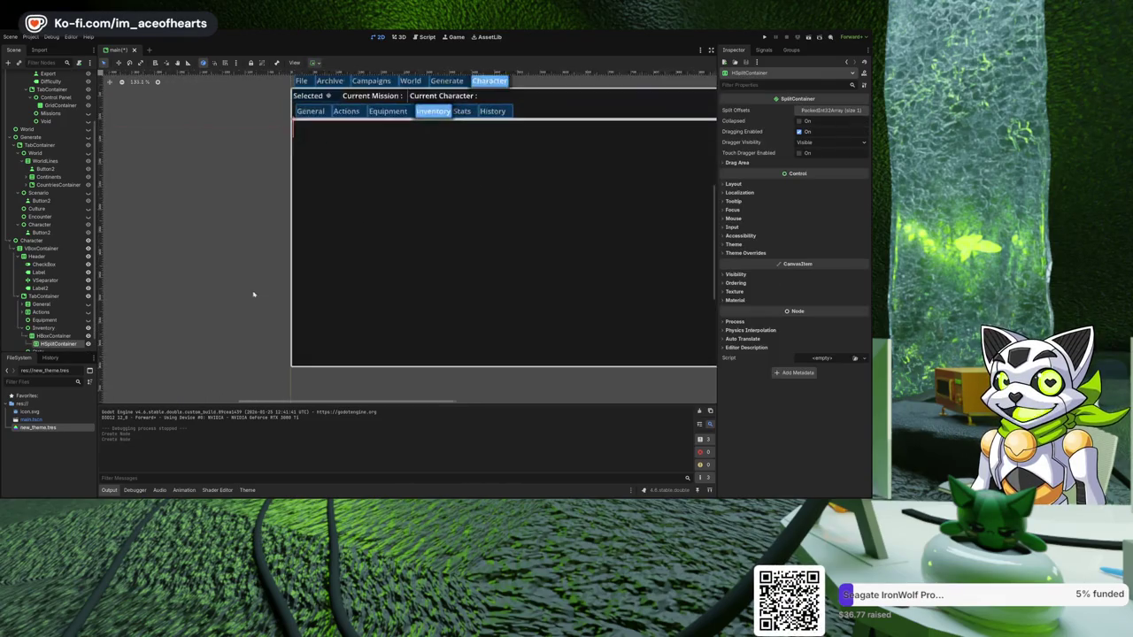
{"action": "scroll", "coordinate": [58, 310], "scroll_direction": "down", "scroll_amount": 1}
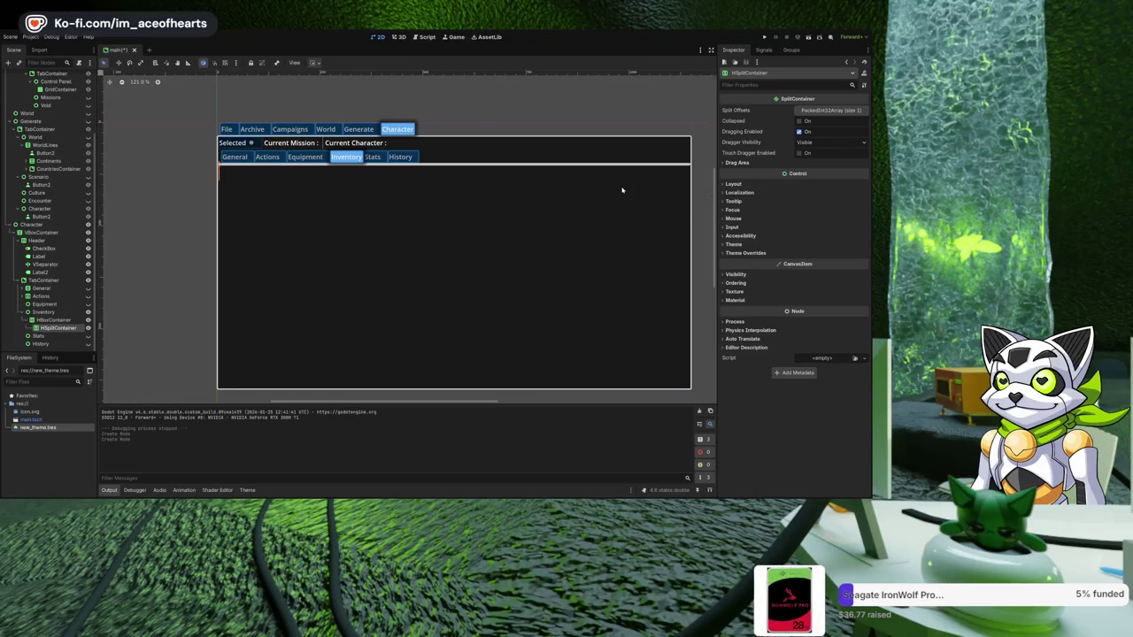
{"action": "key", "text": "ctrl+shift+z"}
{"action": "key", "text": "ctrl+shift+z"}
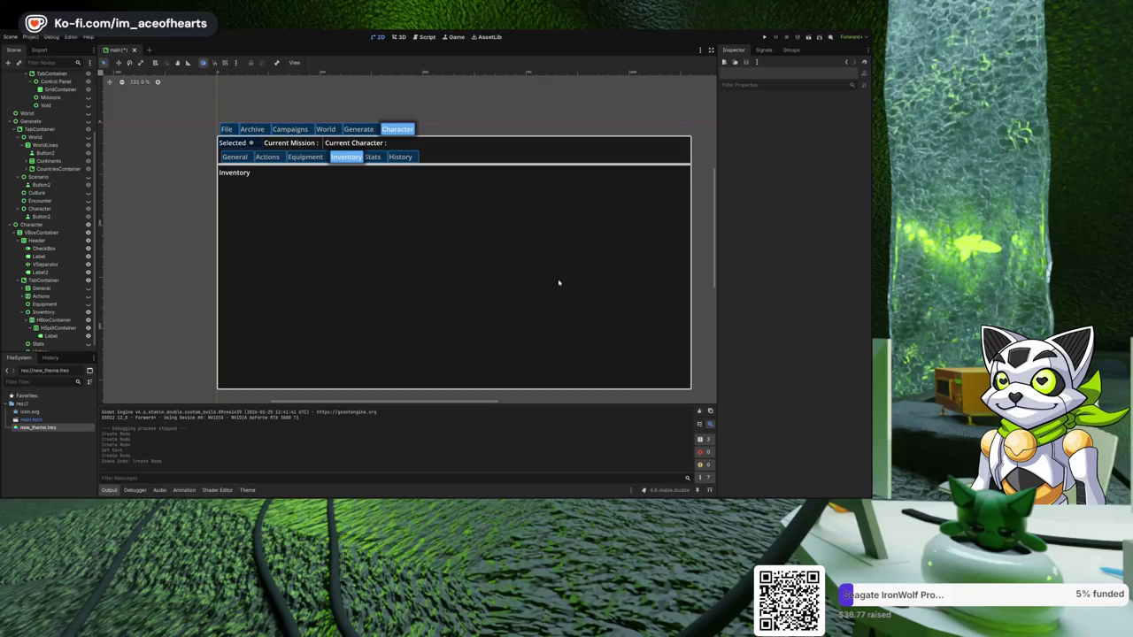
{"action": "key", "text": "ctrl+shift+z"}
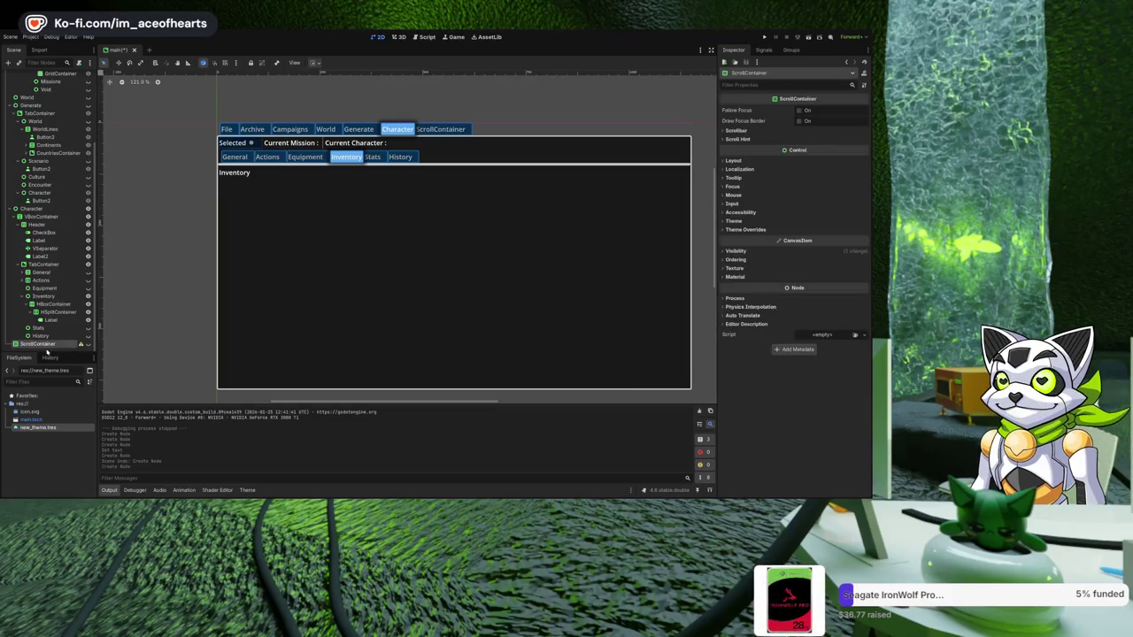
{"action": "left_click_drag", "start_coordinate": [53, 343], "coordinate": [54, 321]}
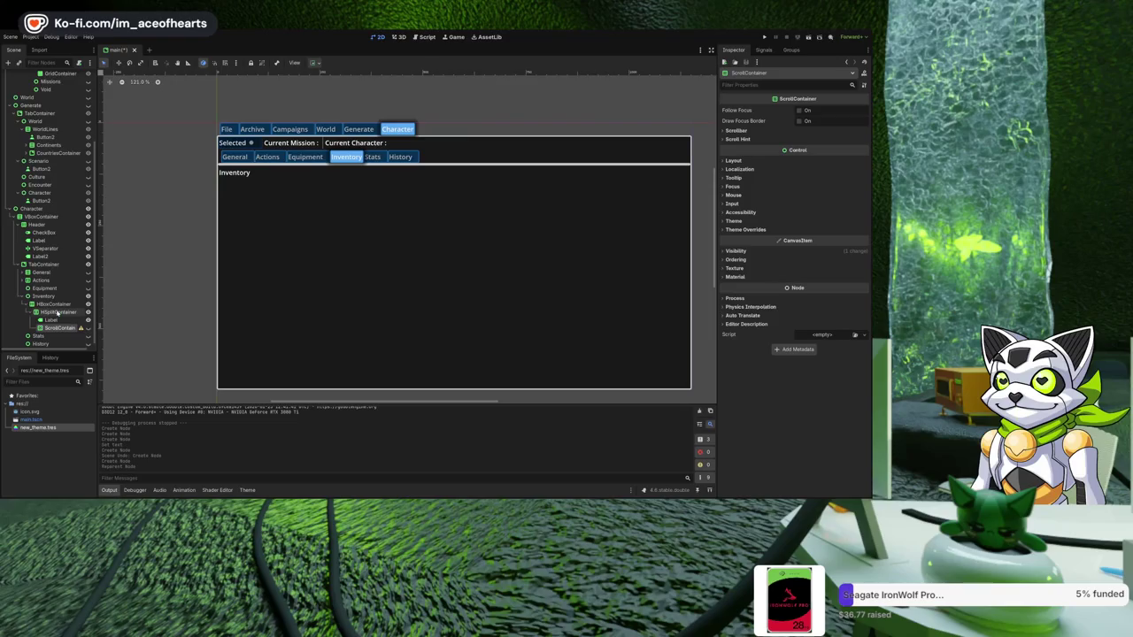
{"action": "left_click", "coordinate": [55, 311]}
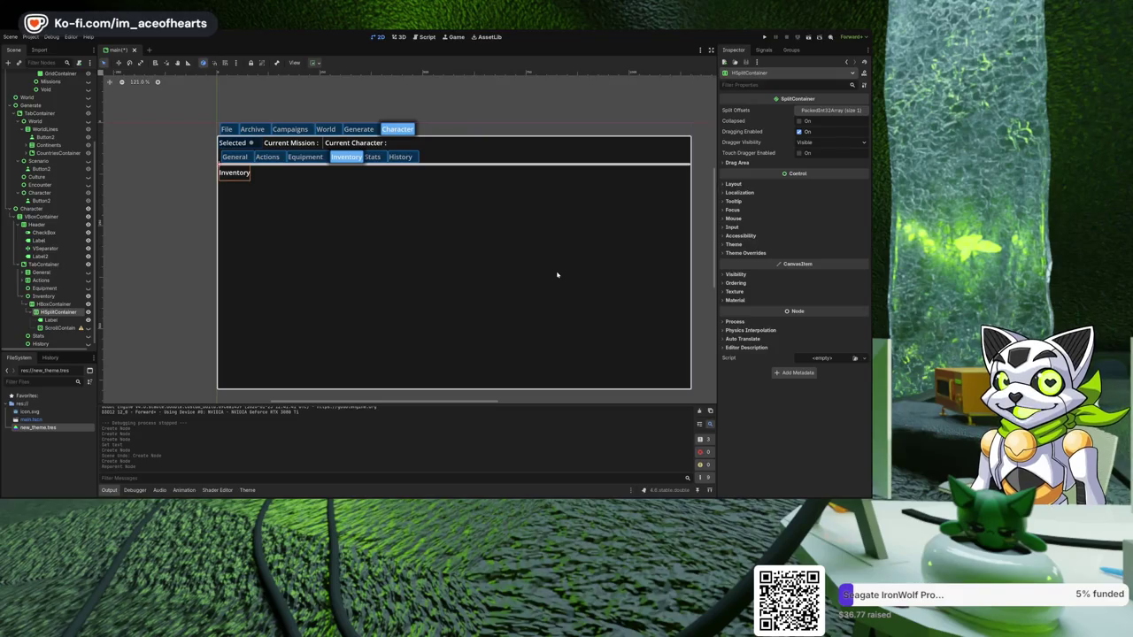
{"action": "key", "text": "ctrl+a"}
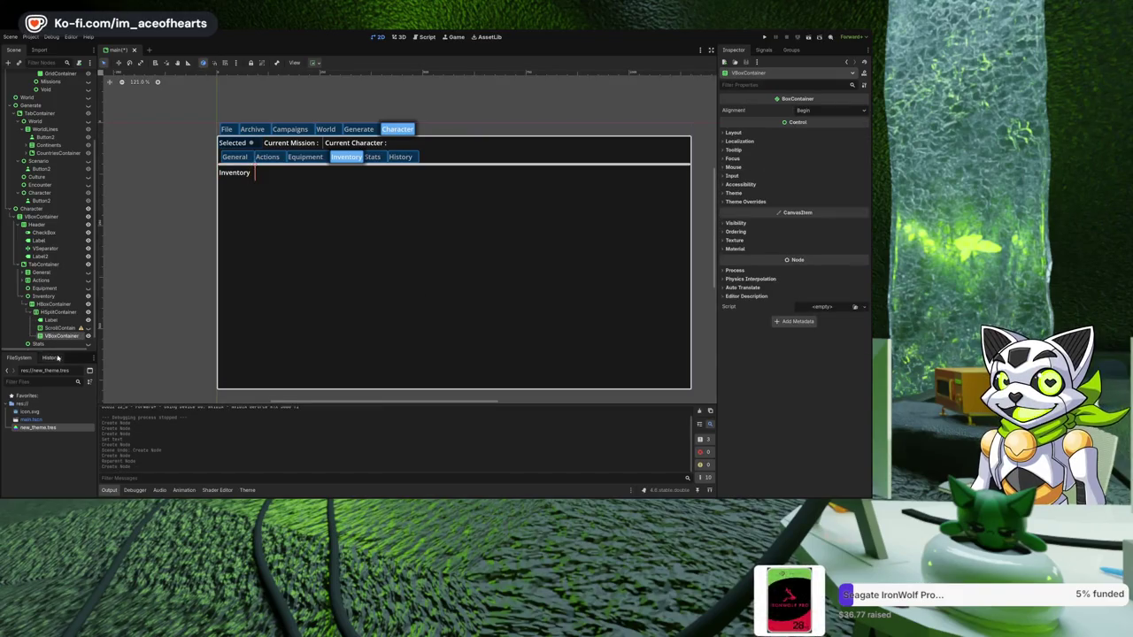
{"action": "left_click", "coordinate": [55, 327]}
{"action": "left_click", "coordinate": [51, 319], "text": "ctrl"}
{"action": "left_click_drag", "start_coordinate": [54, 328], "coordinate": [63, 336]}
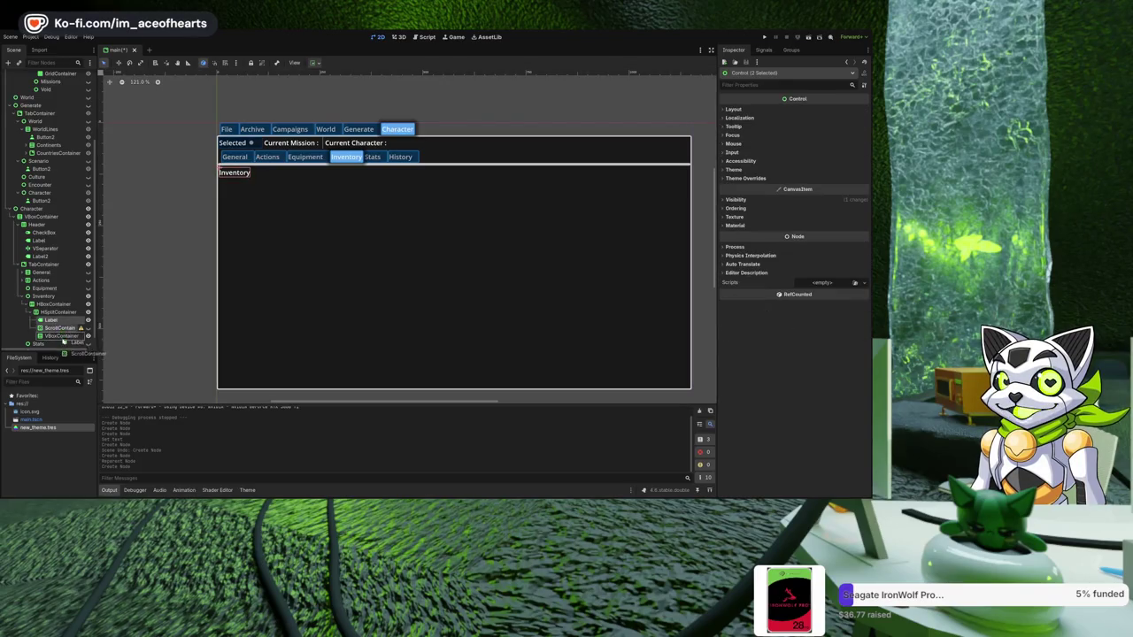
{"action": "left_click_drag", "start_coordinate": [56, 322], "coordinate": [60, 332]}
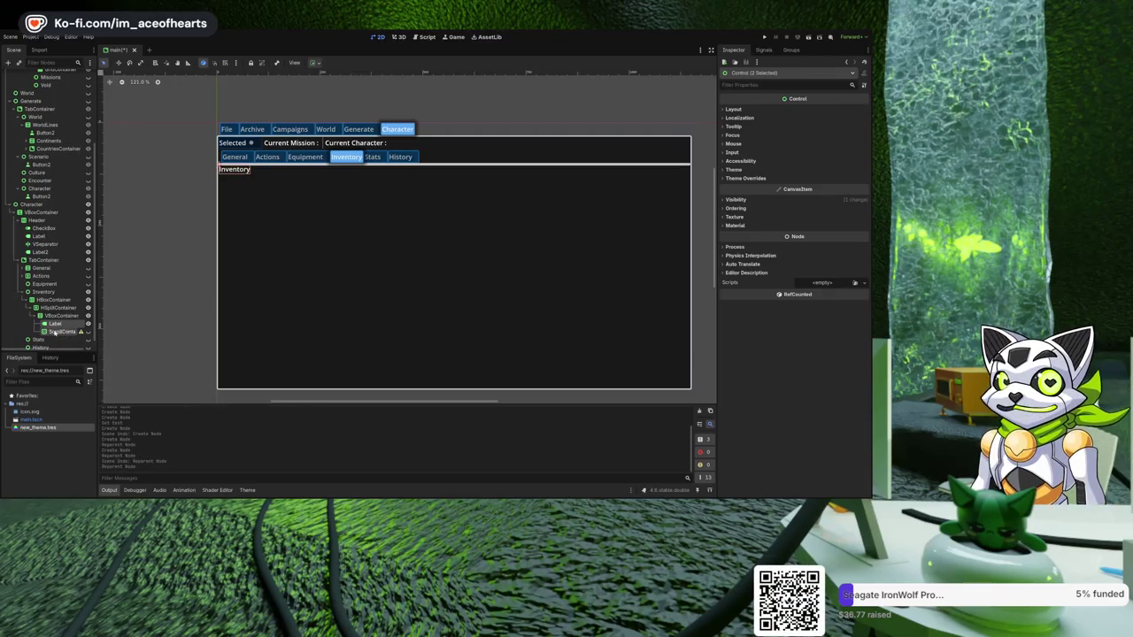
{"action": "left_click", "coordinate": [60, 332]}
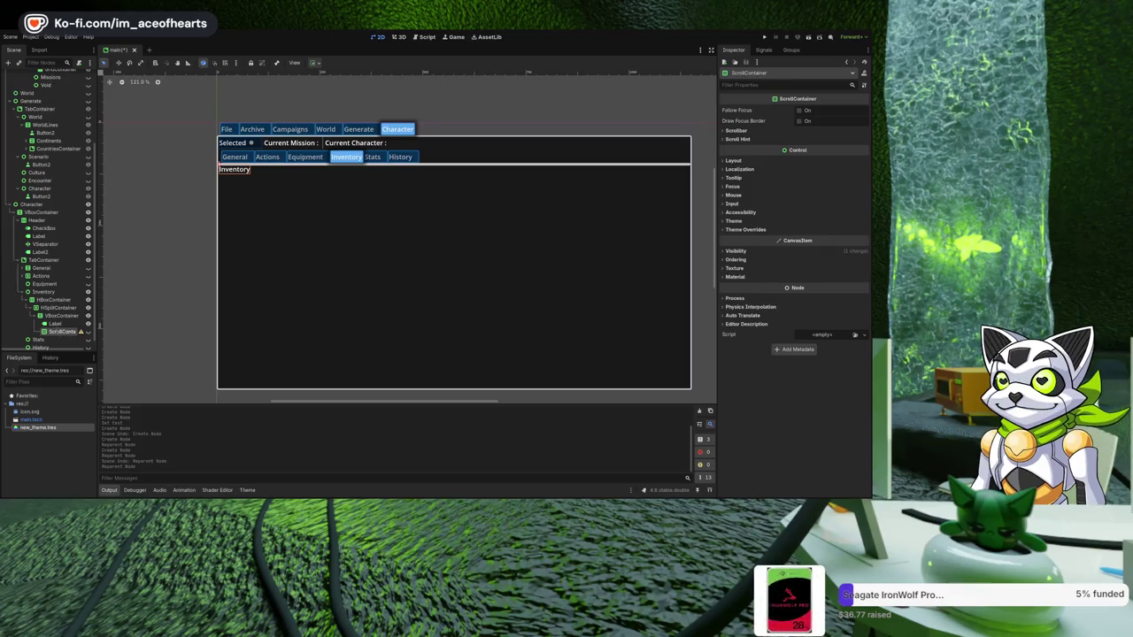
{"action": "scroll", "coordinate": [67, 328], "scroll_direction": "down", "scroll_amount": 1}
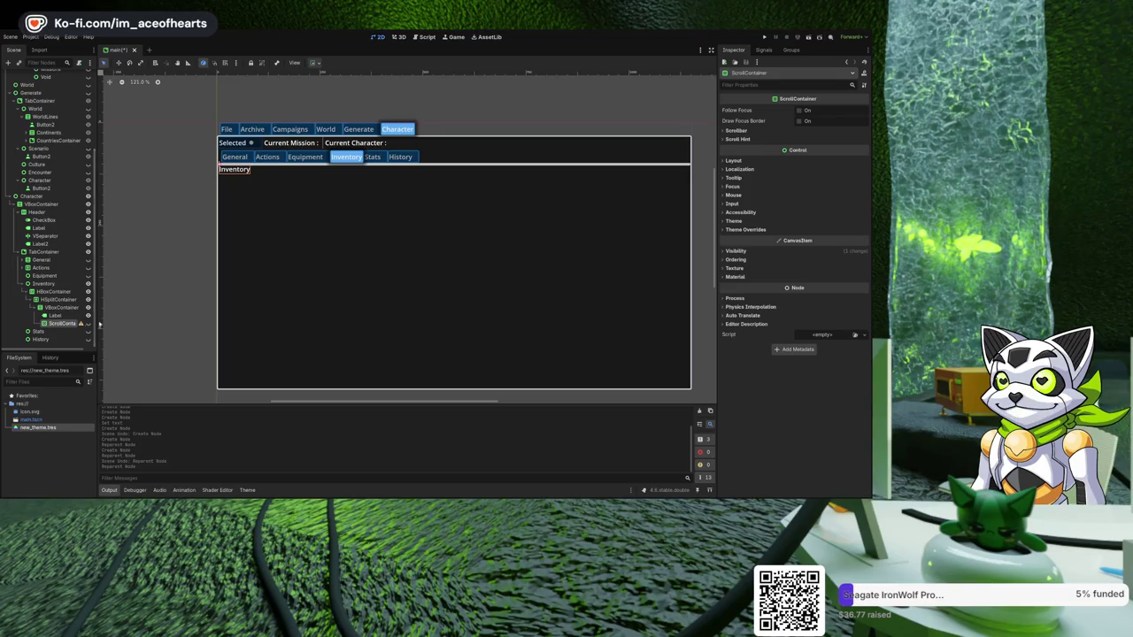
{"action": "scroll", "coordinate": [282, 290], "scroll_direction": "up", "scroll_amount": 2}
{"action": "left_click_drag", "start_coordinate": [272, 294], "coordinate": [297, 316]}
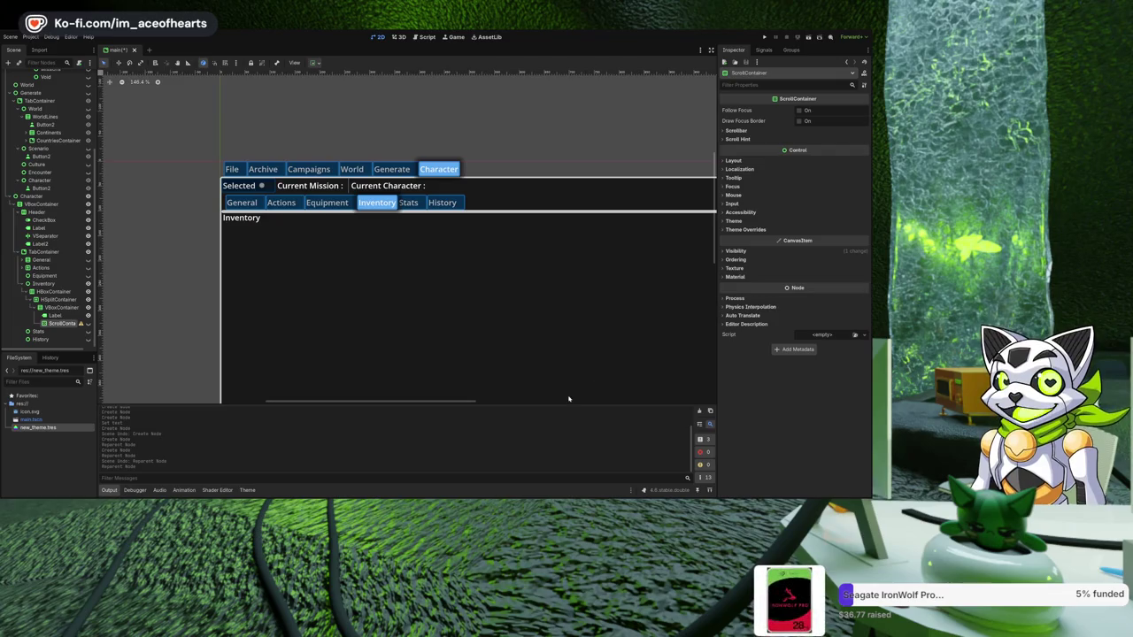
{"action": "key", "text": "ctrl+a"}
{"action": "key", "text": "Return"}
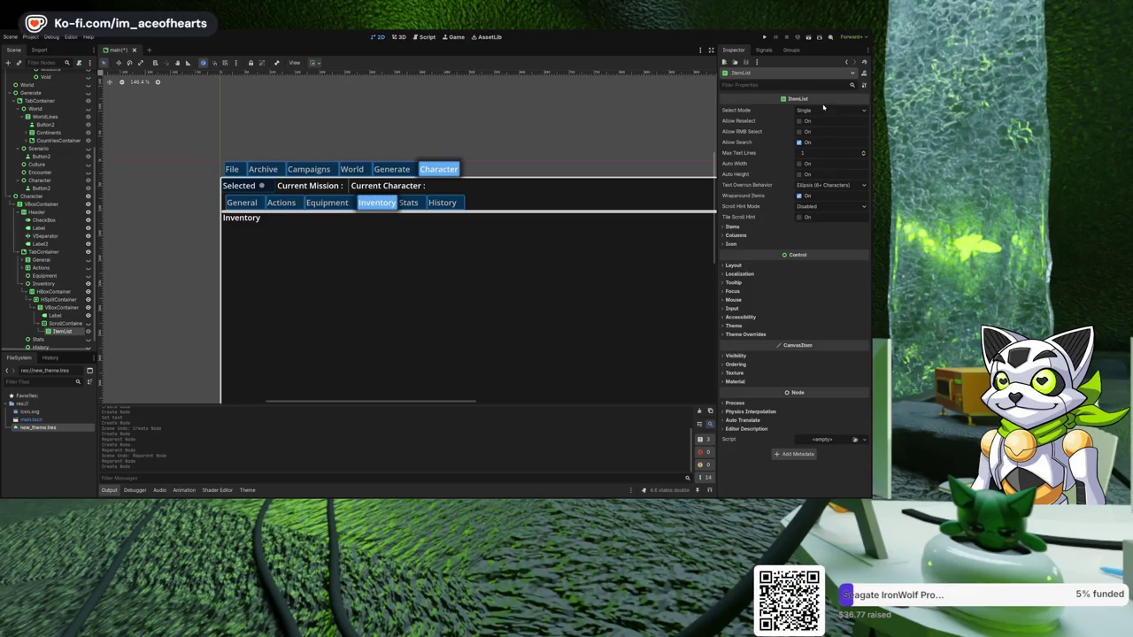
- Set the ItemList to Multi select mode and add one item named 'test'
{"action": "left_click", "coordinate": [827, 132]}
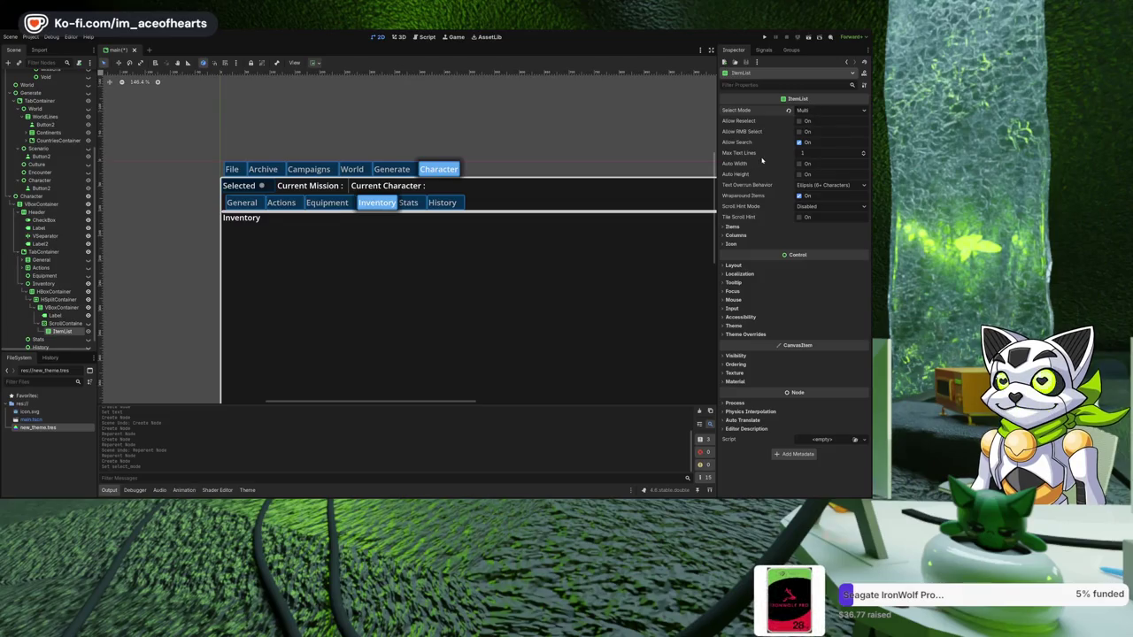
{"action": "left_click", "coordinate": [736, 228]}
{"action": "left_click", "coordinate": [782, 239]}
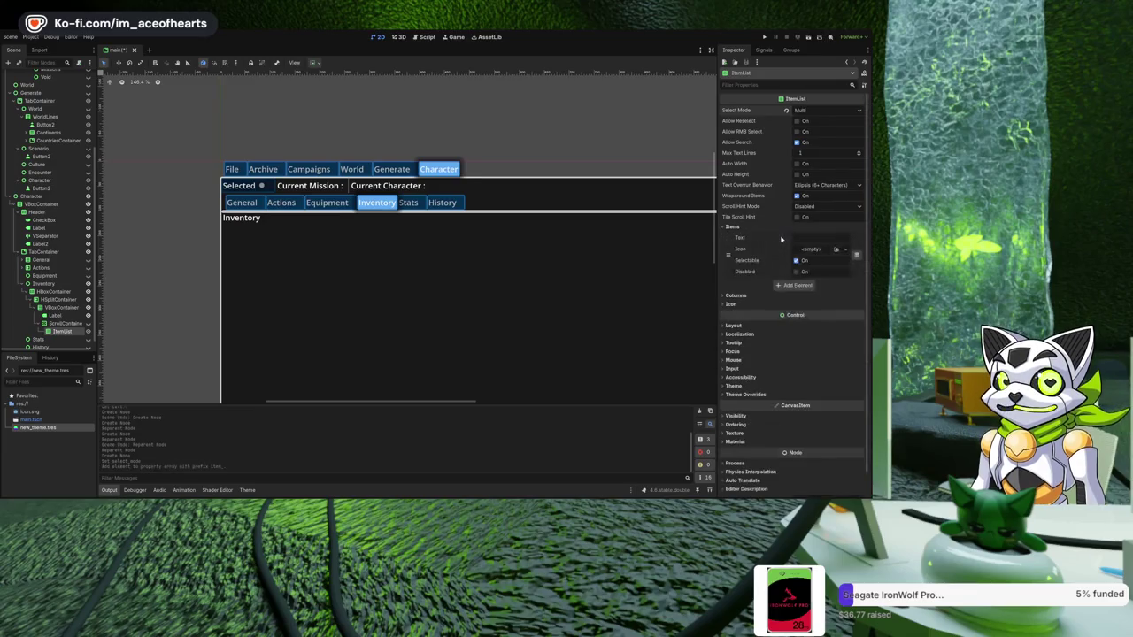
{"action": "left_click", "coordinate": [817, 239]}
{"action": "type", "text": "test"}
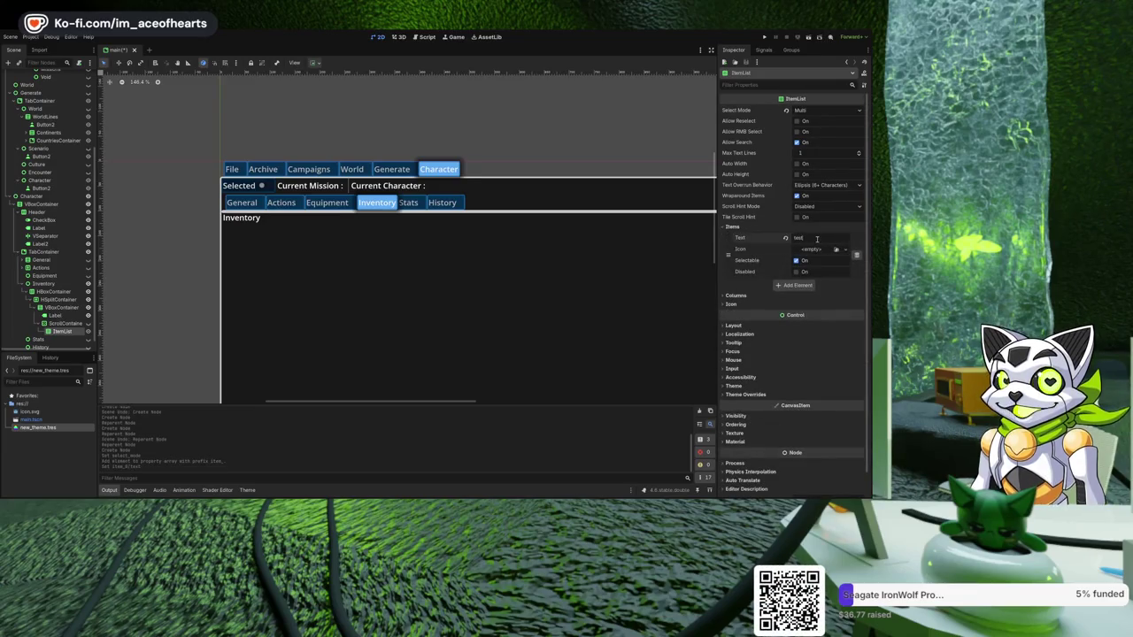
{"action": "left_click", "coordinate": [785, 296]}
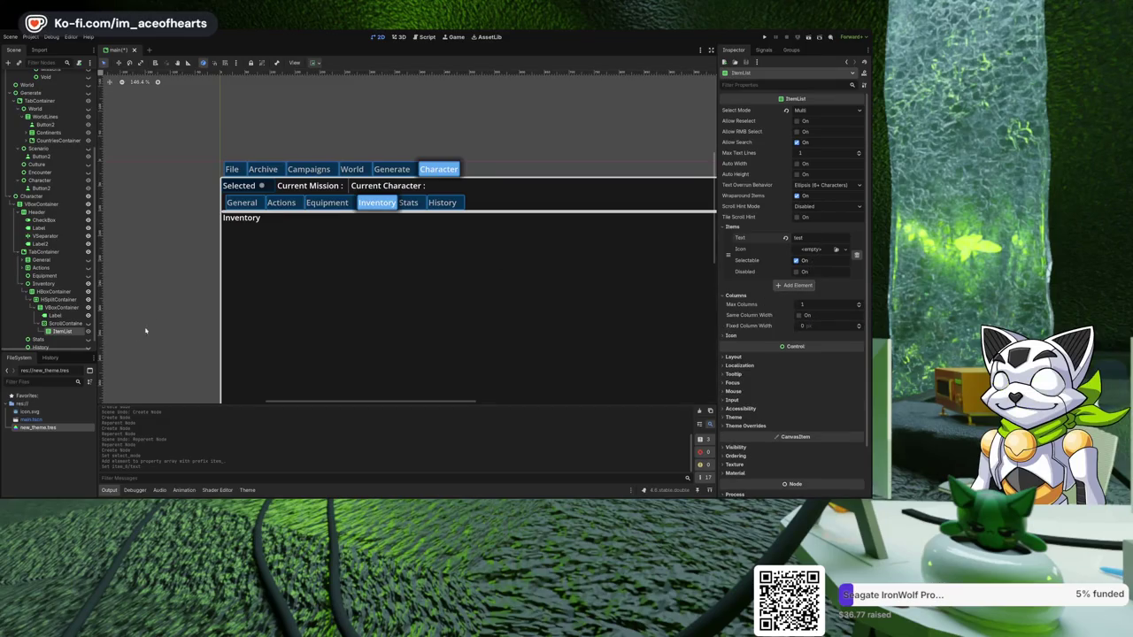
{"action": "left_click", "coordinate": [75, 324]}
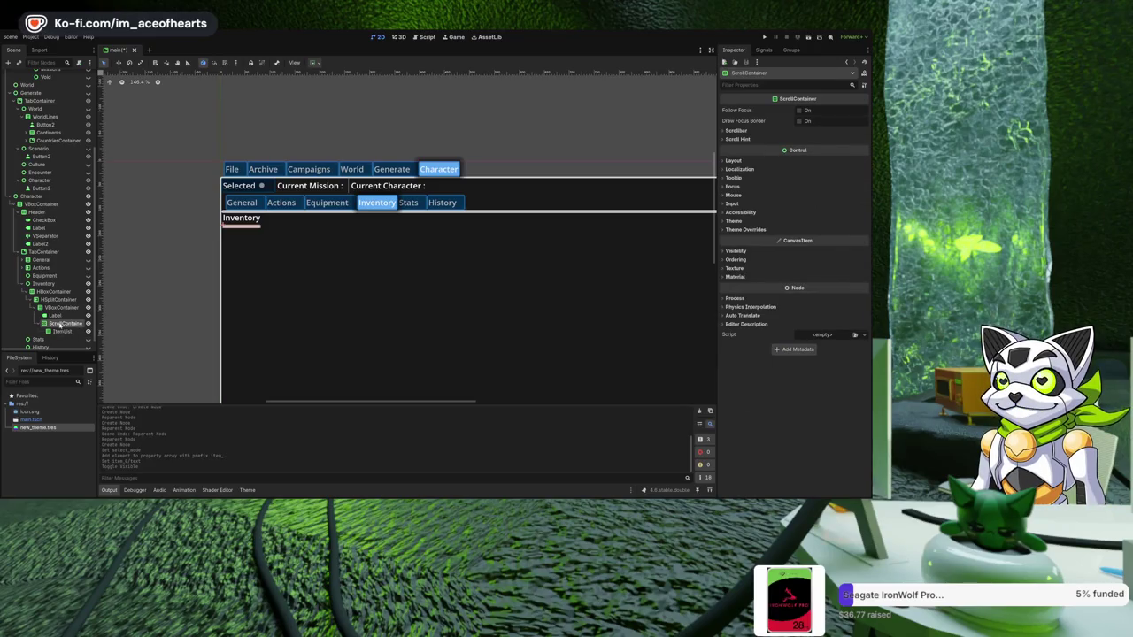
- Give the ScrollContainer a 100 × 400 custom minimum size, then reselect the ItemList
{"action": "left_click", "coordinate": [751, 160]}
{"action": "left_click_drag", "start_coordinate": [801, 195], "coordinate": [818, 196]}
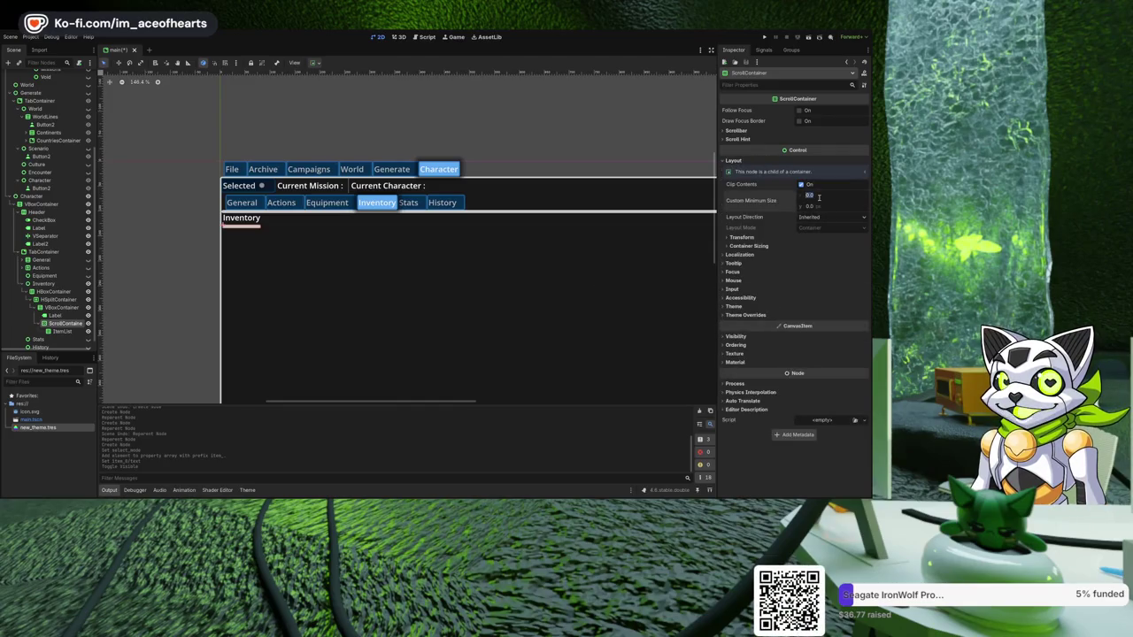
{"action": "left_click", "coordinate": [821, 204]}
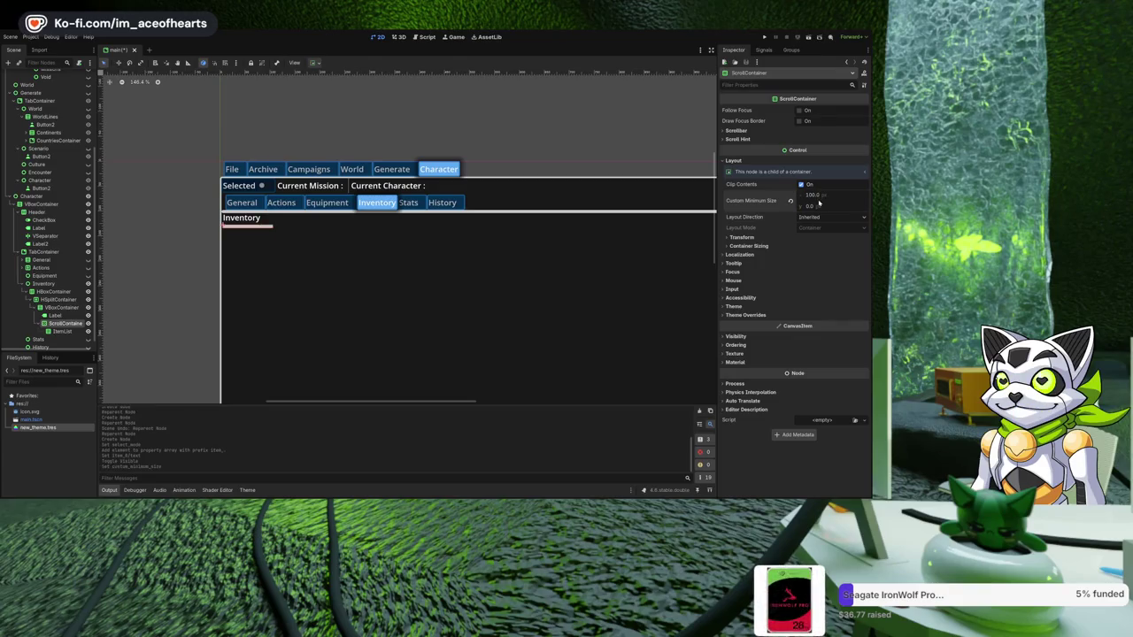
{"action": "type", "text": "400"}
{"action": "key", "text": "Return"}
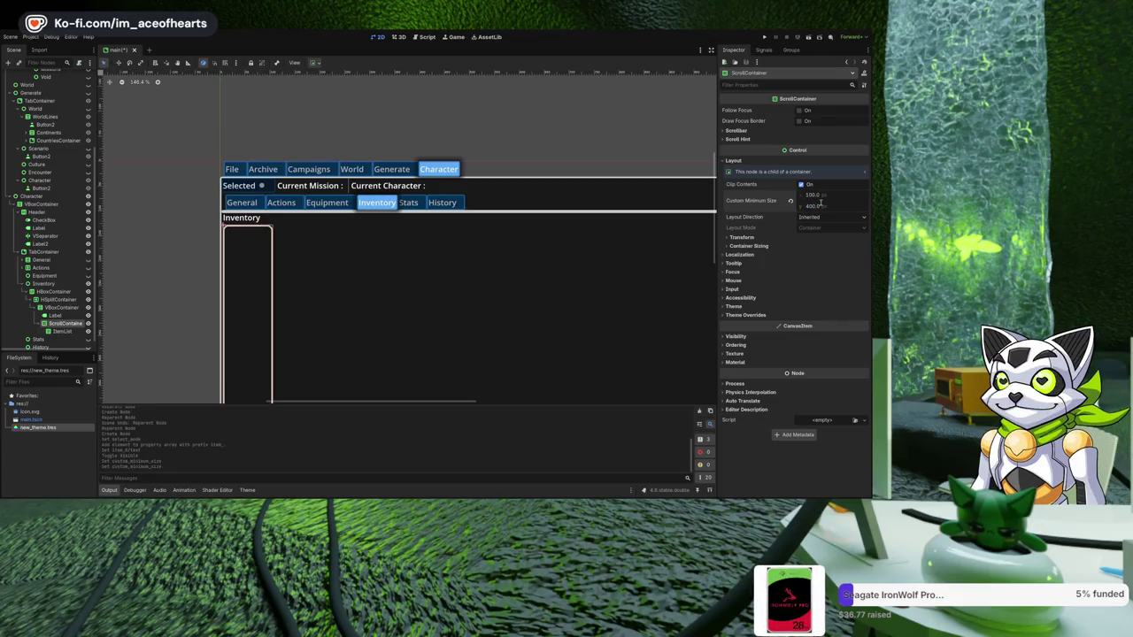
{"action": "scroll", "coordinate": [411, 224], "scroll_direction": "down", "scroll_amount": 3}
{"action": "scroll", "coordinate": [411, 224], "scroll_direction": "up", "scroll_amount": 2}
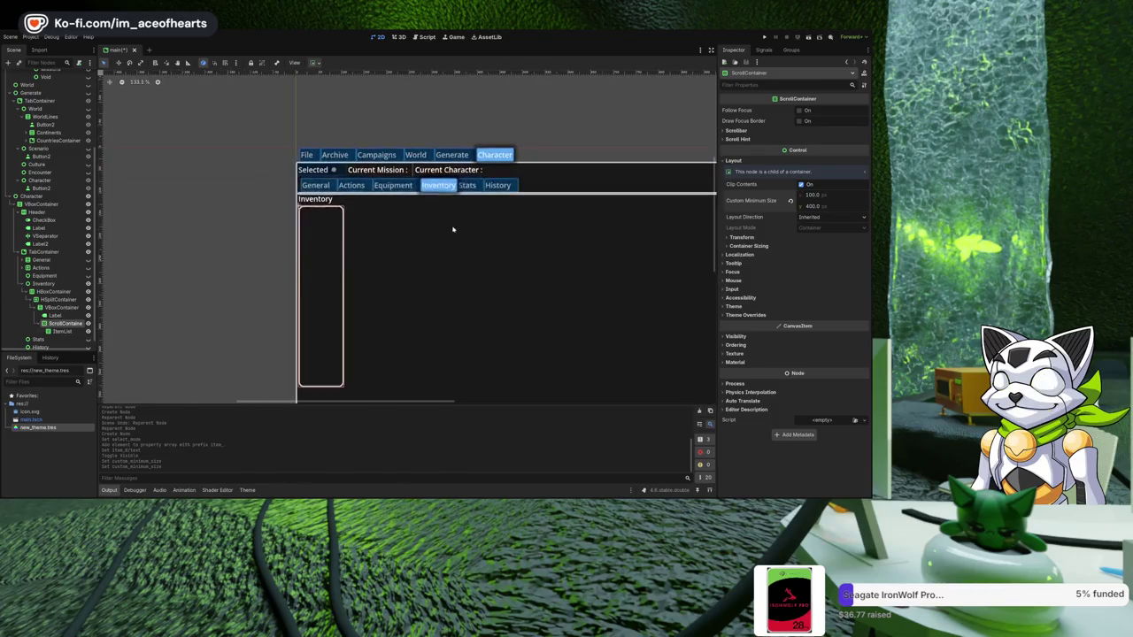
{"action": "left_click", "coordinate": [456, 273]}
{"action": "scroll", "coordinate": [508, 242], "scroll_direction": "down", "scroll_amount": 2}
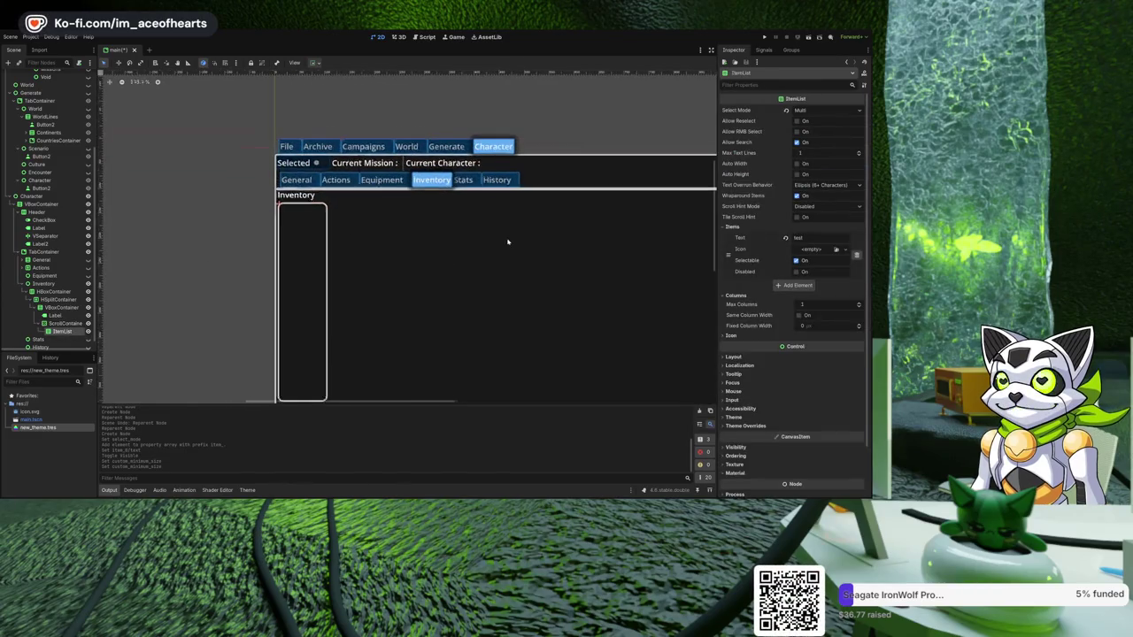
- Add a second item to the Inventory list with the text 'test 2'
{"action": "scroll", "coordinate": [511, 245], "scroll_direction": "up", "scroll_amount": 2}
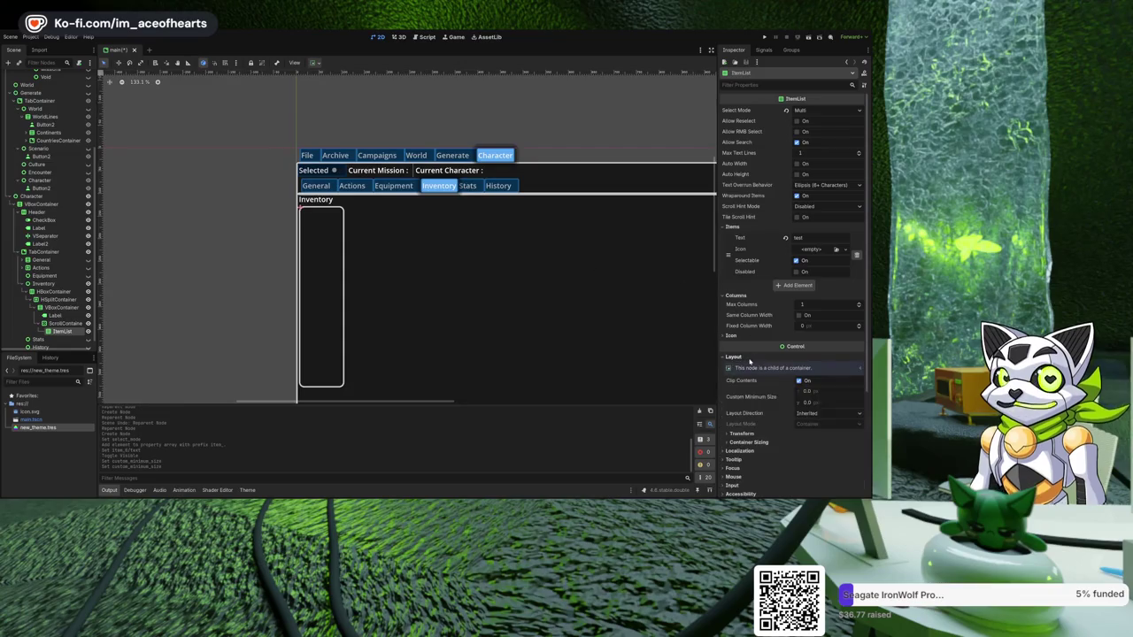
{"action": "left_click", "coordinate": [801, 285]}
{"action": "type", "text": "test 2"}
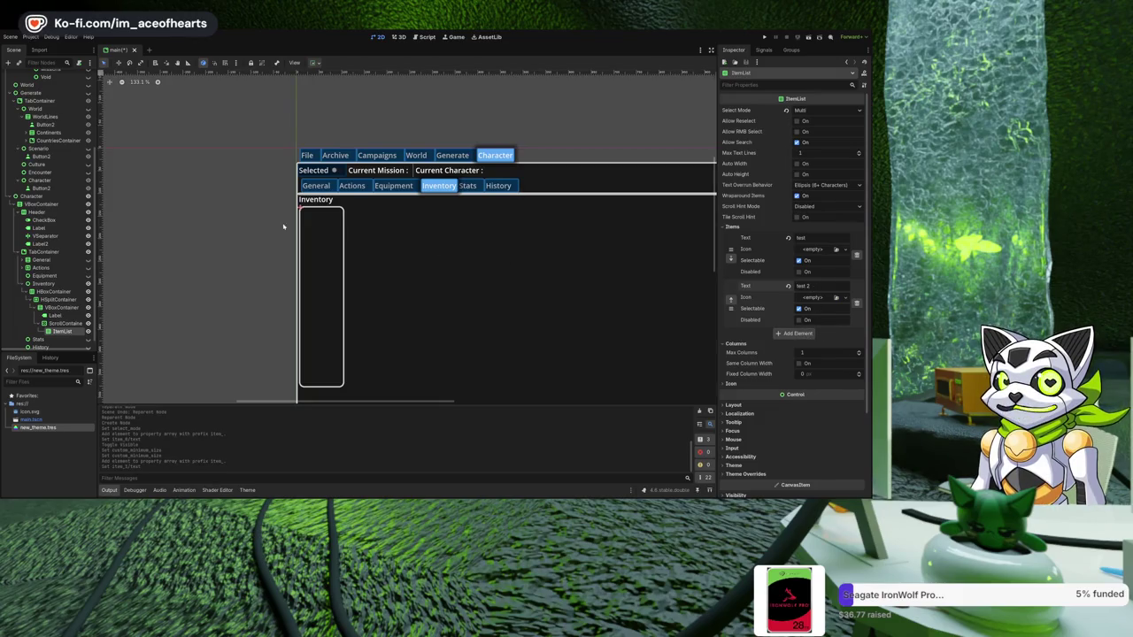
{"action": "scroll", "coordinate": [336, 286], "scroll_direction": "up", "scroll_amount": 6}
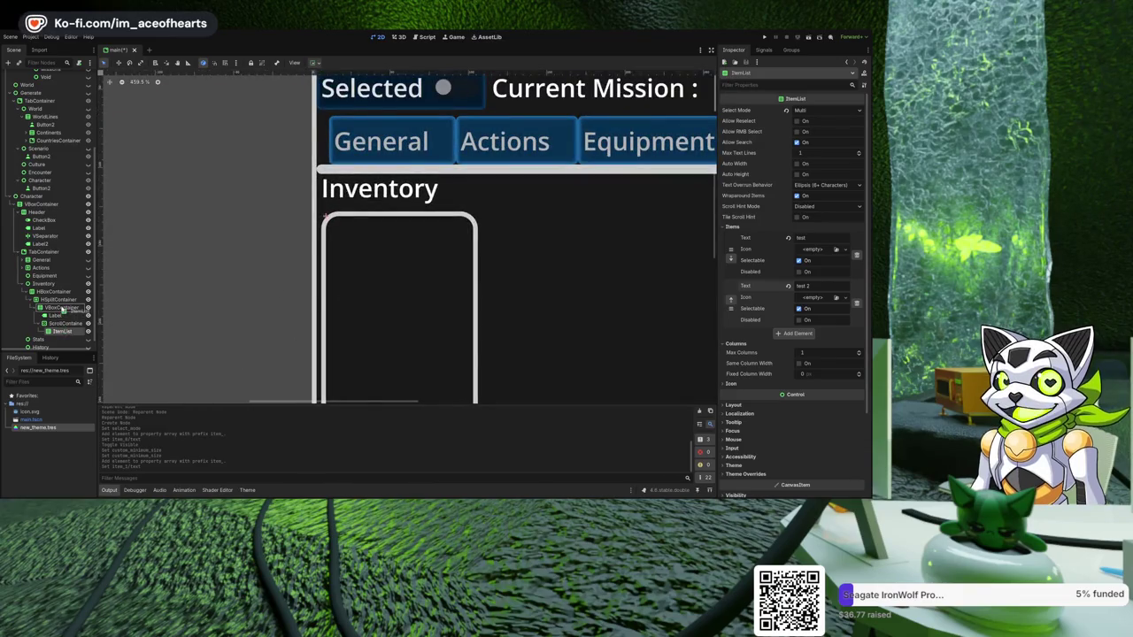
{"action": "scroll", "coordinate": [419, 278], "scroll_direction": "down", "scroll_amount": 5}
- Set the Inventory list's custom minimum size to 100 × 300
{"action": "left_click_drag", "start_coordinate": [400, 209], "coordinate": [417, 103]}
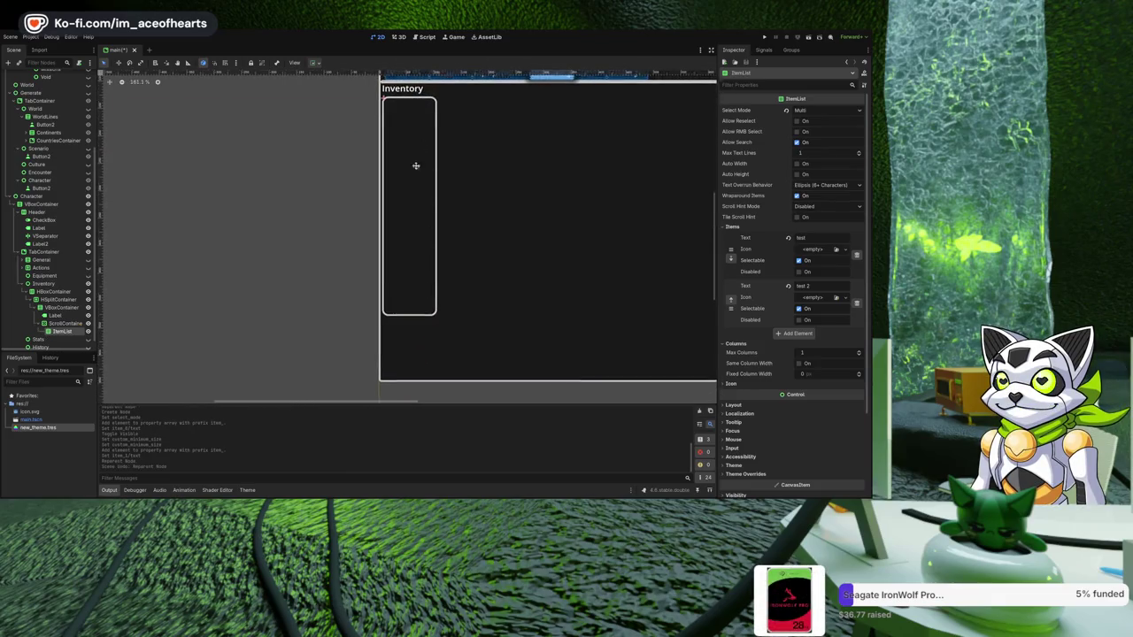
{"action": "left_click_drag", "start_coordinate": [415, 167], "coordinate": [412, 286]}
{"action": "scroll", "coordinate": [413, 286], "scroll_direction": "up", "scroll_amount": 2}
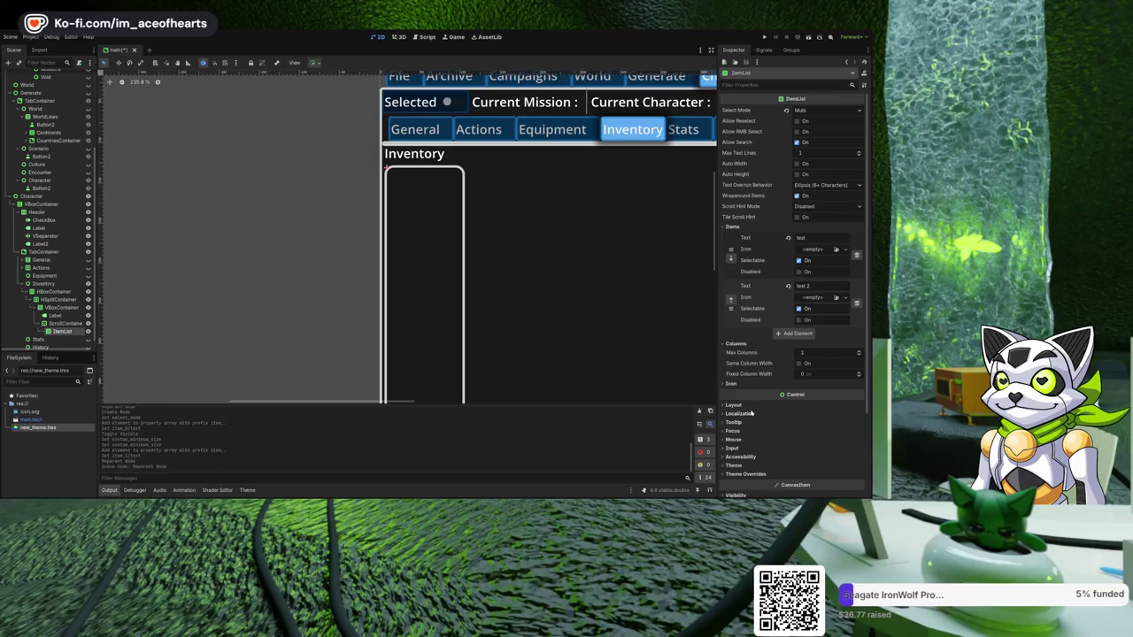
{"action": "left_click", "coordinate": [733, 405]}
{"action": "scroll", "coordinate": [783, 421], "scroll_direction": "down", "scroll_amount": 3}
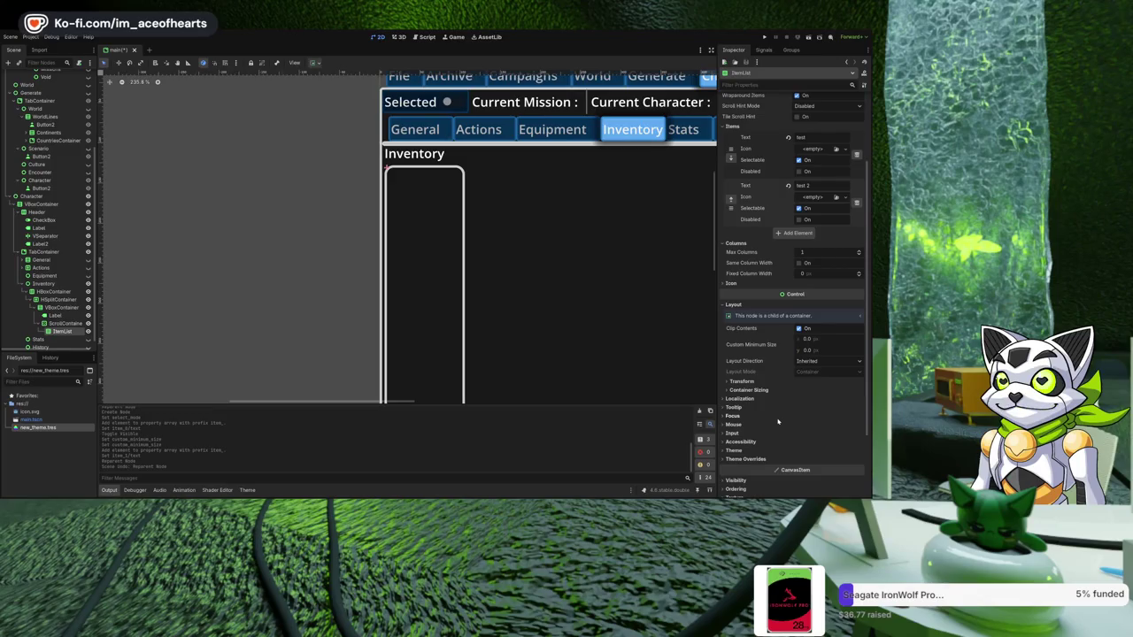
{"action": "left_click", "coordinate": [821, 351]}
{"action": "type", "text": "300"}
{"action": "key", "text": "Return"}
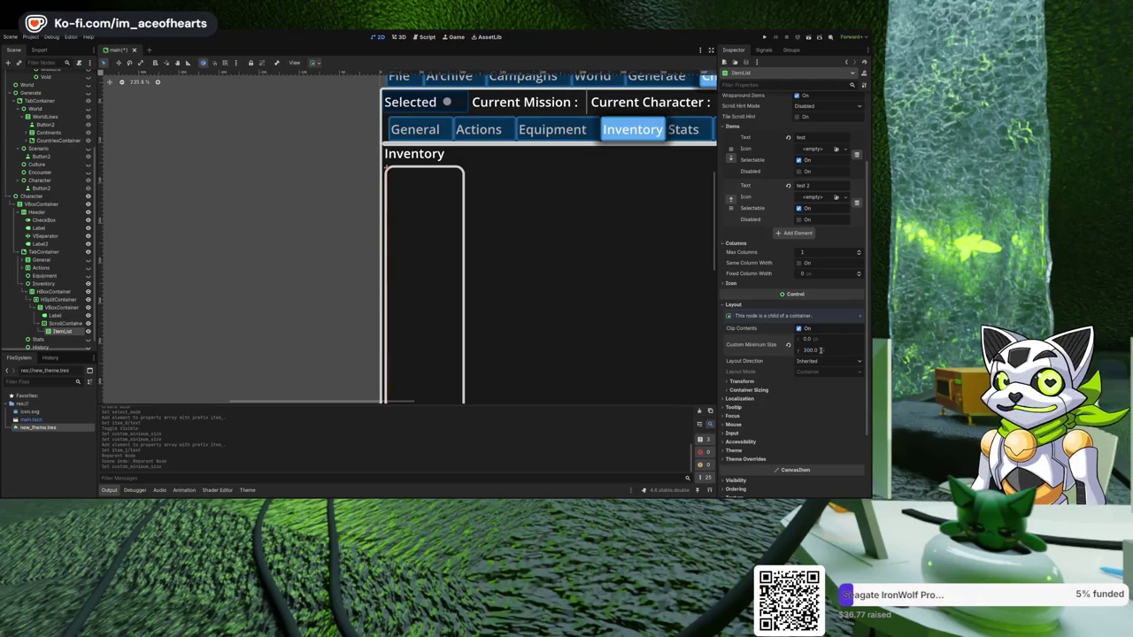
{"action": "type", "text": "100"}
{"action": "key", "text": "Return"}
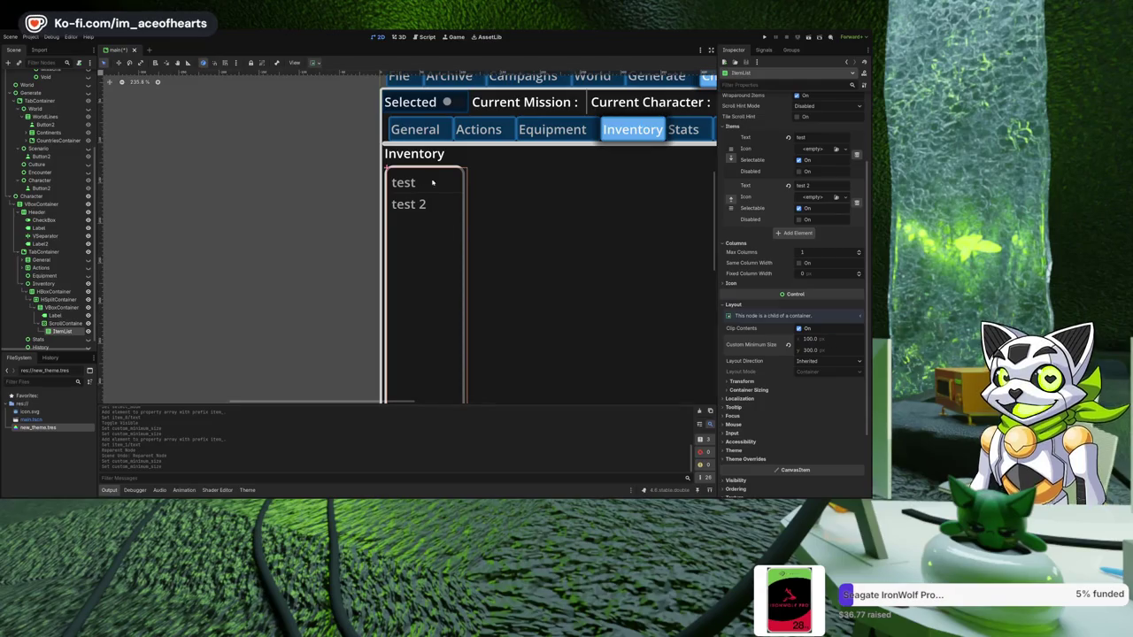
{"action": "left_click", "coordinate": [551, 233]}
{"action": "scroll", "coordinate": [349, 223], "scroll_direction": "down", "scroll_amount": 5}
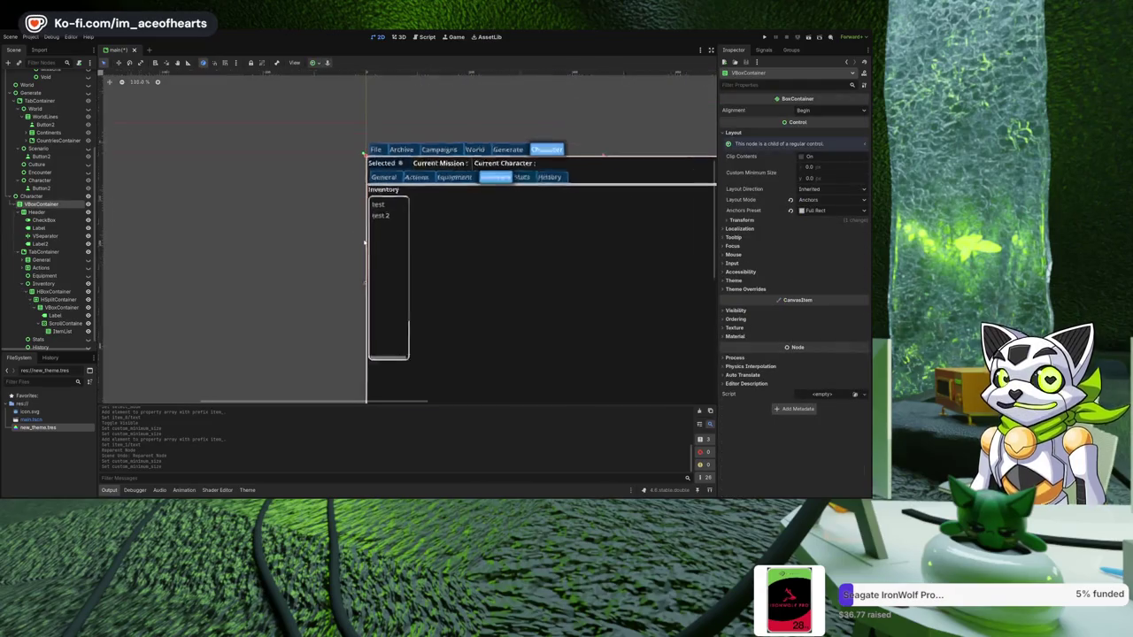
- Enable right-click select and Auto Height on the ItemList, raising its minimum height to 600
{"action": "scroll", "coordinate": [567, 216], "scroll_direction": "up", "scroll_amount": 1}
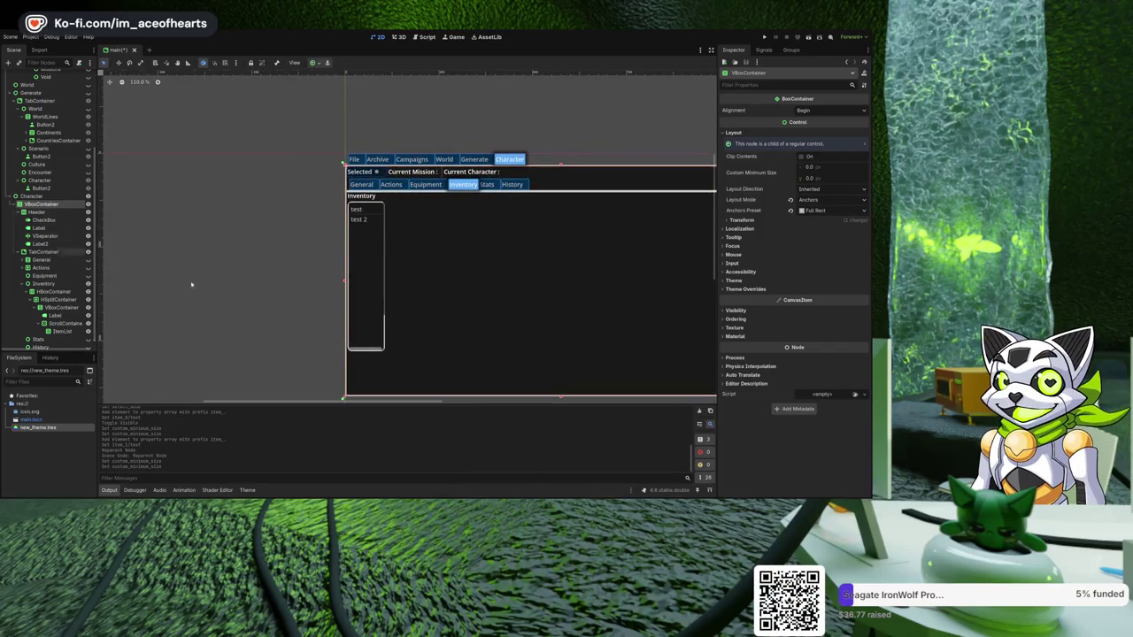
{"action": "left_click", "coordinate": [62, 331]}
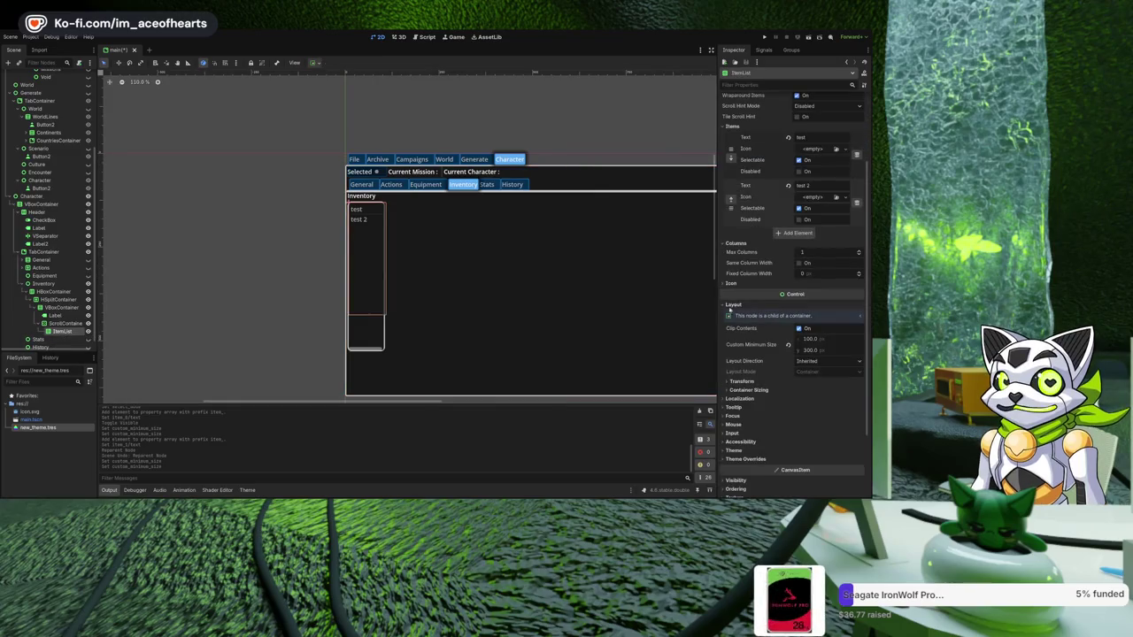
{"action": "scroll", "coordinate": [785, 191], "scroll_direction": "up", "scroll_amount": 3}
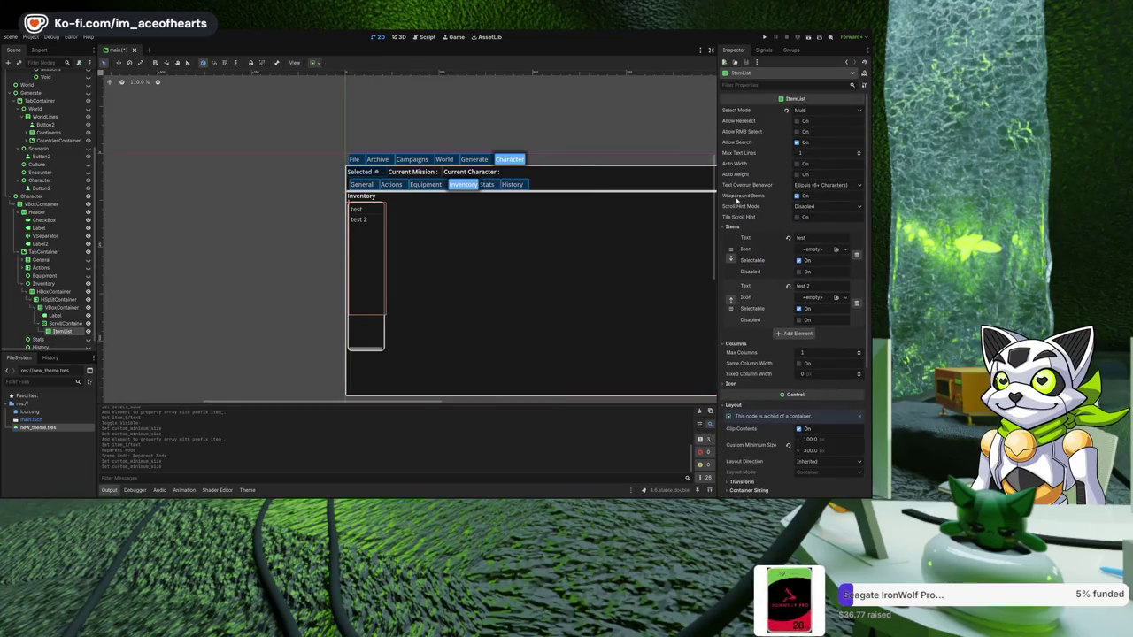
{"action": "left_click", "coordinate": [796, 131]}
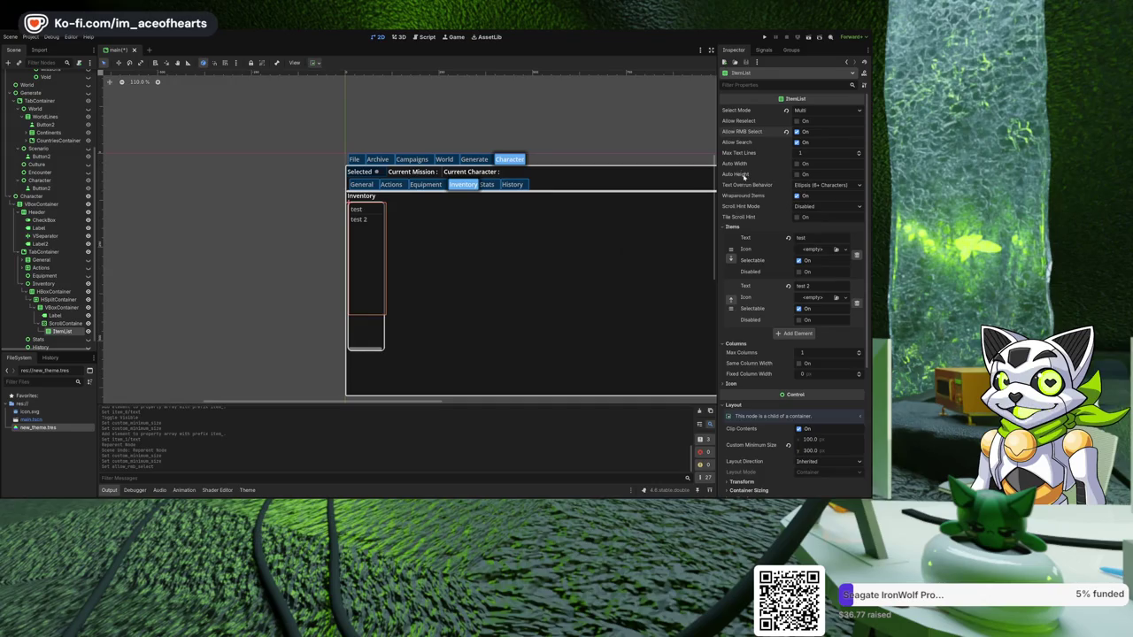
{"action": "left_click", "coordinate": [797, 173]}
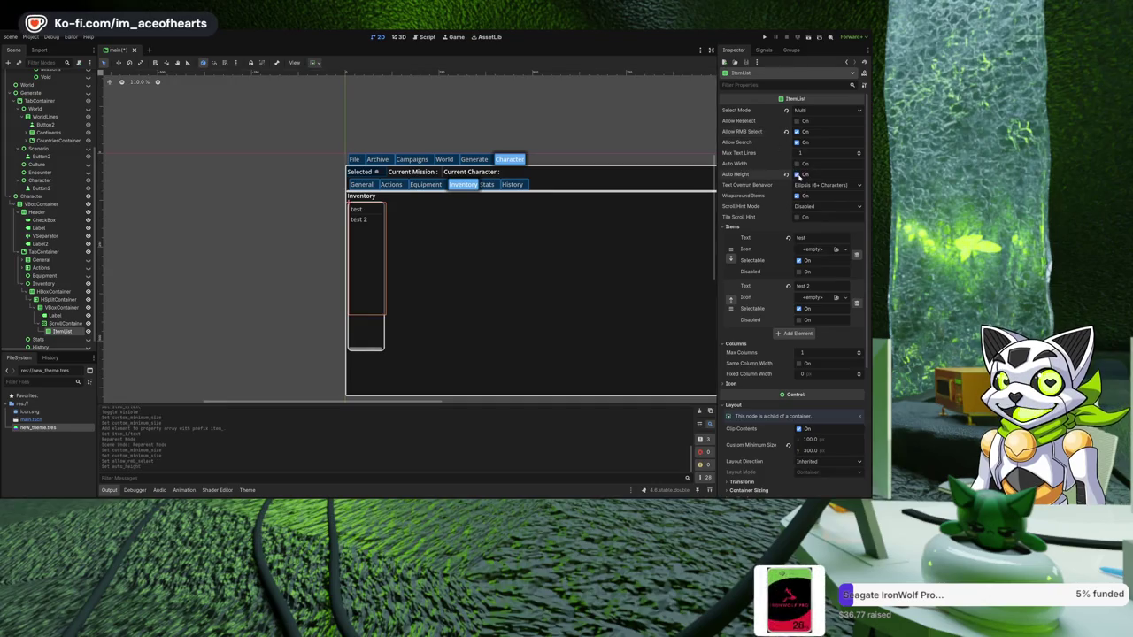
{"action": "left_click", "coordinate": [797, 164]}
{"action": "left_click", "coordinate": [798, 163]}
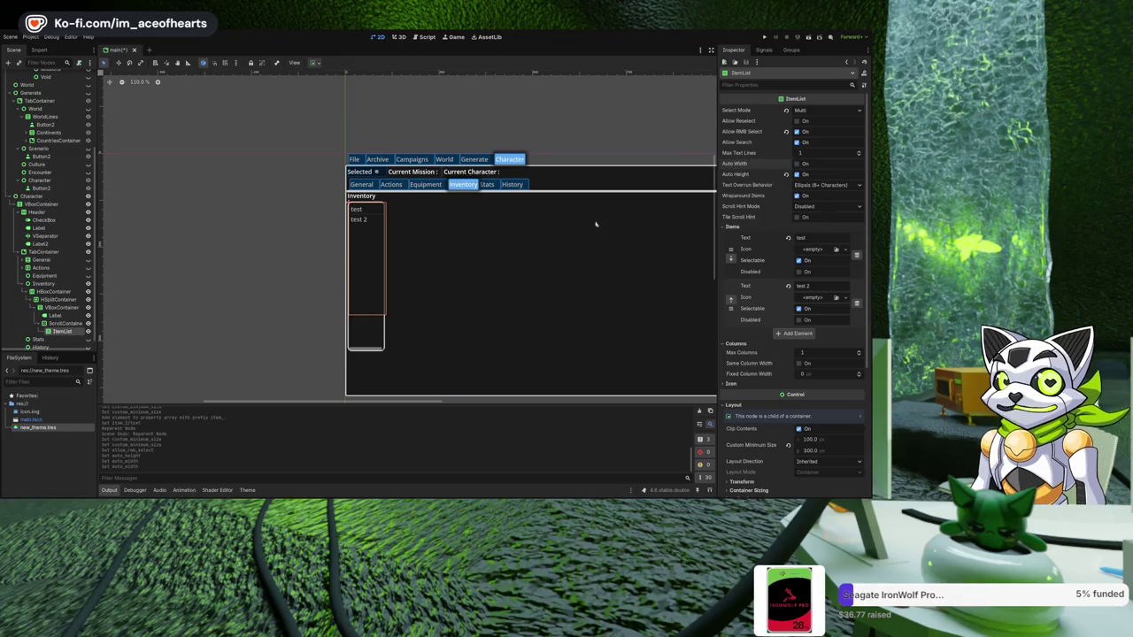
{"action": "scroll", "coordinate": [501, 254], "scroll_direction": "up", "scroll_amount": 1}
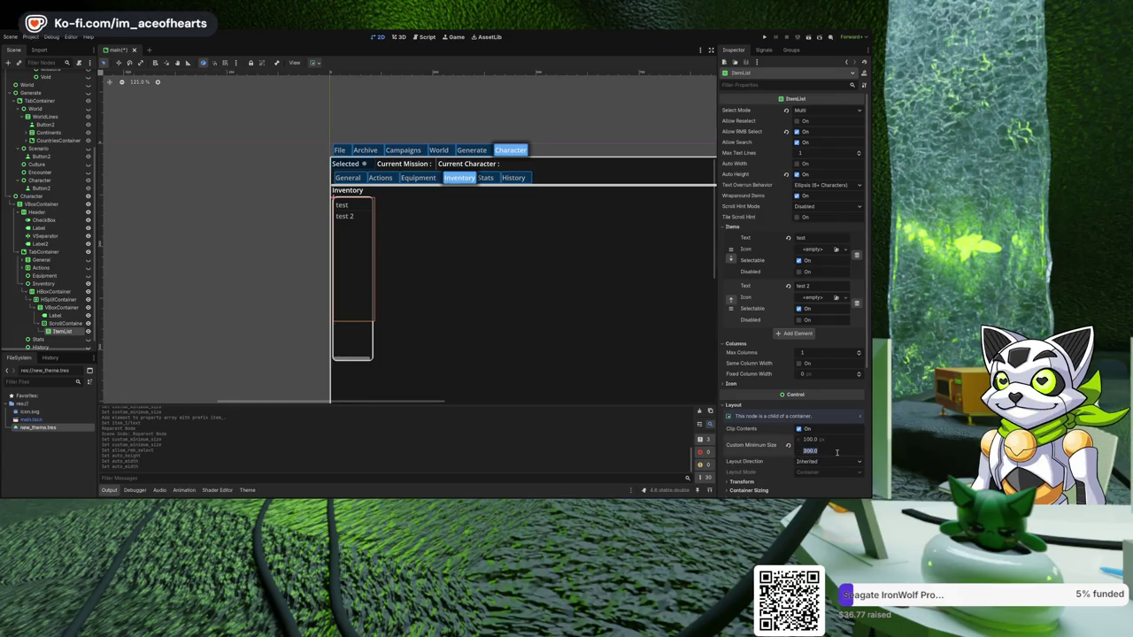
{"action": "type", "text": "600"}
{"action": "key", "text": "Return"}
{"action": "scroll", "coordinate": [415, 369], "scroll_direction": "up", "scroll_amount": 3}
{"action": "scroll", "coordinate": [422, 339], "scroll_direction": "down", "scroll_amount": 3}
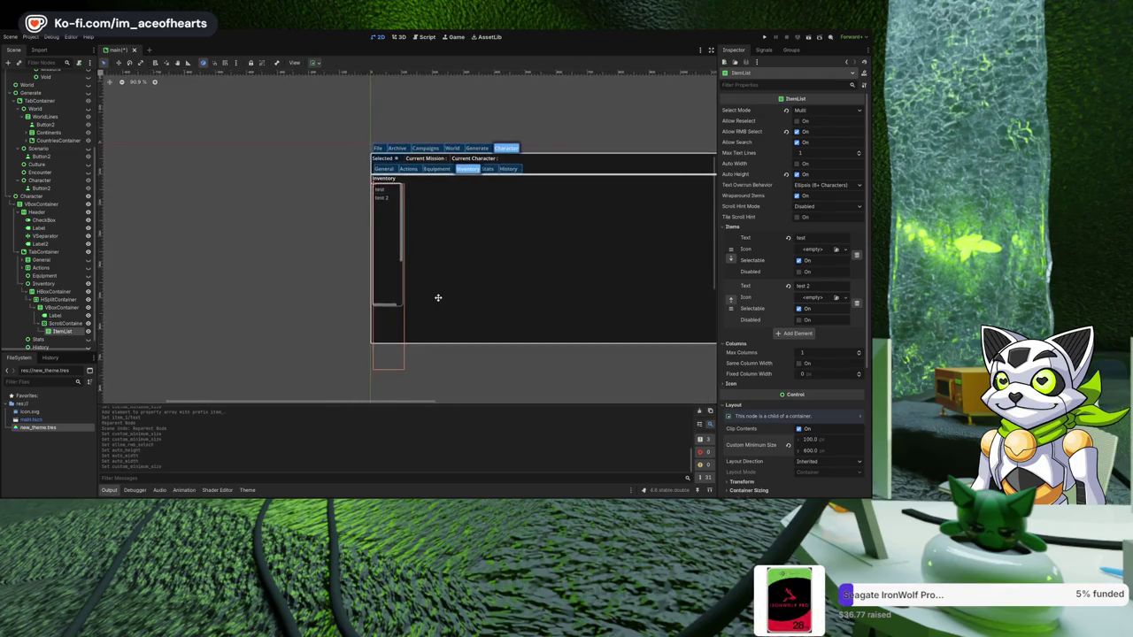
{"action": "scroll", "coordinate": [440, 319], "scroll_direction": "down", "scroll_amount": 2}
{"action": "scroll", "coordinate": [452, 252], "scroll_direction": "up", "scroll_amount": 1}
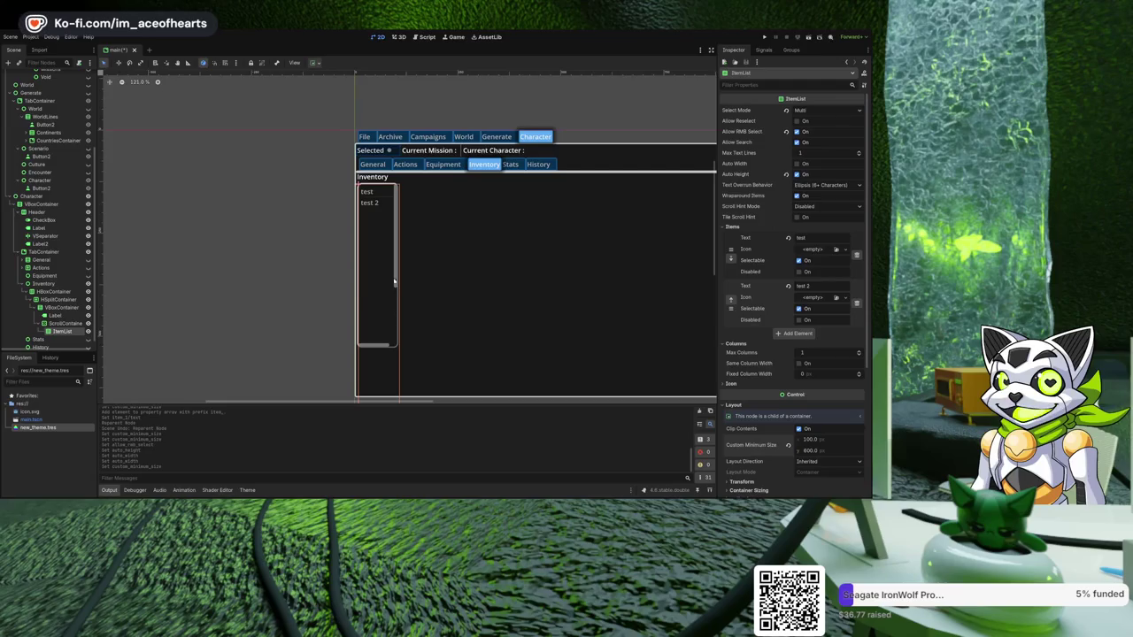
{"action": "scroll", "coordinate": [461, 263], "scroll_direction": "down", "scroll_amount": 2}
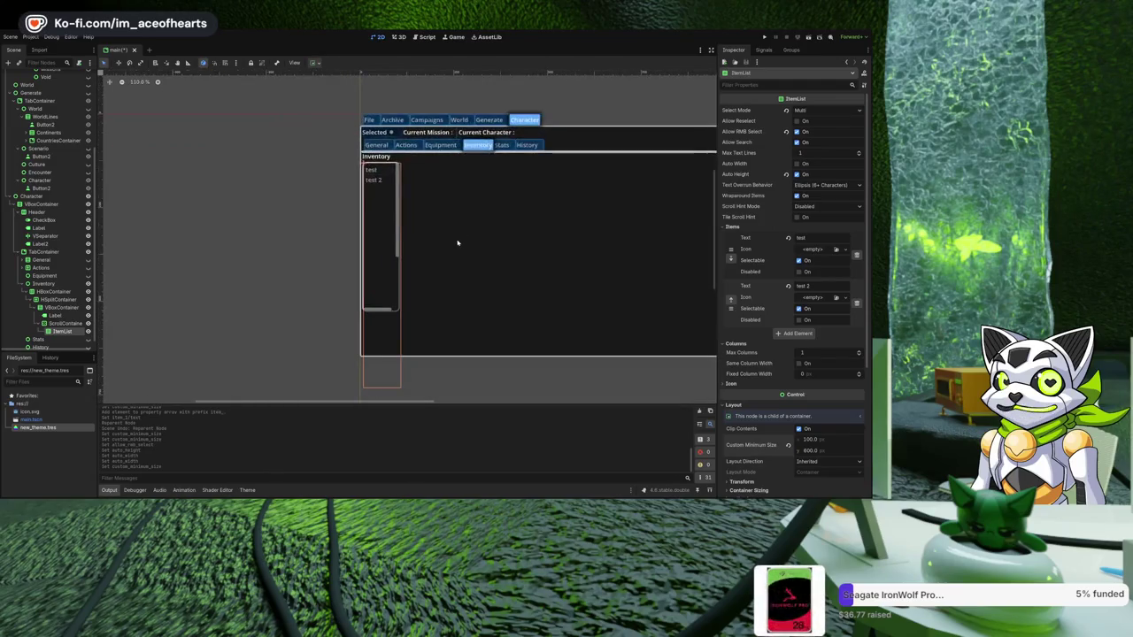
- Reparent the ItemList into the Inventory tab's ScrollContainer
{"action": "left_click", "coordinate": [397, 255]}
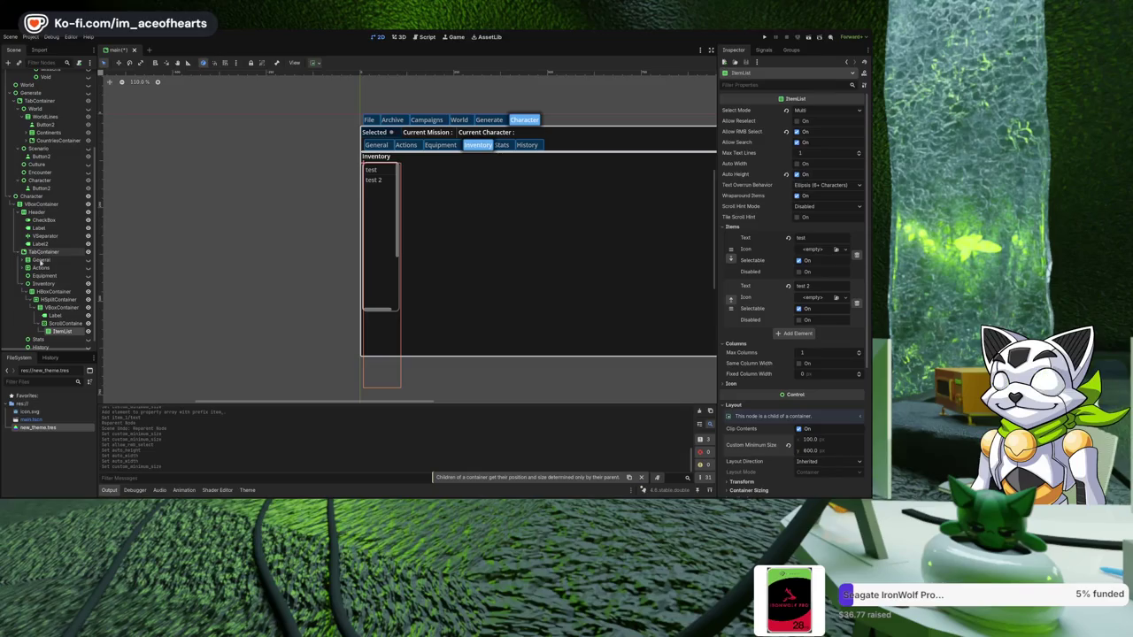
{"action": "left_click_drag", "start_coordinate": [53, 332], "coordinate": [58, 307]}
{"action": "scroll", "coordinate": [313, 301], "scroll_direction": "down", "scroll_amount": 3}
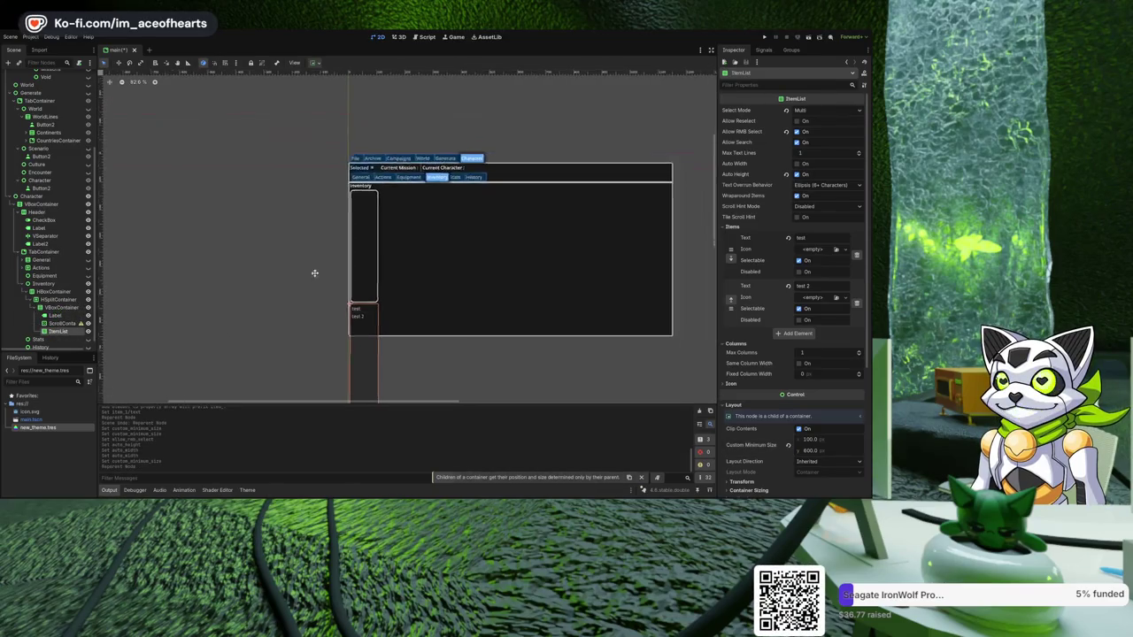
{"action": "scroll", "coordinate": [308, 297], "scroll_direction": "up", "scroll_amount": 4}
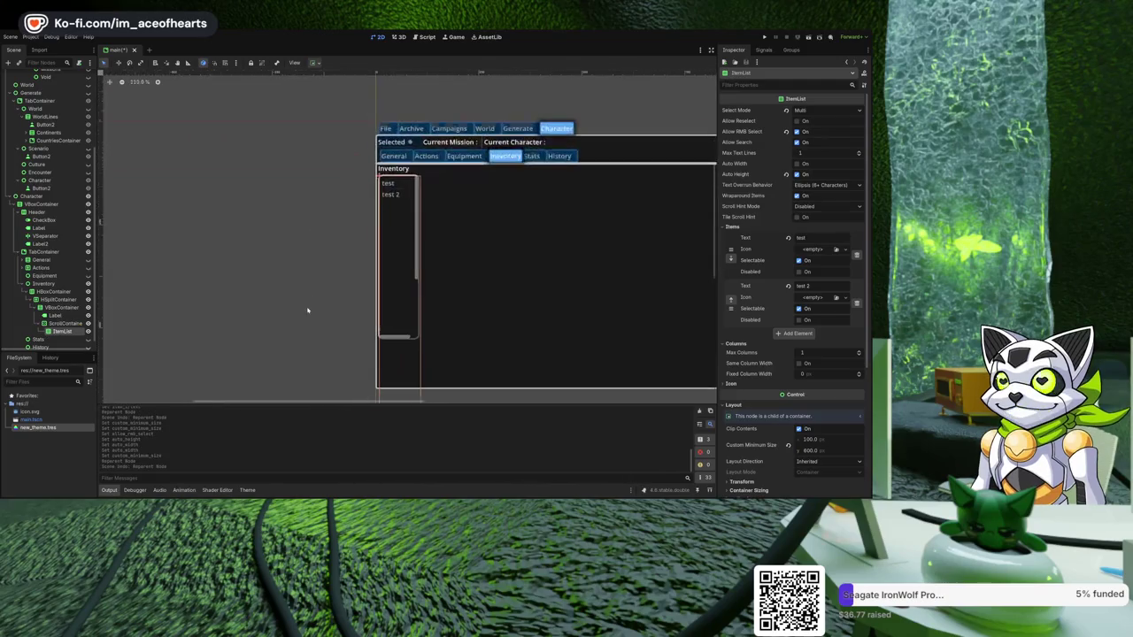
{"action": "scroll", "coordinate": [516, 212], "scroll_direction": "up", "scroll_amount": 3}
{"action": "scroll", "coordinate": [488, 192], "scroll_direction": "down", "scroll_amount": 2}
{"action": "scroll", "coordinate": [472, 205], "scroll_direction": "right", "scroll_amount": 2}
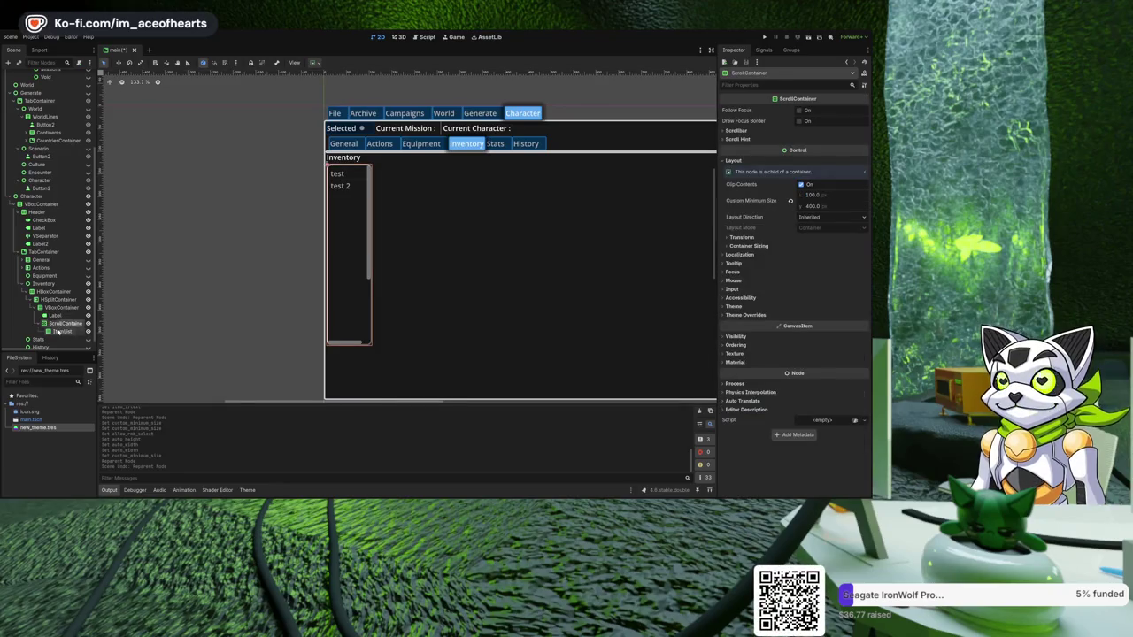
- Set the ScrollContainer's custom minimum width to 400, after first trying 300
{"action": "left_click", "coordinate": [62, 323]}
{"action": "type", "text": "300"}
{"action": "key", "text": "Return"}
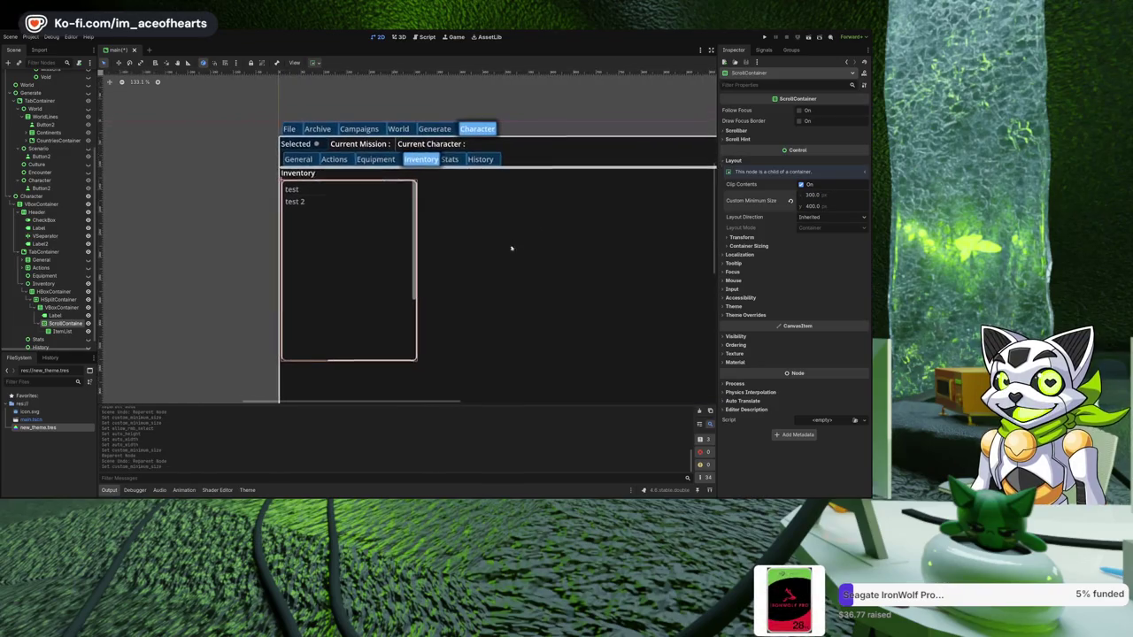
{"action": "left_click", "coordinate": [839, 198]}
{"action": "type", "text": "400"}
{"action": "key", "text": "Return"}
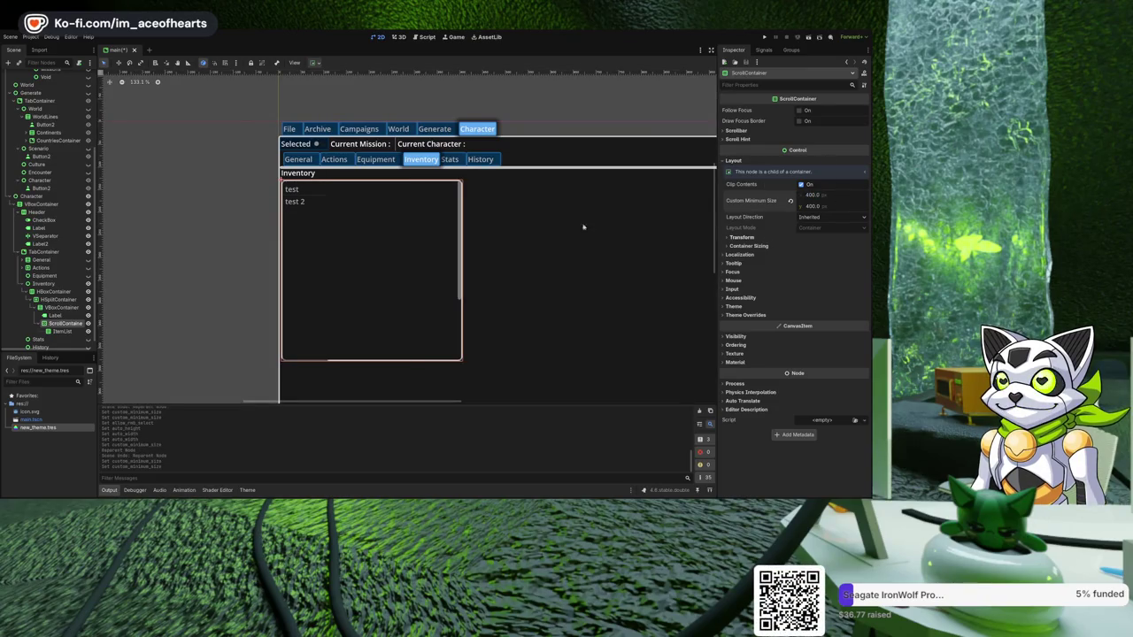
{"action": "left_click", "coordinate": [69, 331]}
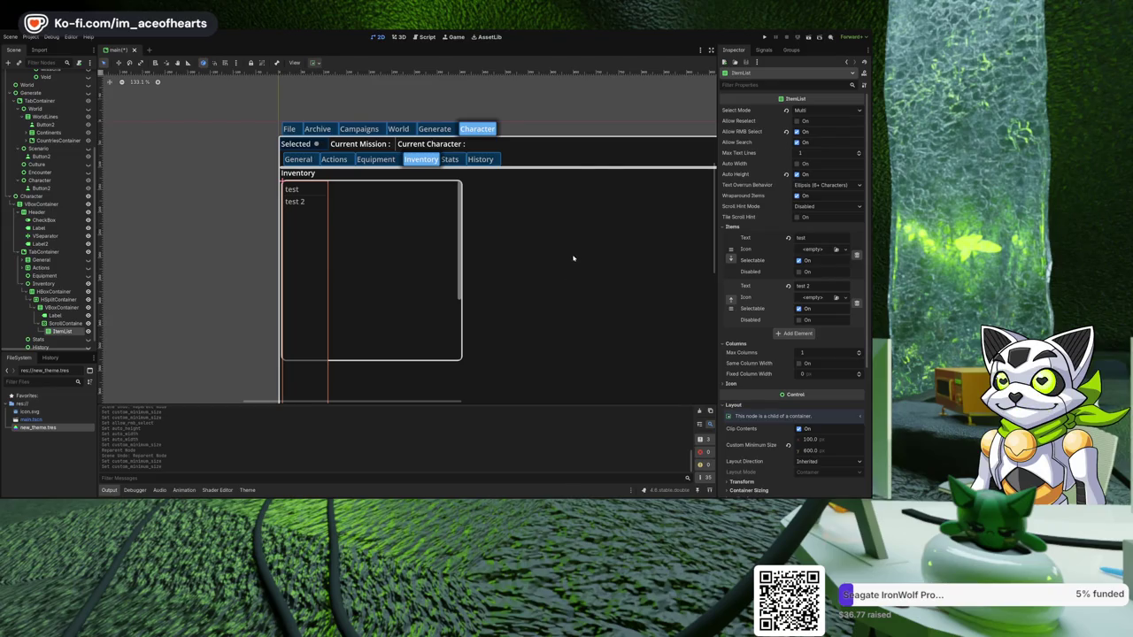
{"action": "key", "text": "ctrl+a"}
{"action": "key", "text": "Return"}
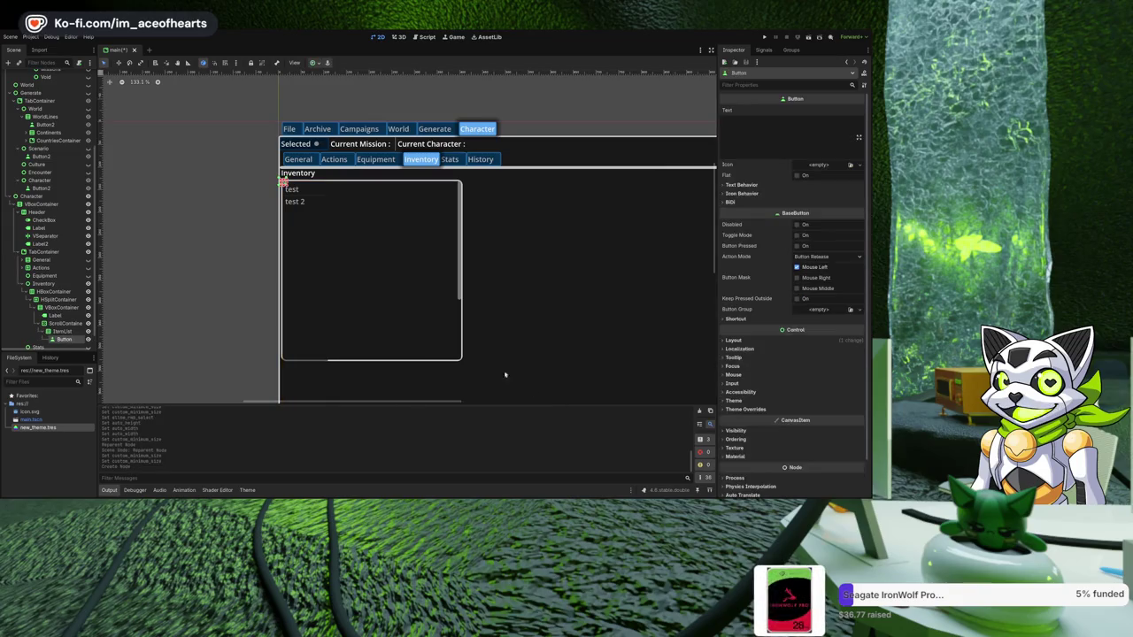
{"action": "scroll", "coordinate": [372, 246], "scroll_direction": "up", "scroll_amount": 4}
{"action": "left_click", "coordinate": [770, 128]}
{"action": "type", "text": "test"}
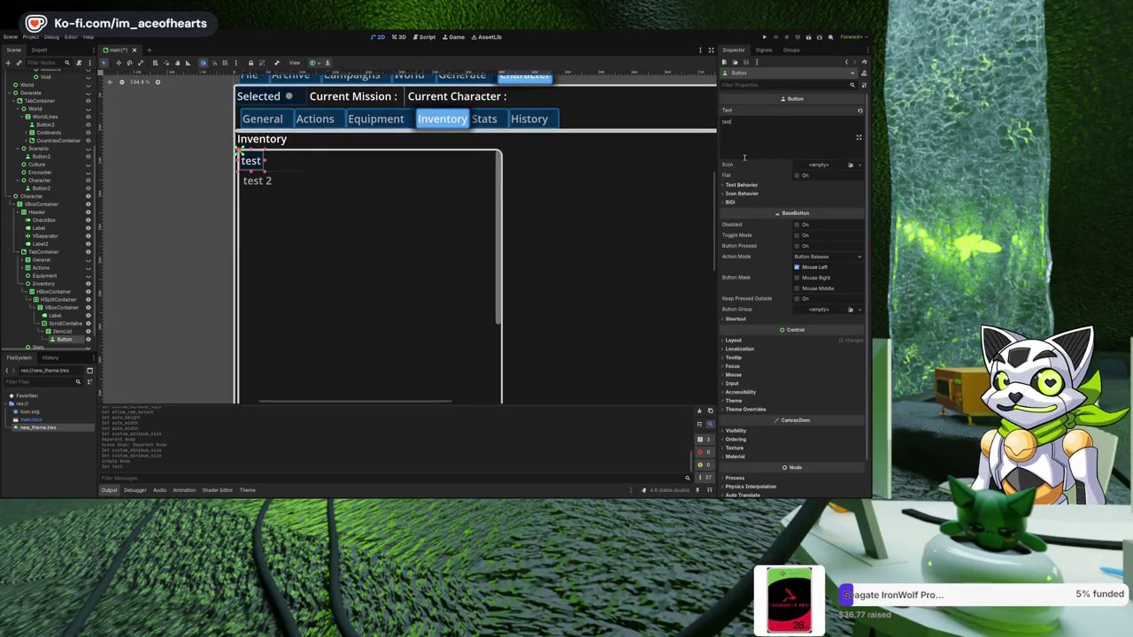
{"action": "left_click", "coordinate": [345, 205]}
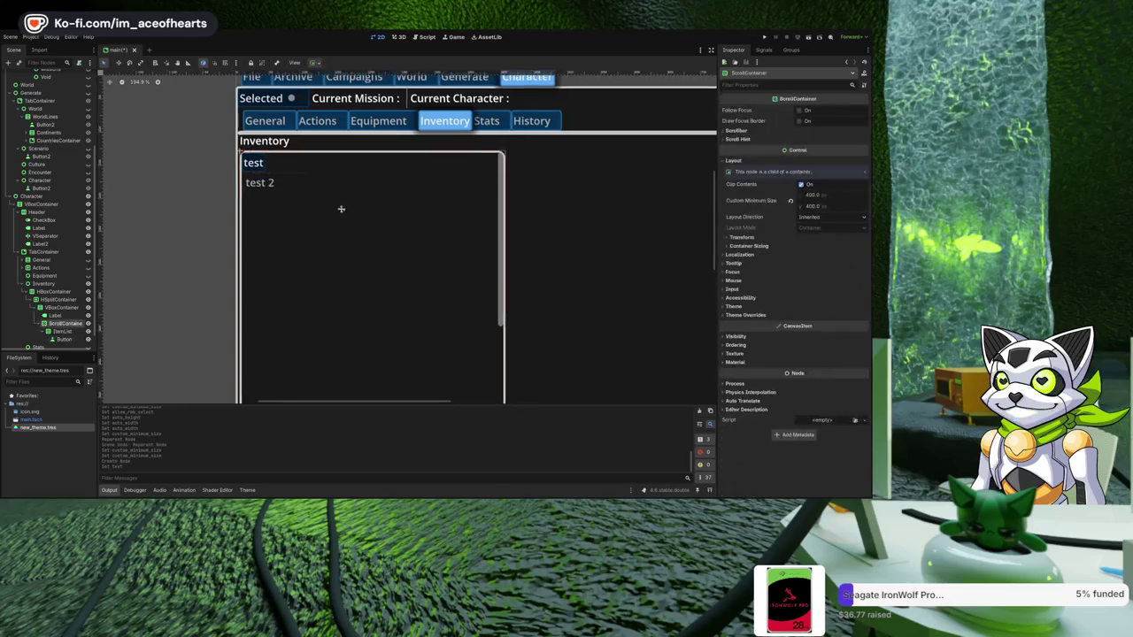
{"action": "scroll", "coordinate": [372, 253], "scroll_direction": "down", "scroll_amount": 2}
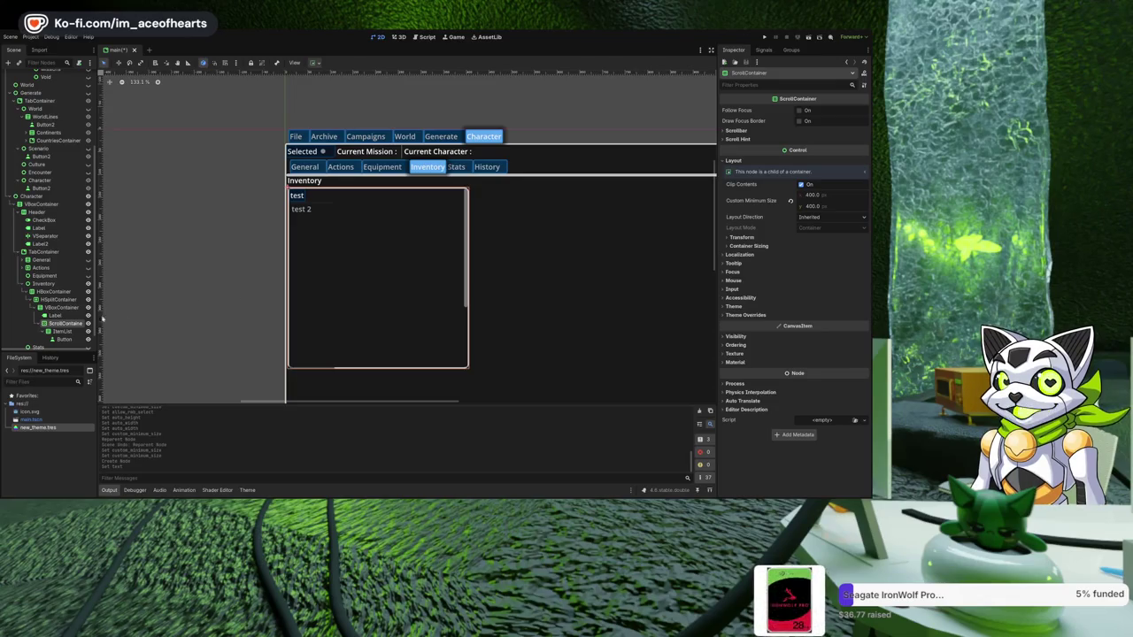
{"action": "scroll", "coordinate": [65, 327], "scroll_direction": "down", "scroll_amount": 1}
{"action": "scroll", "coordinate": [64, 319], "scroll_direction": "up", "scroll_amount": 5}
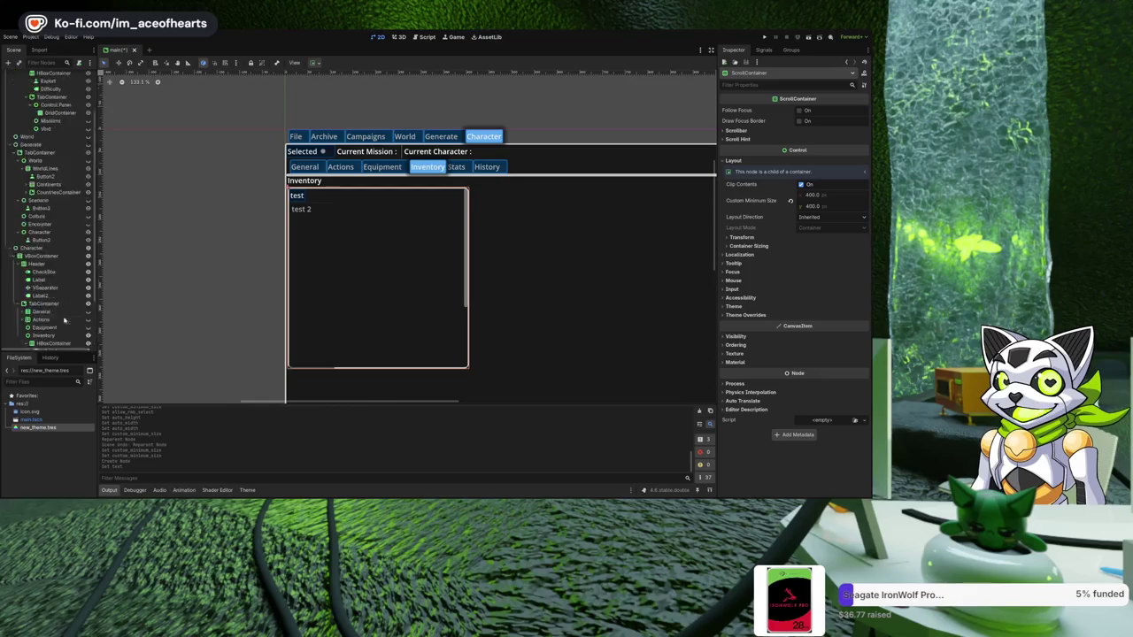
{"action": "scroll", "coordinate": [55, 186], "scroll_direction": "down", "scroll_amount": 5}
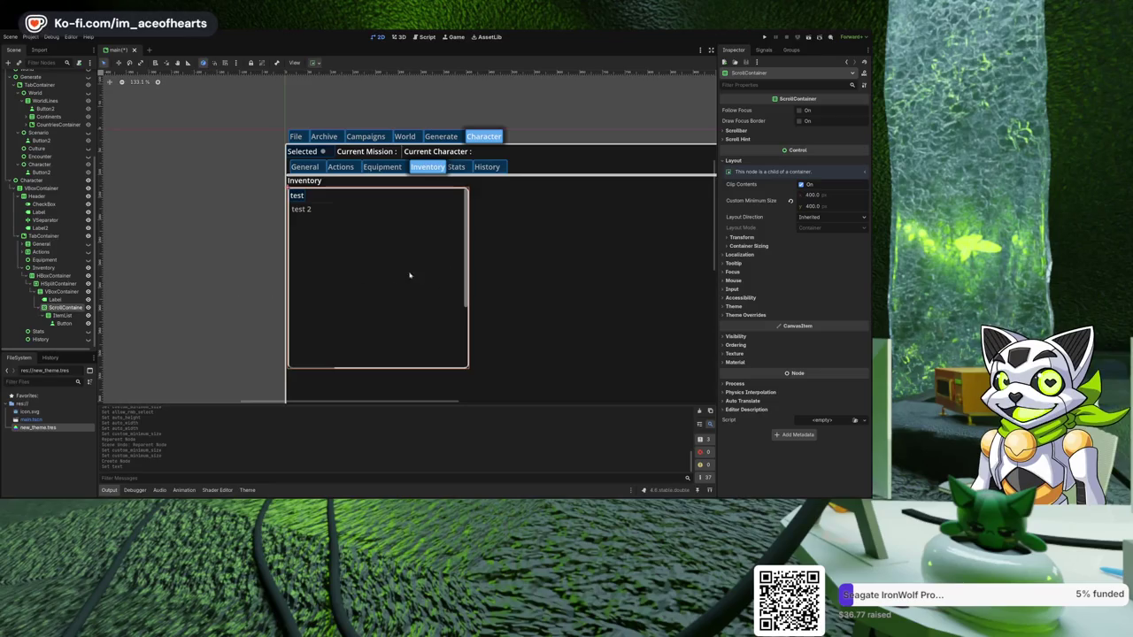
{"action": "left_click", "coordinate": [67, 324]}
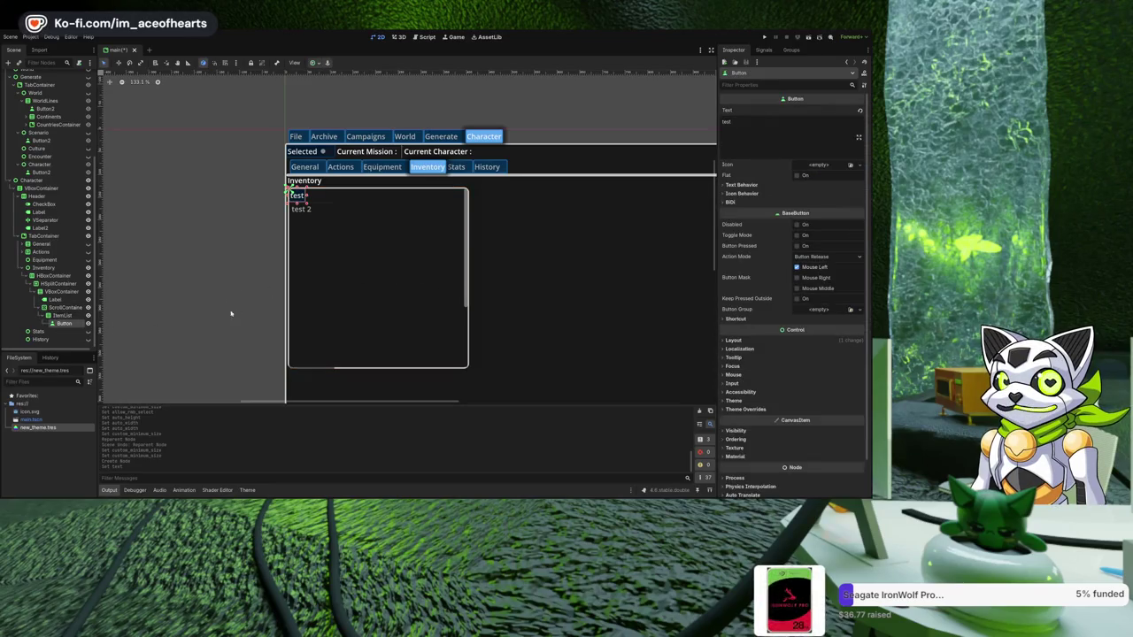
{"action": "key", "text": "Delete"}
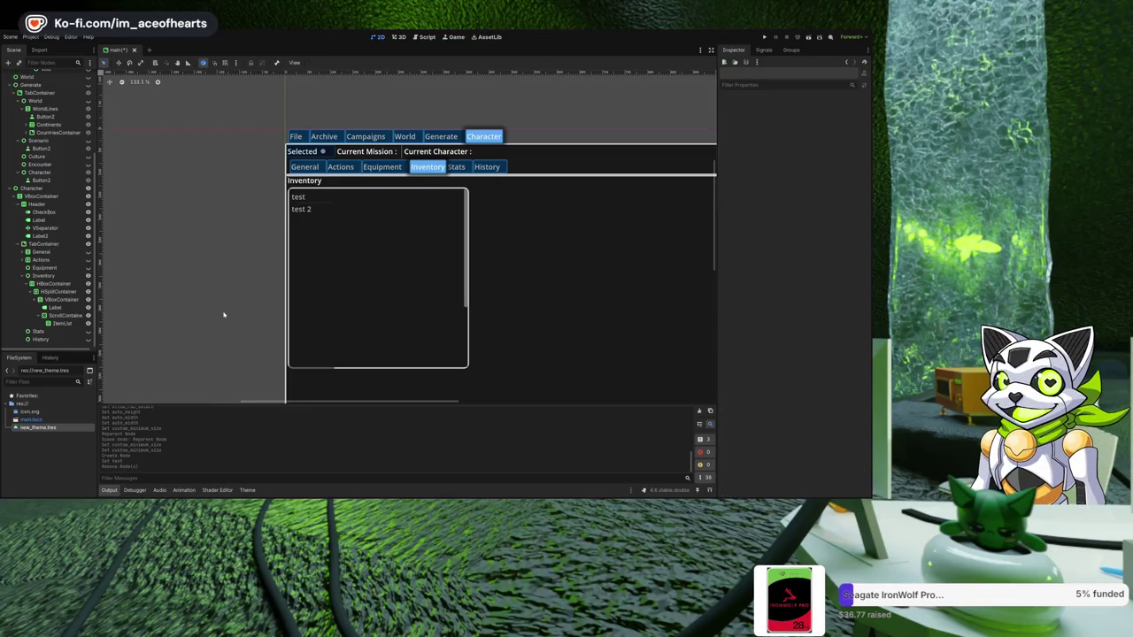
- Run the project to preview the Character screen, then stop it
{"action": "scroll", "coordinate": [389, 304], "scroll_direction": "down", "scroll_amount": 1}
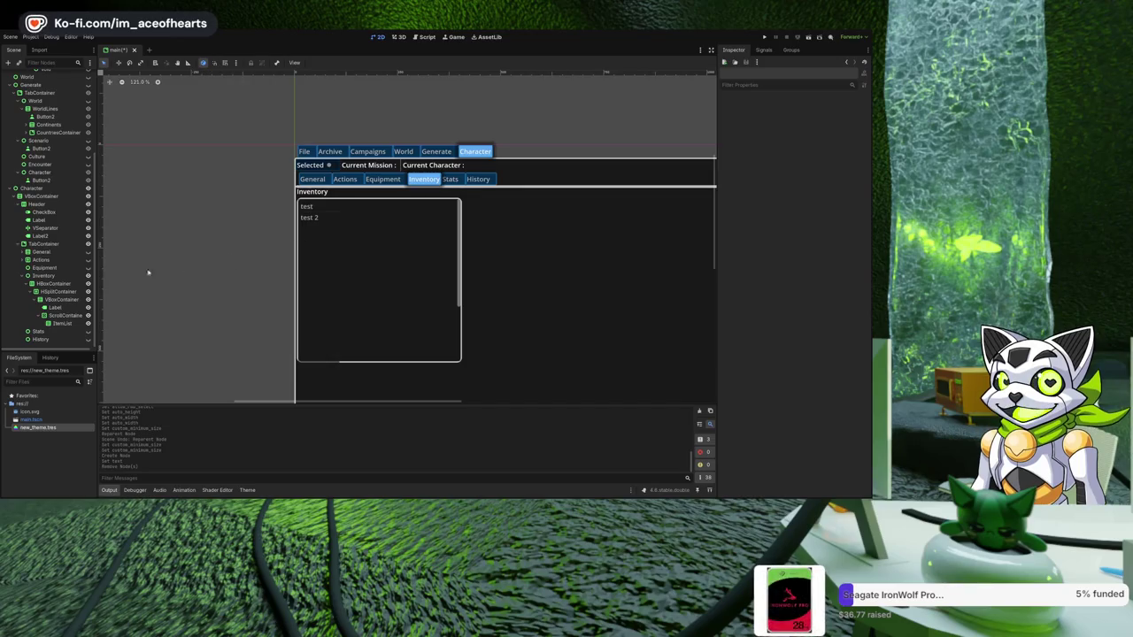
{"action": "left_click", "coordinate": [59, 324]}
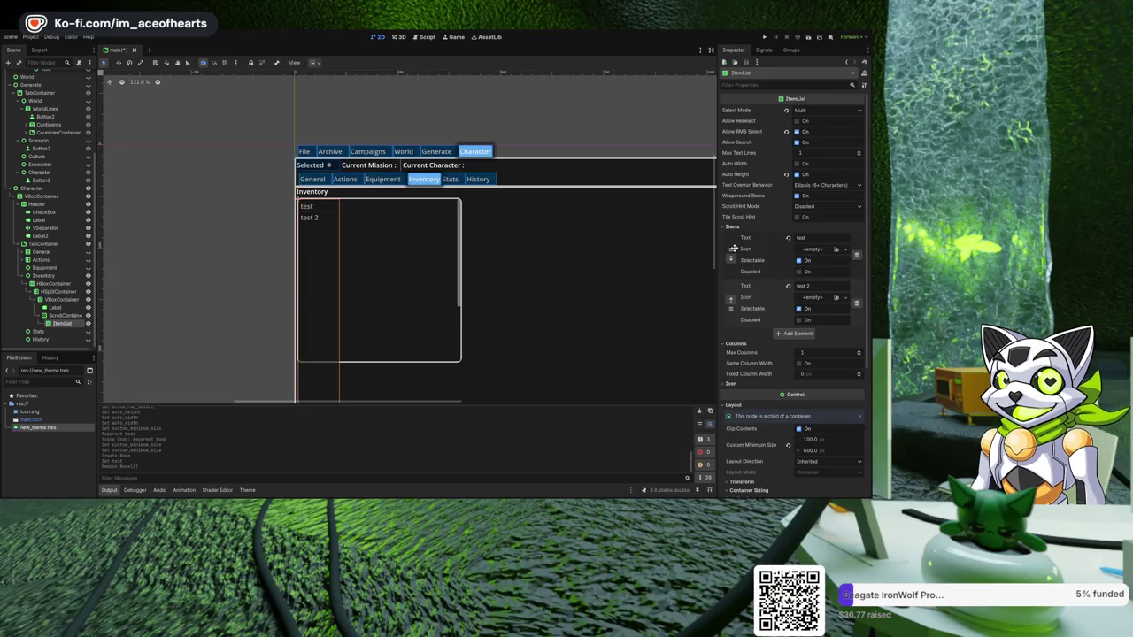
{"action": "left_click", "coordinate": [764, 37]}
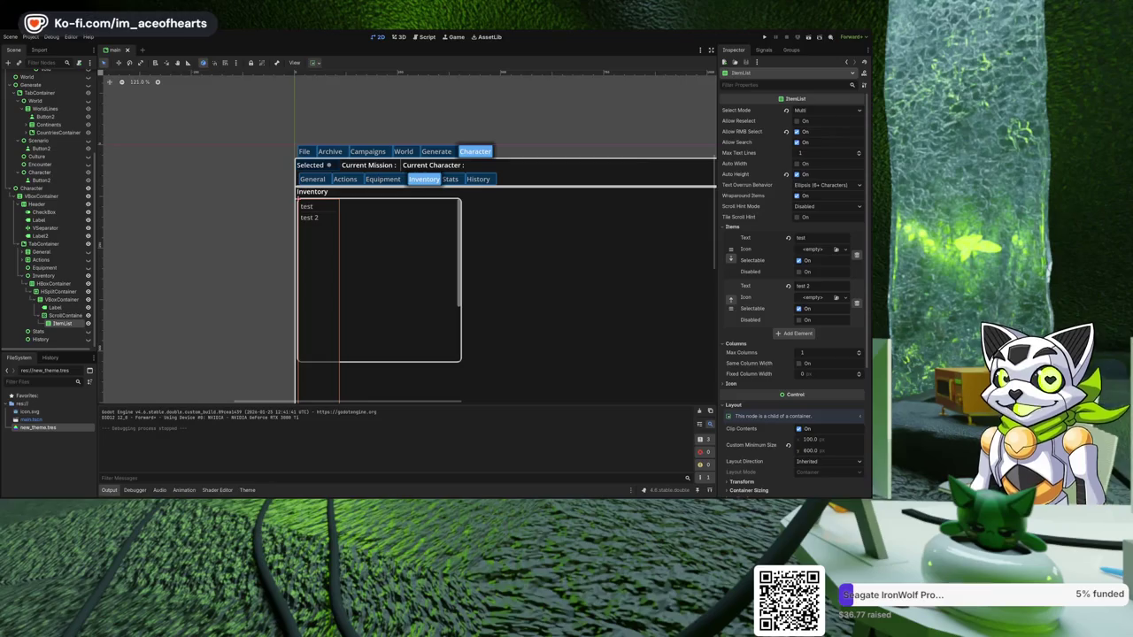
- Expand HBoxContainer and HSplitContainer in the Scene dock and select the inventory VBoxContainer
{"action": "left_click", "coordinate": [455, 263]}
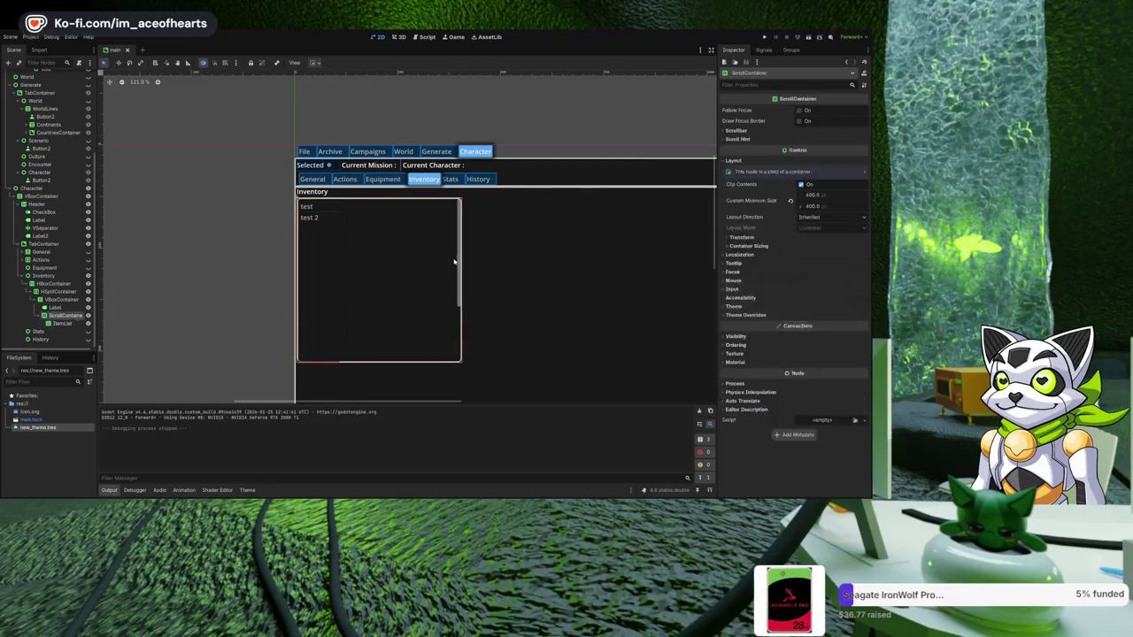
{"action": "scroll", "coordinate": [416, 262], "scroll_direction": "down", "scroll_amount": 2}
{"action": "scroll", "coordinate": [410, 257], "scroll_direction": "up", "scroll_amount": 2}
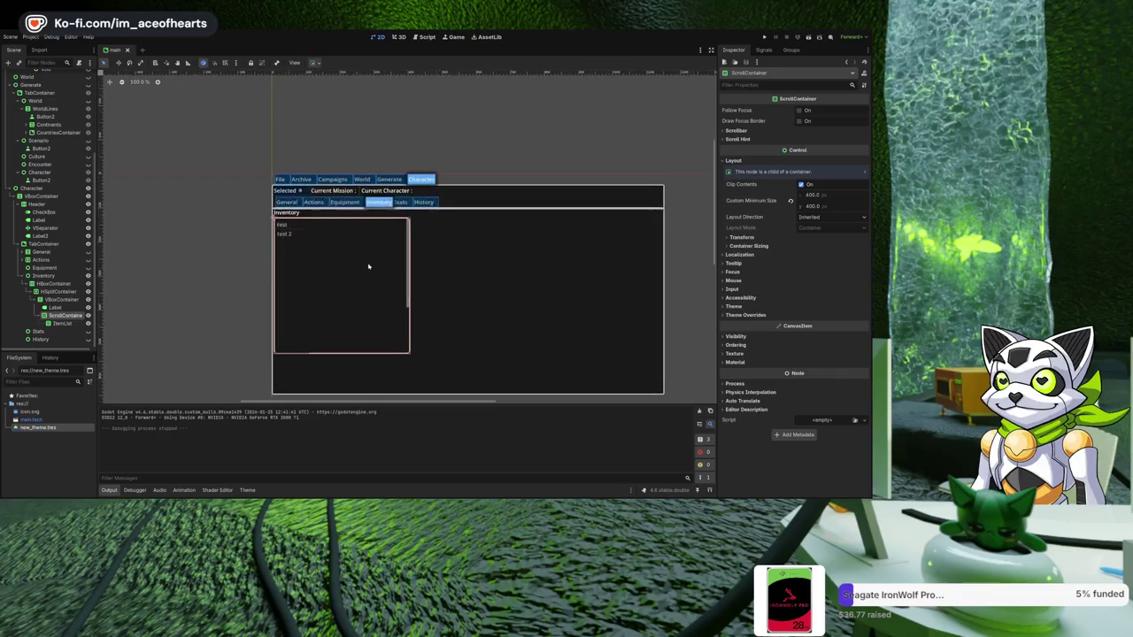
{"action": "left_click", "coordinate": [30, 291]}
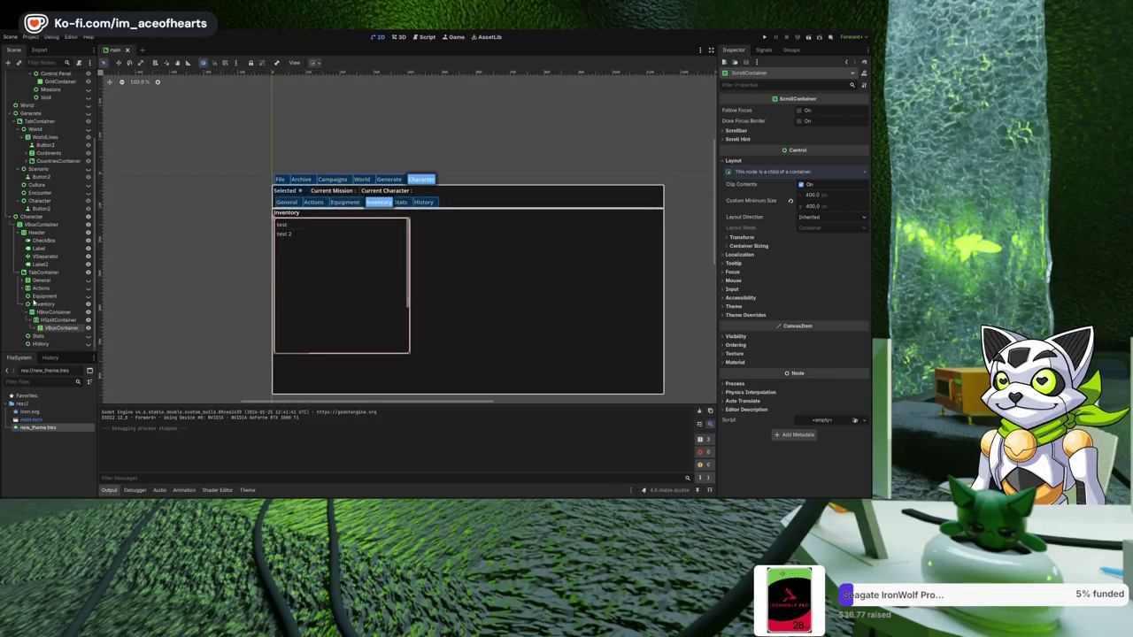
{"action": "left_click", "coordinate": [29, 320]}
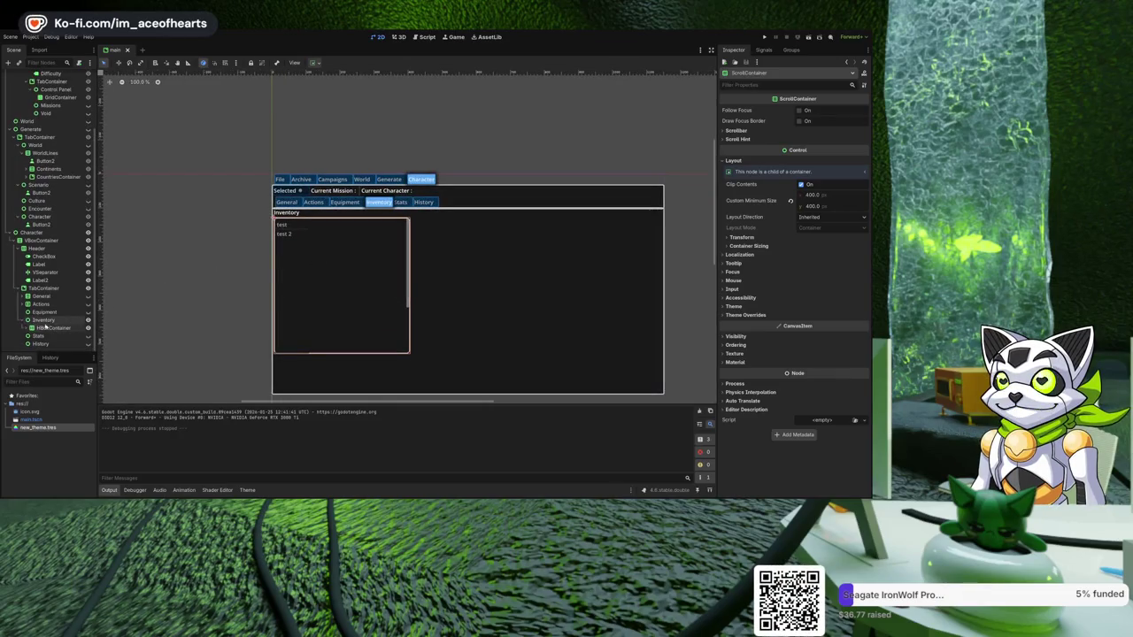
{"action": "left_click", "coordinate": [49, 328]}
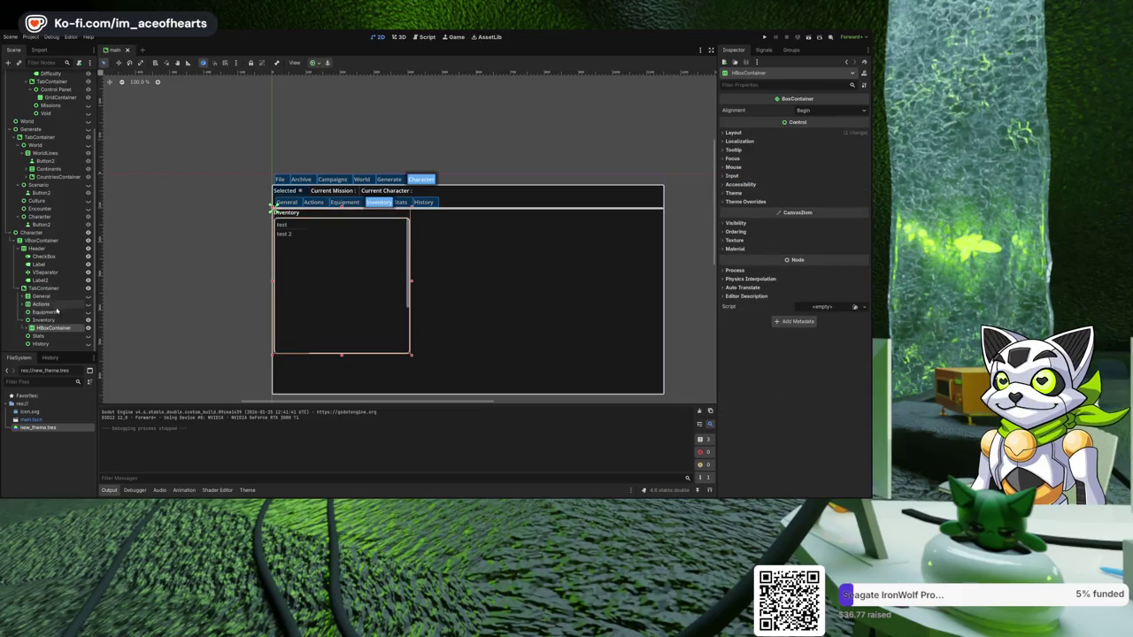
{"action": "left_click", "coordinate": [30, 328]}
{"action": "left_click", "coordinate": [51, 336]}
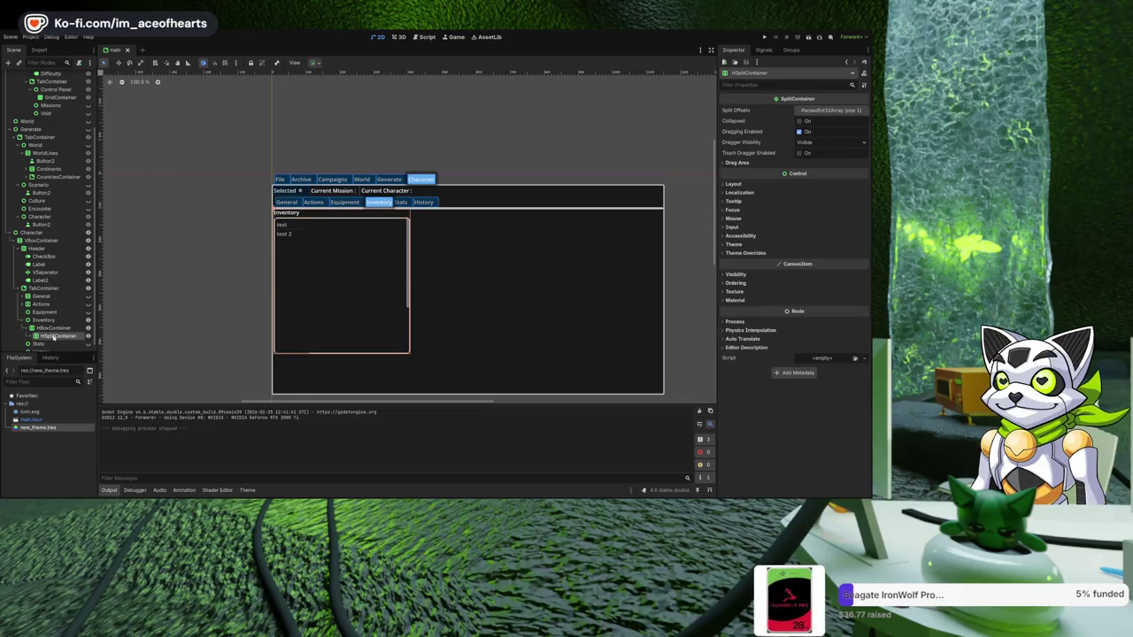
{"action": "left_click", "coordinate": [30, 336]}
{"action": "scroll", "coordinate": [44, 332], "scroll_direction": "down", "scroll_amount": 1}
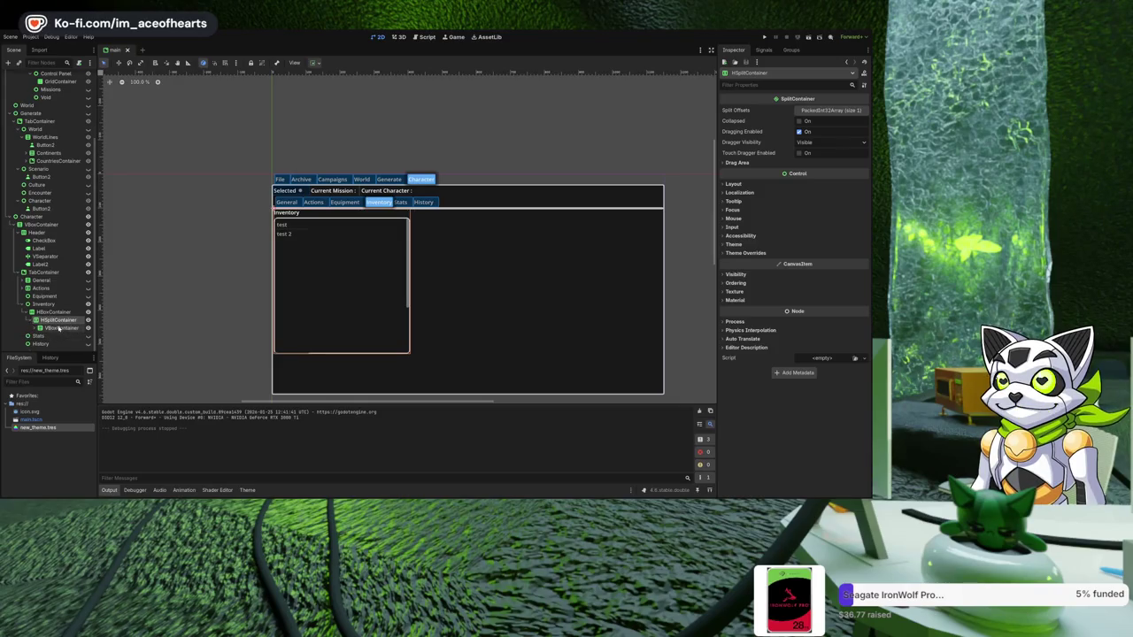
{"action": "left_click", "coordinate": [60, 328]}
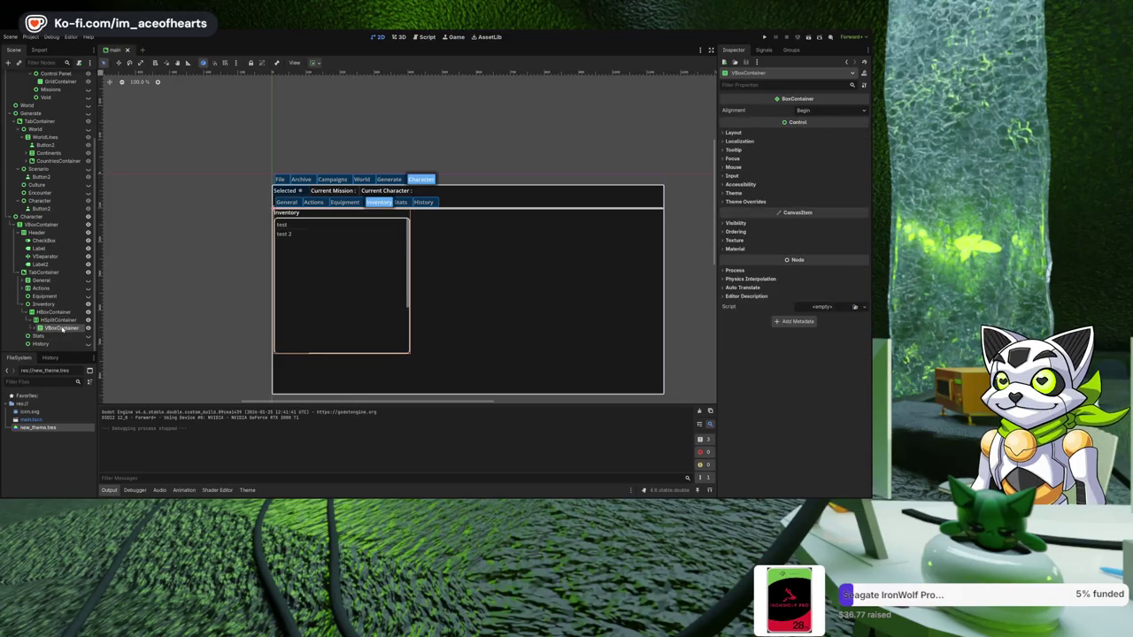
- Move the inventory VBoxContainer directly under HBoxContainer and duplicate it twice
{"action": "left_click_drag", "start_coordinate": [50, 327], "coordinate": [51, 324]}
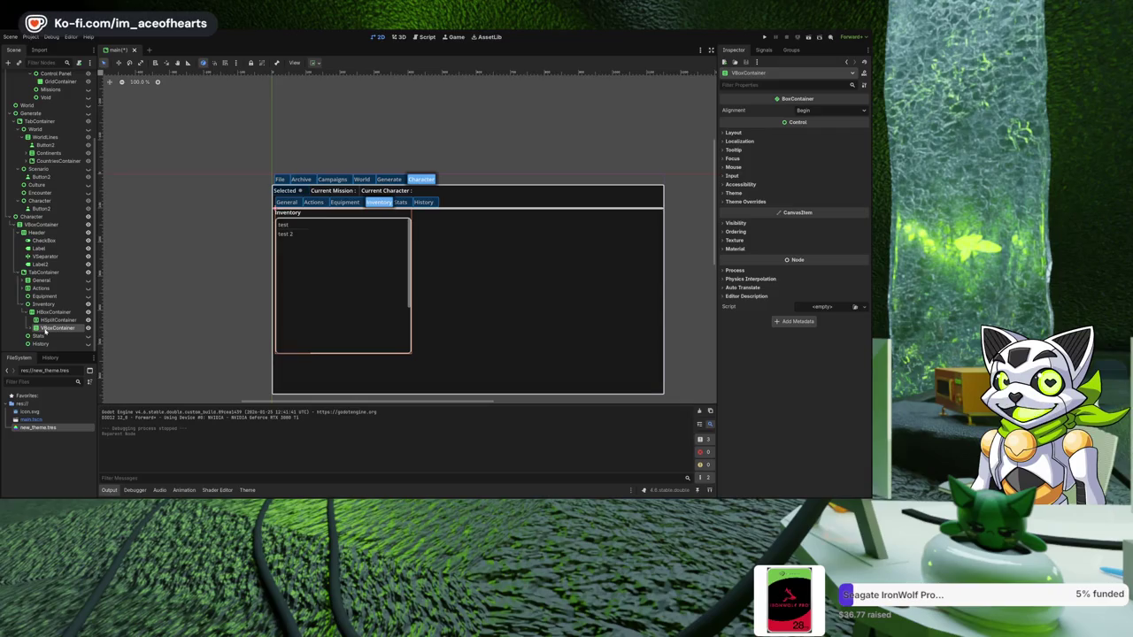
{"action": "key", "text": "ctrl+d"}
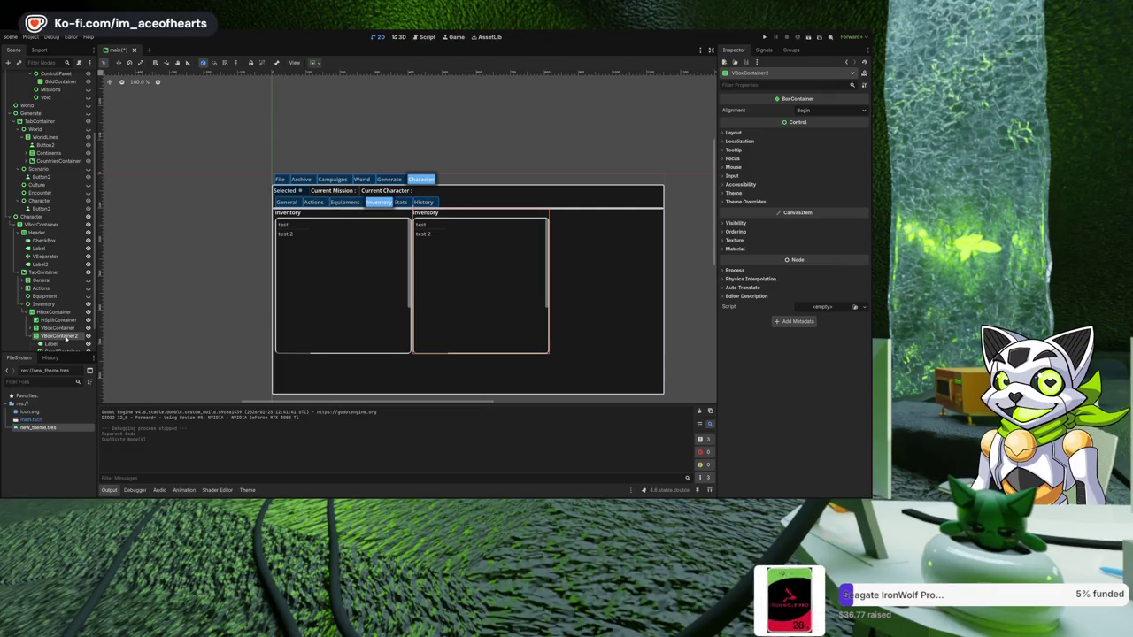
{"action": "key", "text": "ctrl+d"}
{"action": "scroll", "coordinate": [364, 254], "scroll_direction": "right", "scroll_amount": 3}
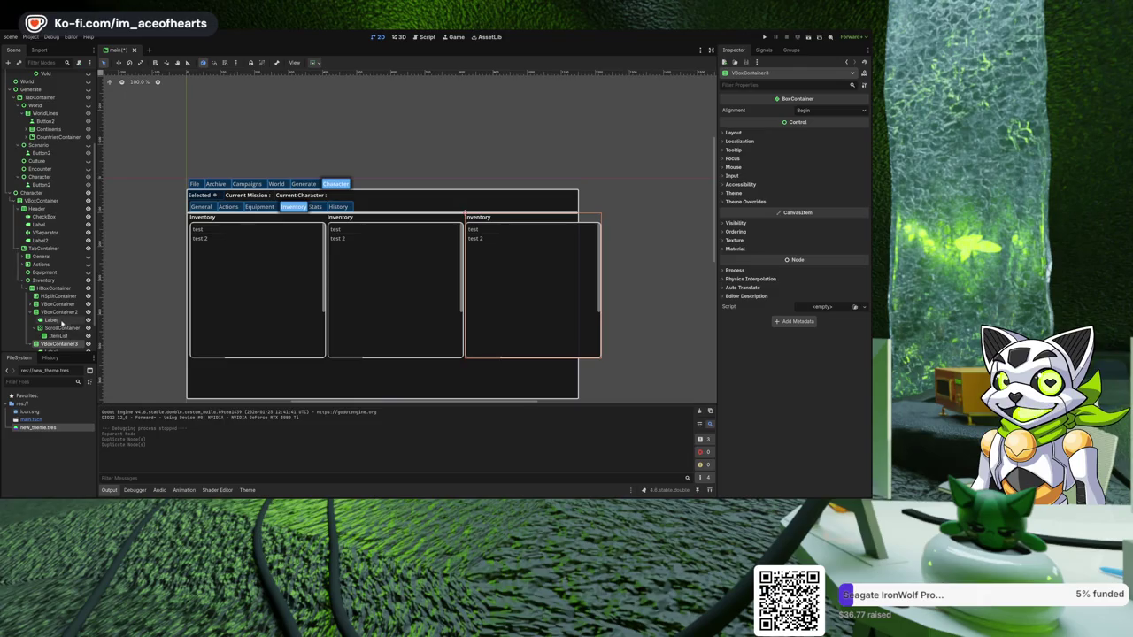
- Change the middle column's heading text from Inventory to Bank
{"action": "left_click", "coordinate": [352, 219]}
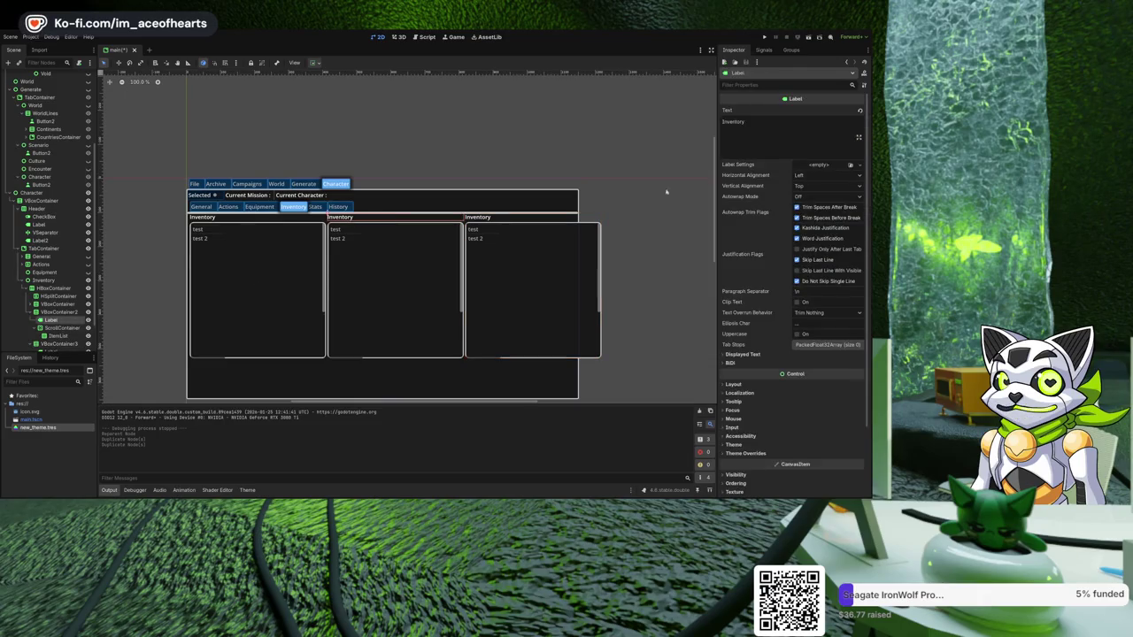
{"action": "left_click", "coordinate": [778, 135]}
{"action": "key", "text": "BackSpace"}
{"action": "key", "text": "BackSpace"}
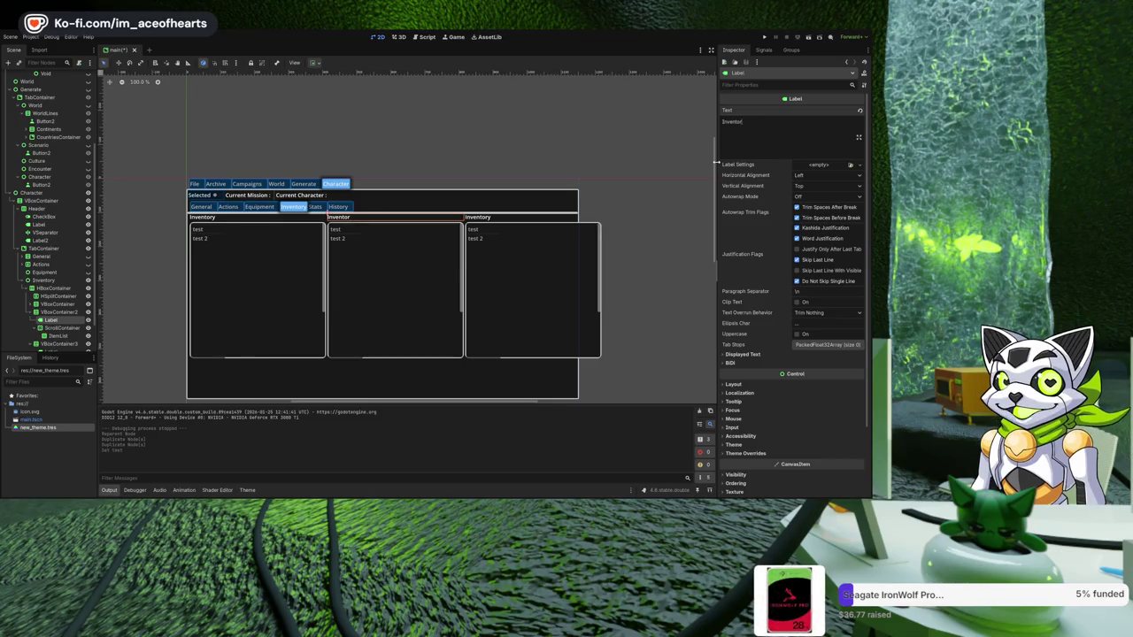
{"action": "key", "text": "BackSpace"}
{"action": "key", "text": "BackSpace"}
{"action": "key", "text": "BackSpace"}
{"action": "type", "text": "Bank"}
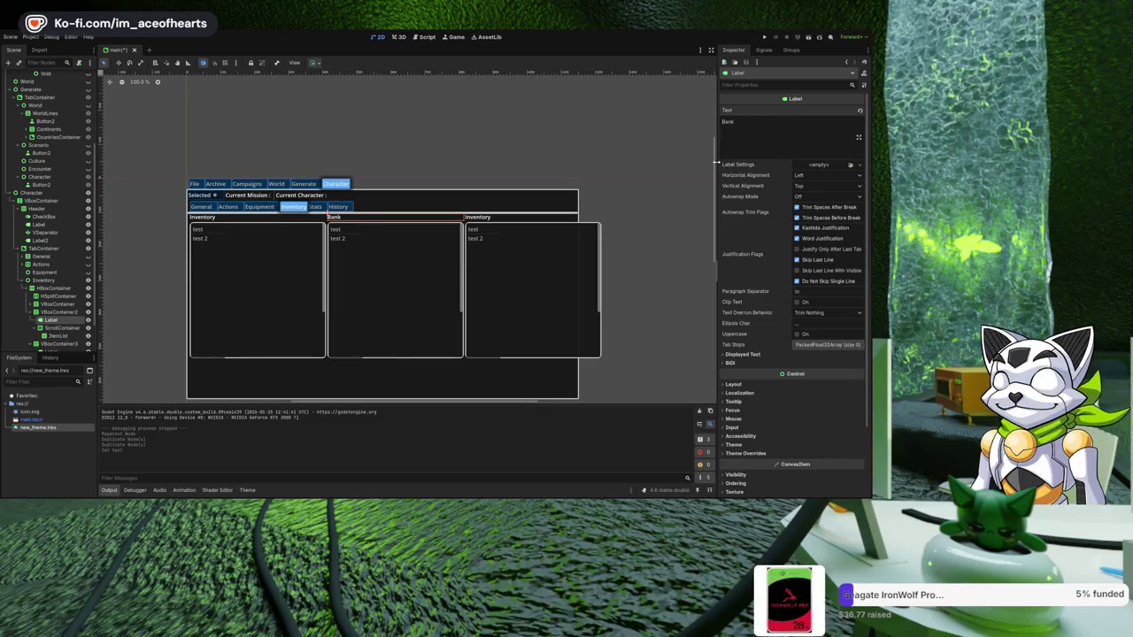
- Rename the third column's heading to 'Other Inventory'
{"action": "left_click", "coordinate": [471, 225]}
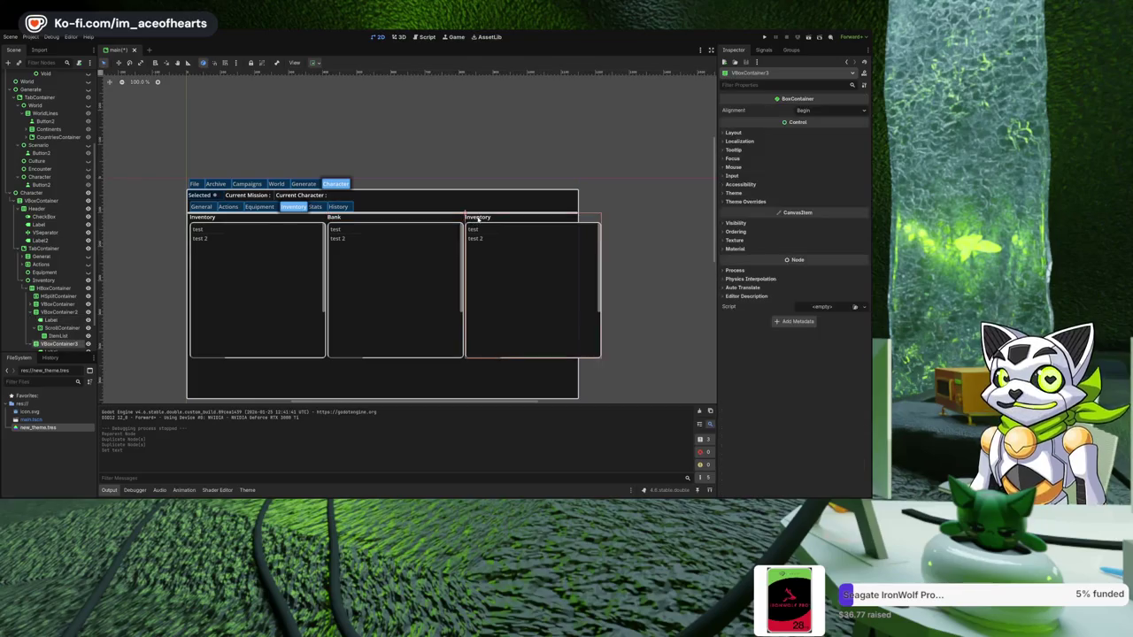
{"action": "left_click", "coordinate": [475, 218]}
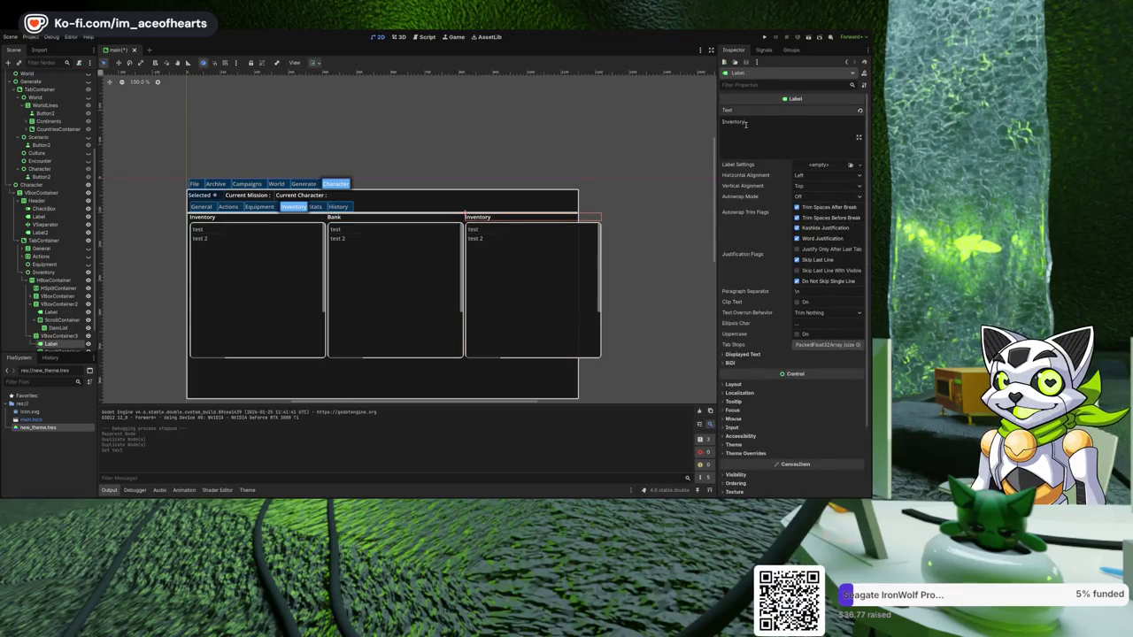
{"action": "type", "text": "Other"}
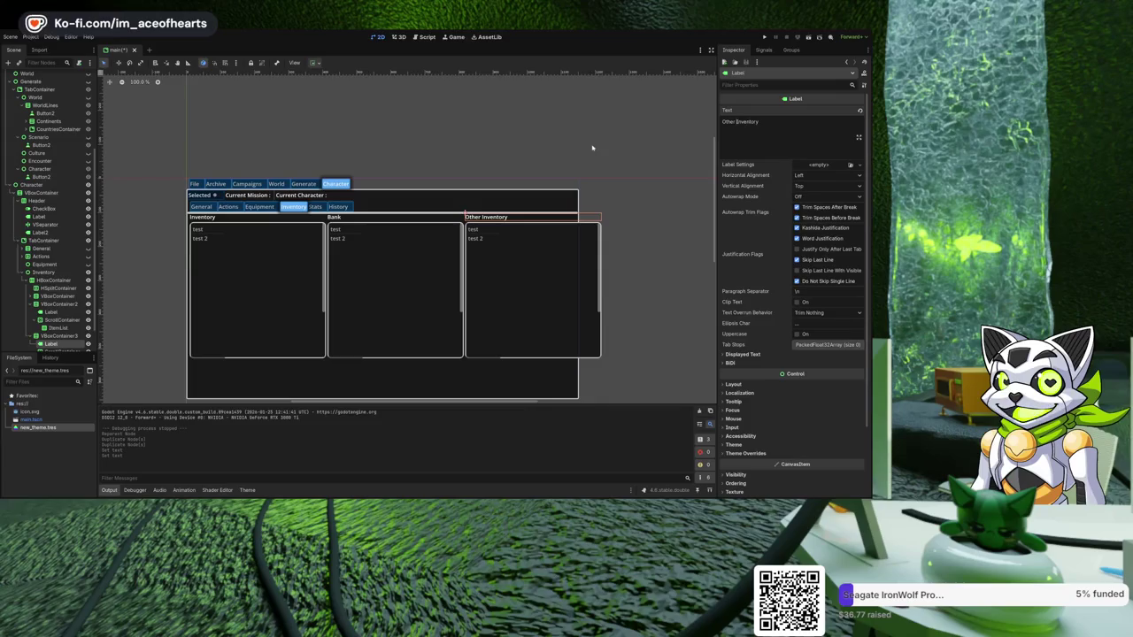
{"action": "left_click", "coordinate": [591, 147]}
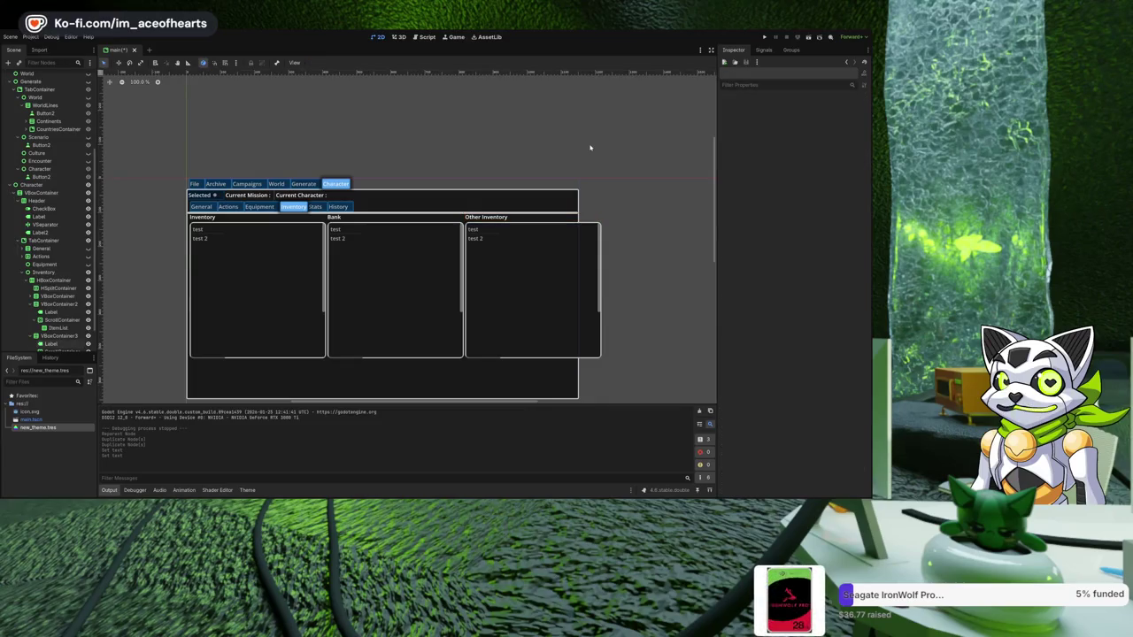
- Set the first Inventory scroll area's minimum width to 350, undoing a trial width of 100
{"action": "left_click", "coordinate": [59, 336]}
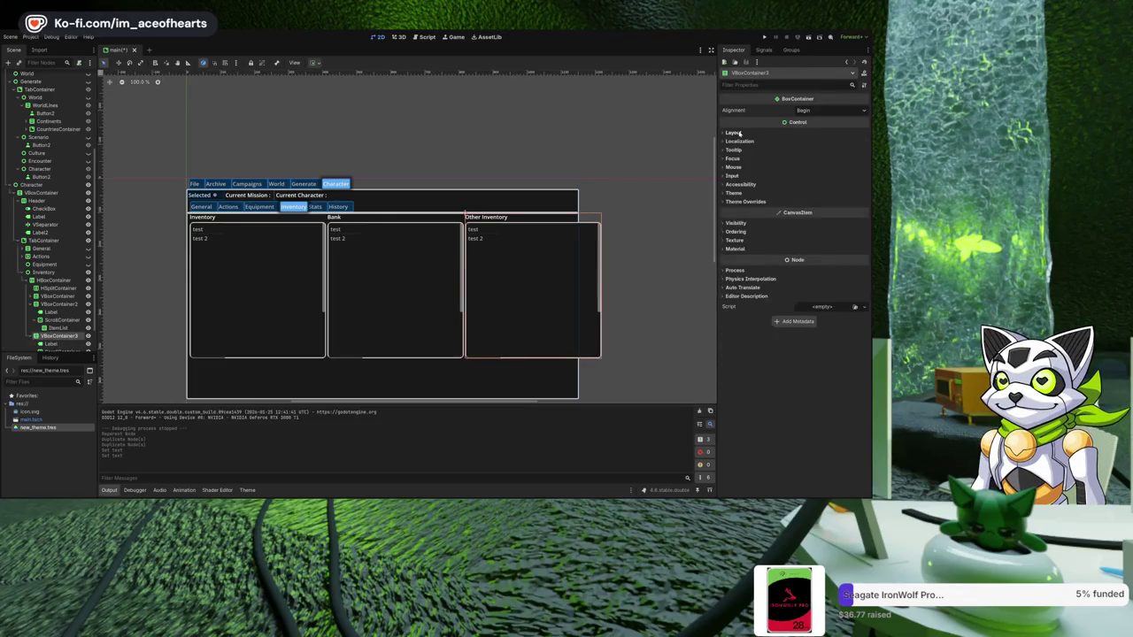
{"action": "left_click", "coordinate": [735, 133]}
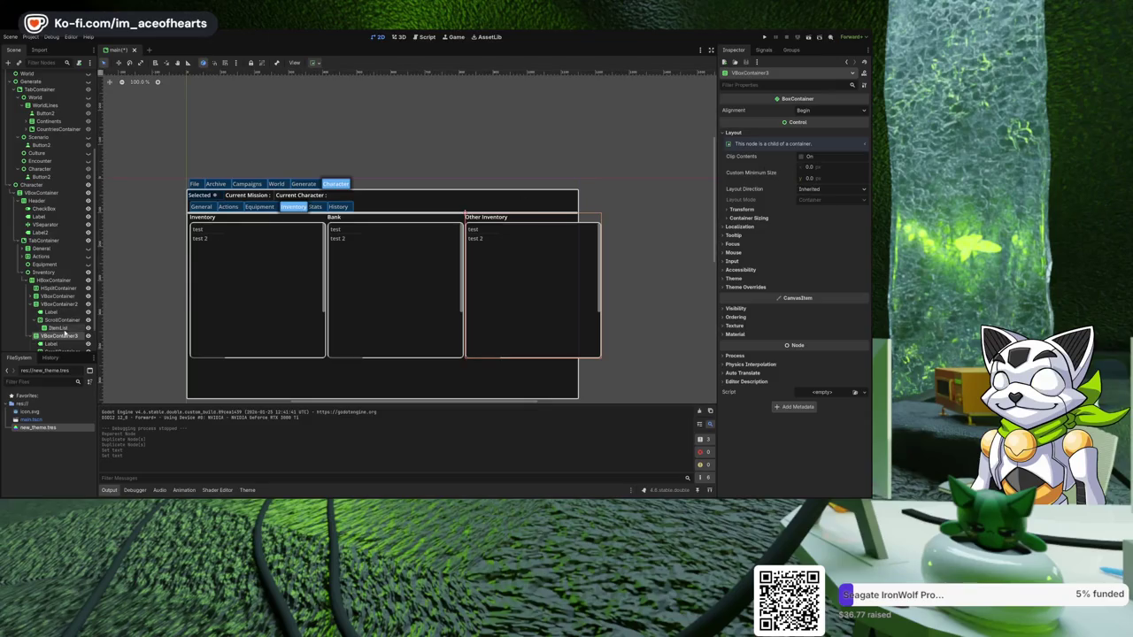
{"action": "scroll", "coordinate": [63, 336], "scroll_direction": "down", "scroll_amount": 2}
{"action": "left_click", "coordinate": [60, 319]}
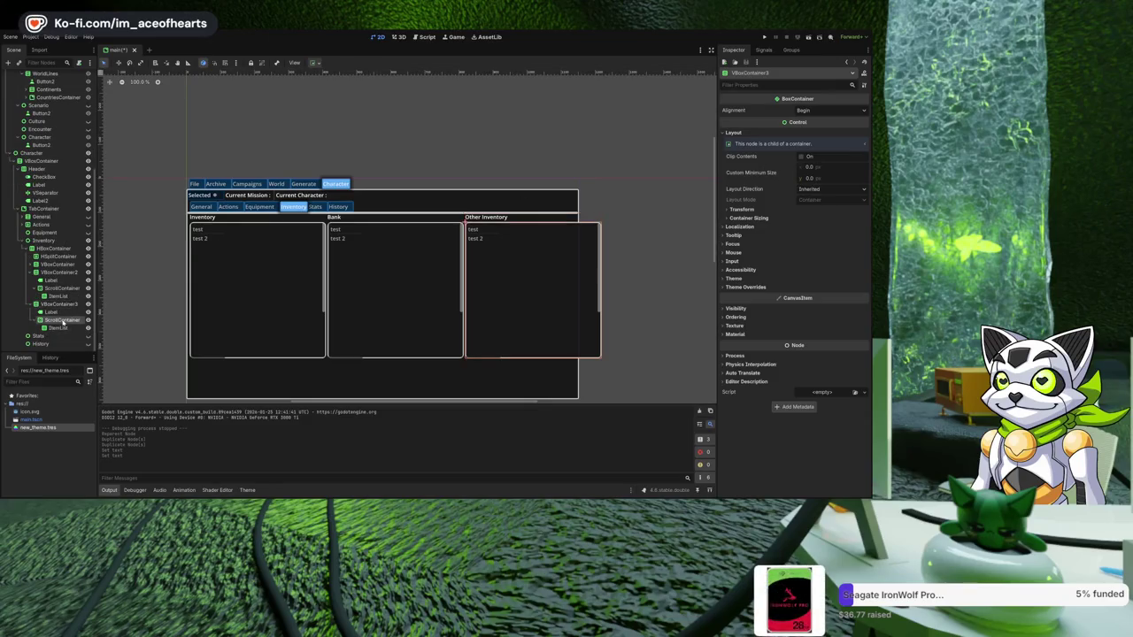
{"action": "left_click", "coordinate": [59, 328]}
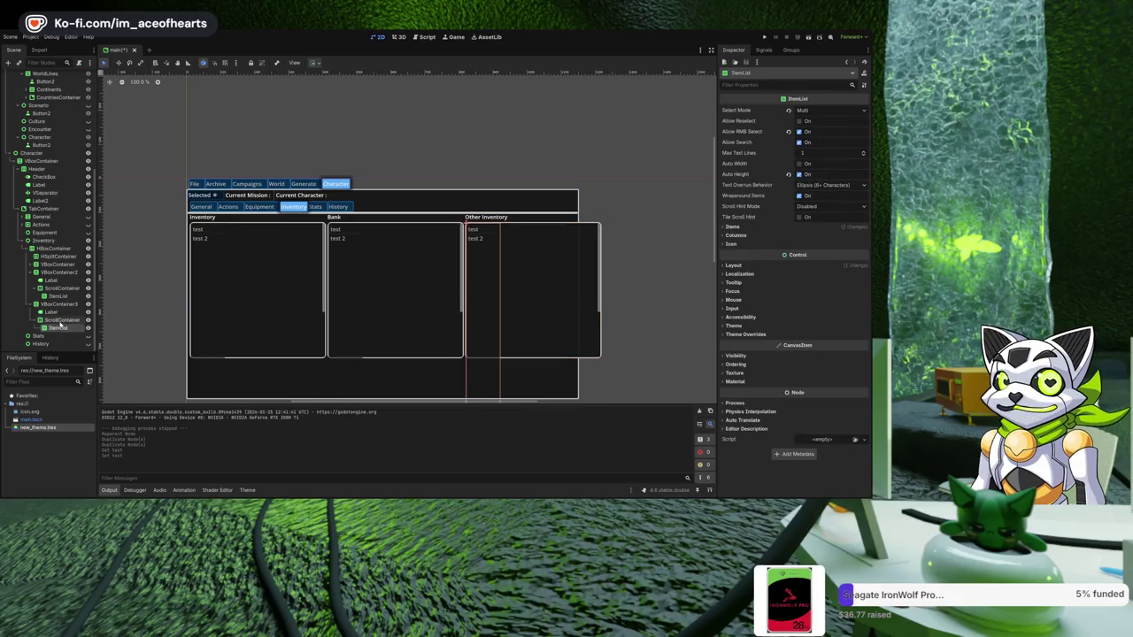
{"action": "left_click", "coordinate": [60, 320]}
{"action": "left_click", "coordinate": [203, 257]}
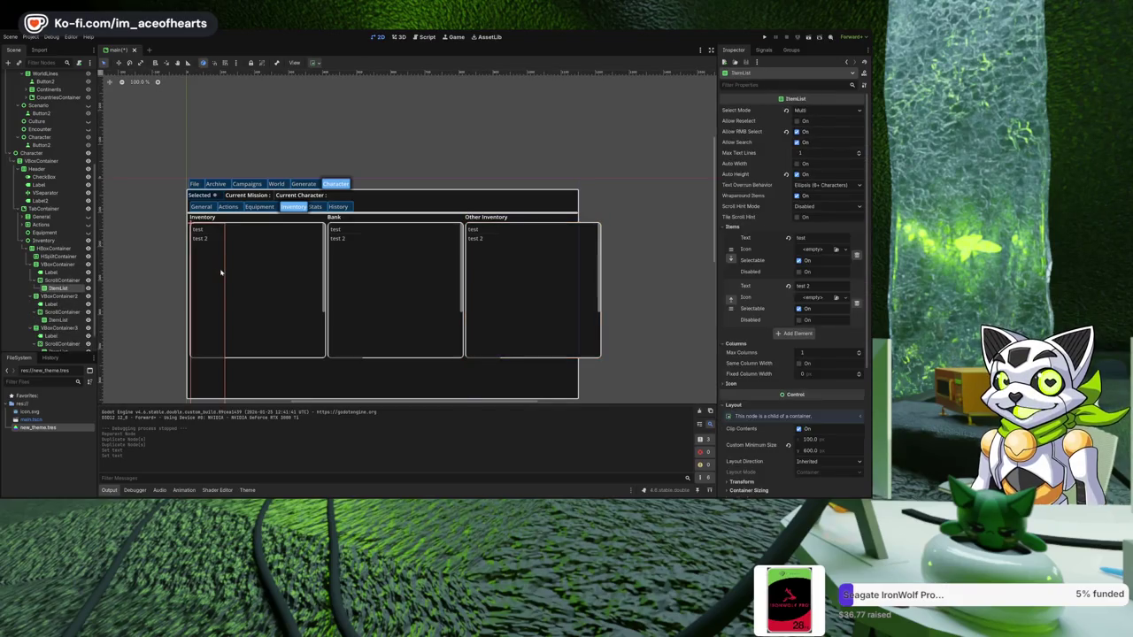
{"action": "left_click", "coordinate": [271, 286]}
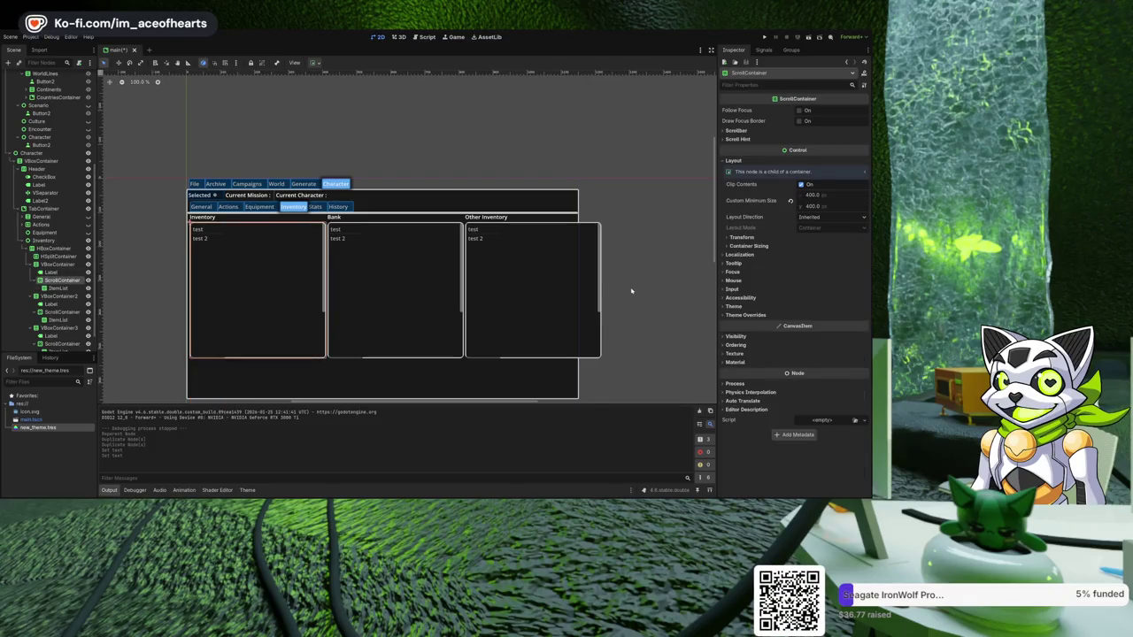
{"action": "left_click", "coordinate": [819, 194]}
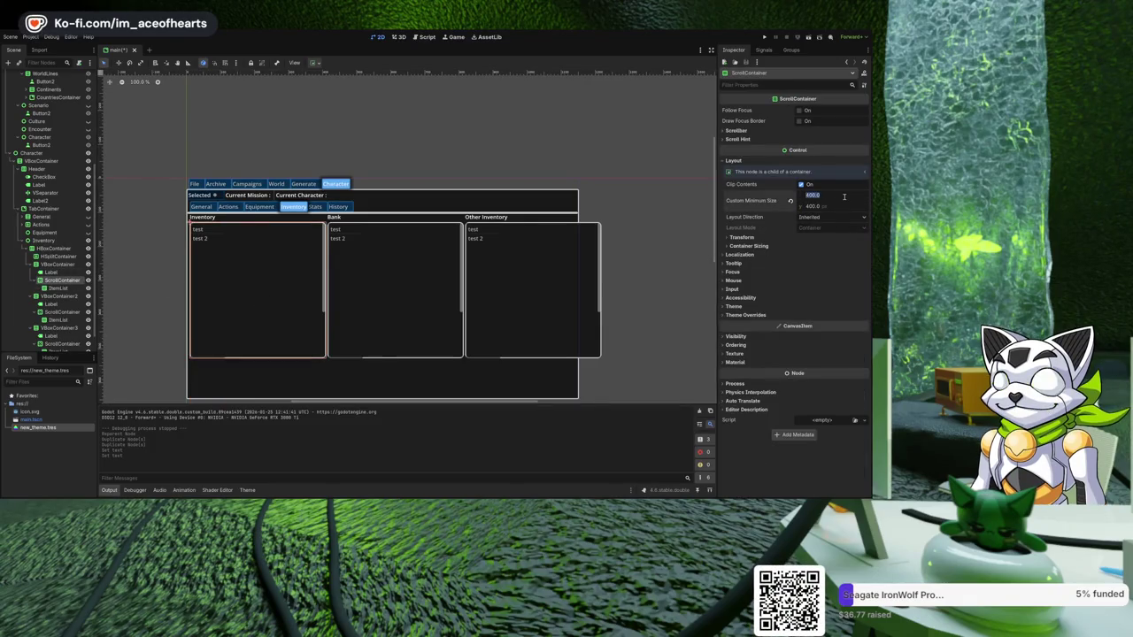
{"action": "type", "text": "100"}
{"action": "key", "text": "Return"}
{"action": "left_click", "coordinate": [605, 210]}
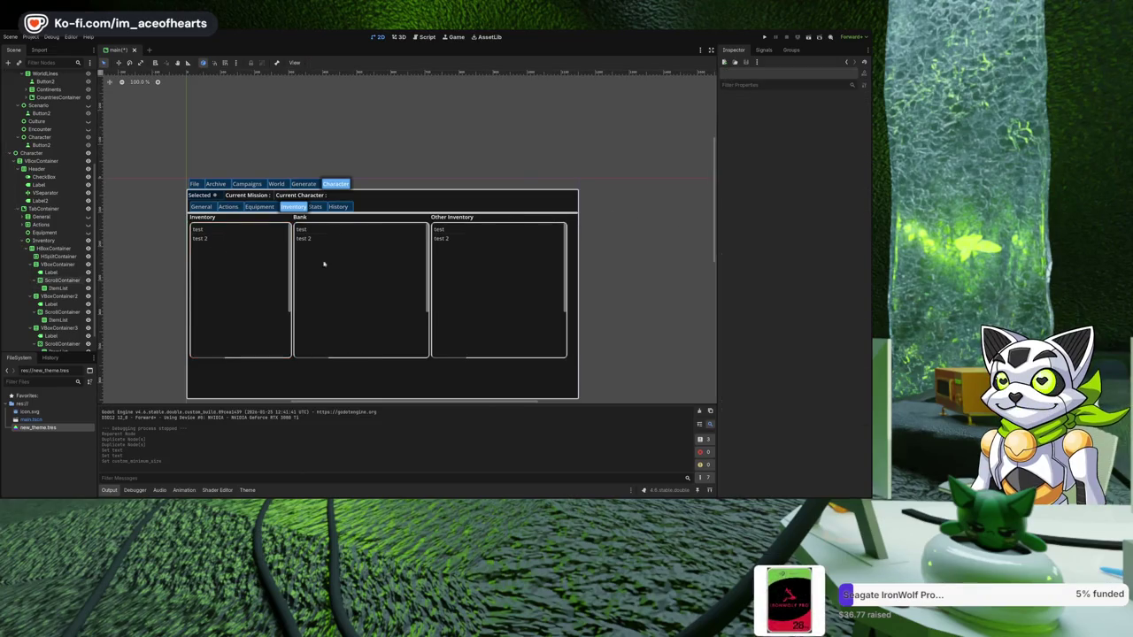
{"action": "key", "text": "ctrl+z"}
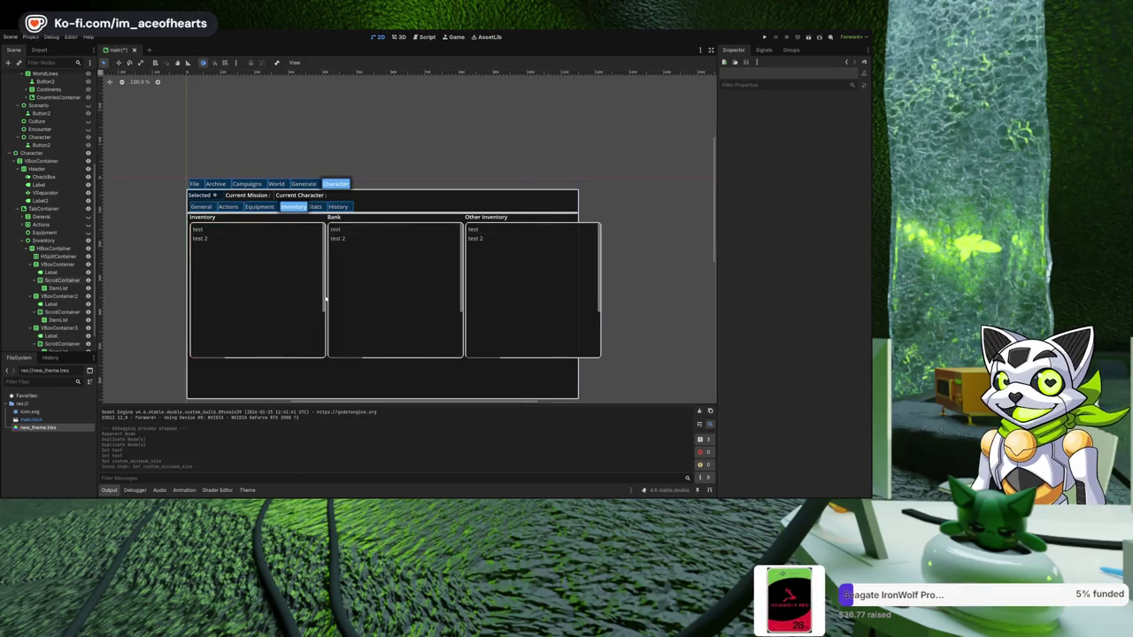
{"action": "left_click", "coordinate": [814, 195]}
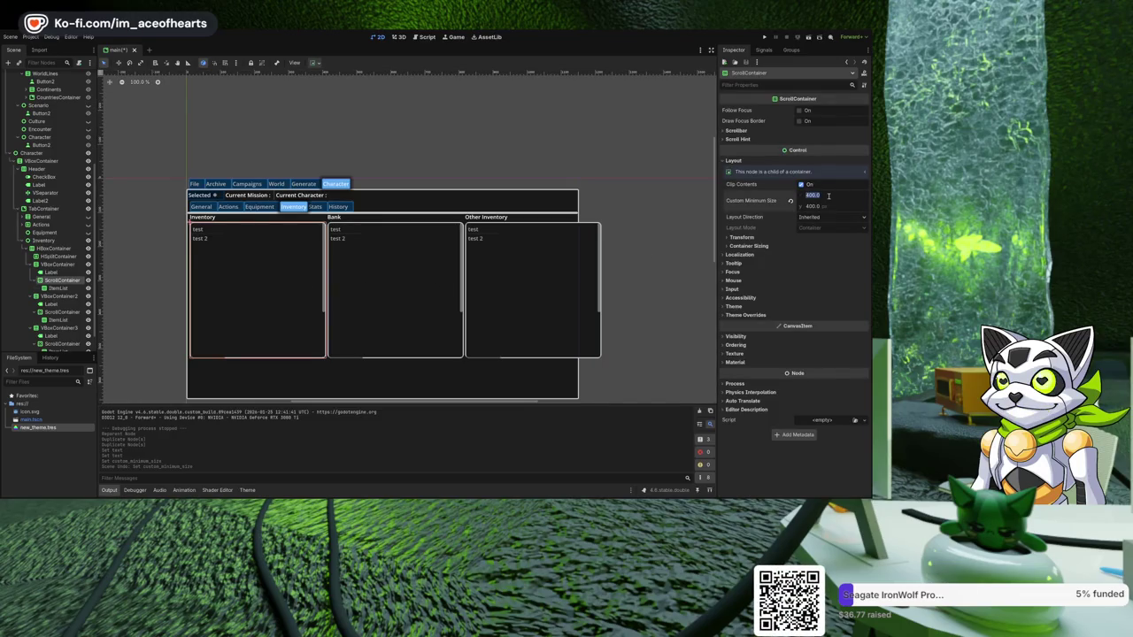
{"action": "type", "text": "350"}
{"action": "key", "text": "Return"}
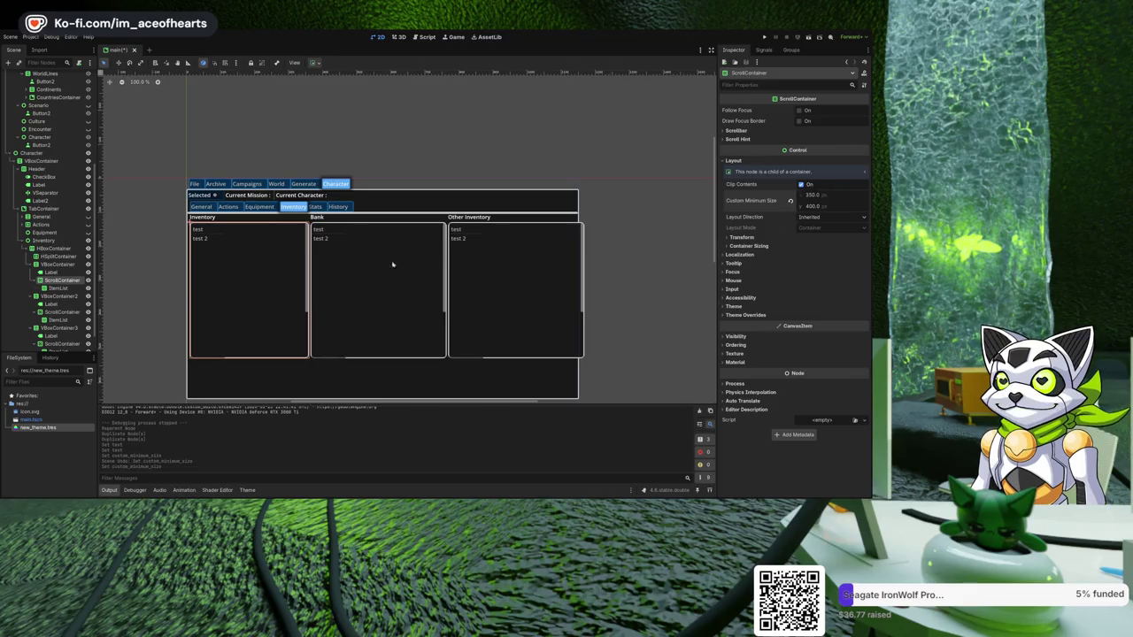
- Give the Bank and Other Inventory scroll areas a 350 minimum width too
{"action": "left_click", "coordinate": [36, 280]}
{"action": "left_click", "coordinate": [60, 303]}
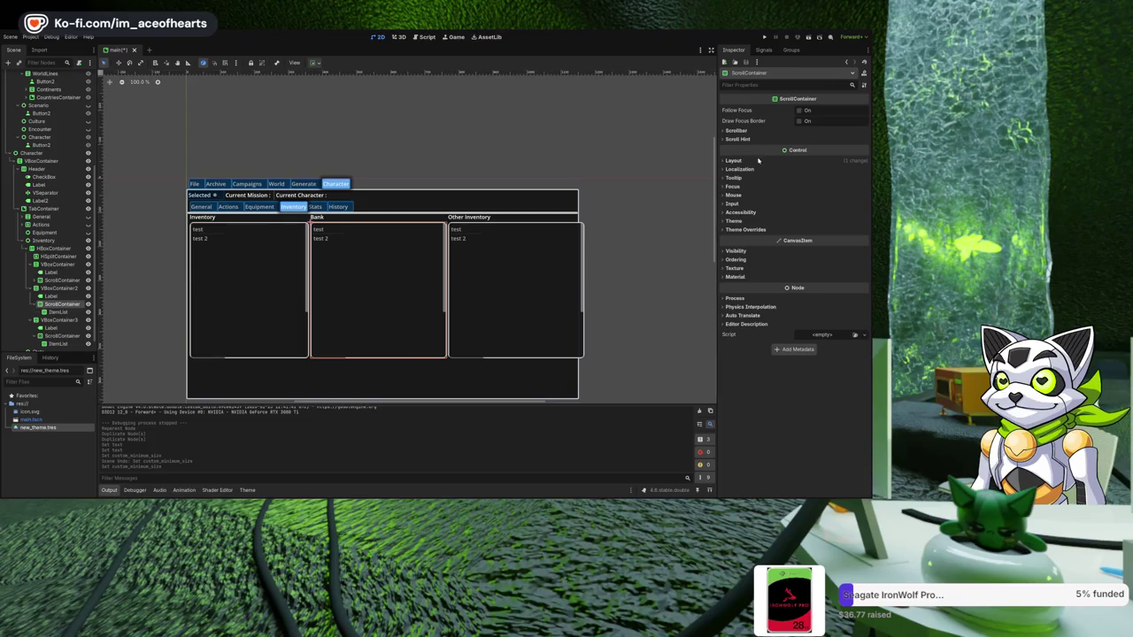
{"action": "left_click", "coordinate": [805, 161]}
{"action": "left_click", "coordinate": [832, 195]}
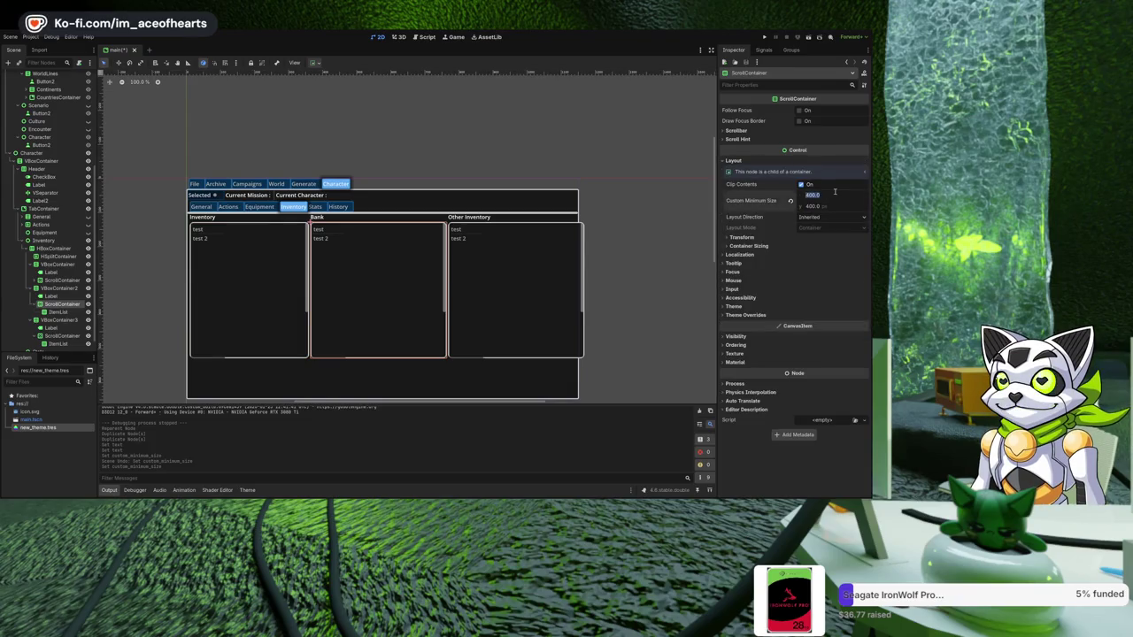
{"action": "type", "text": "350"}
{"action": "key", "text": "Return"}
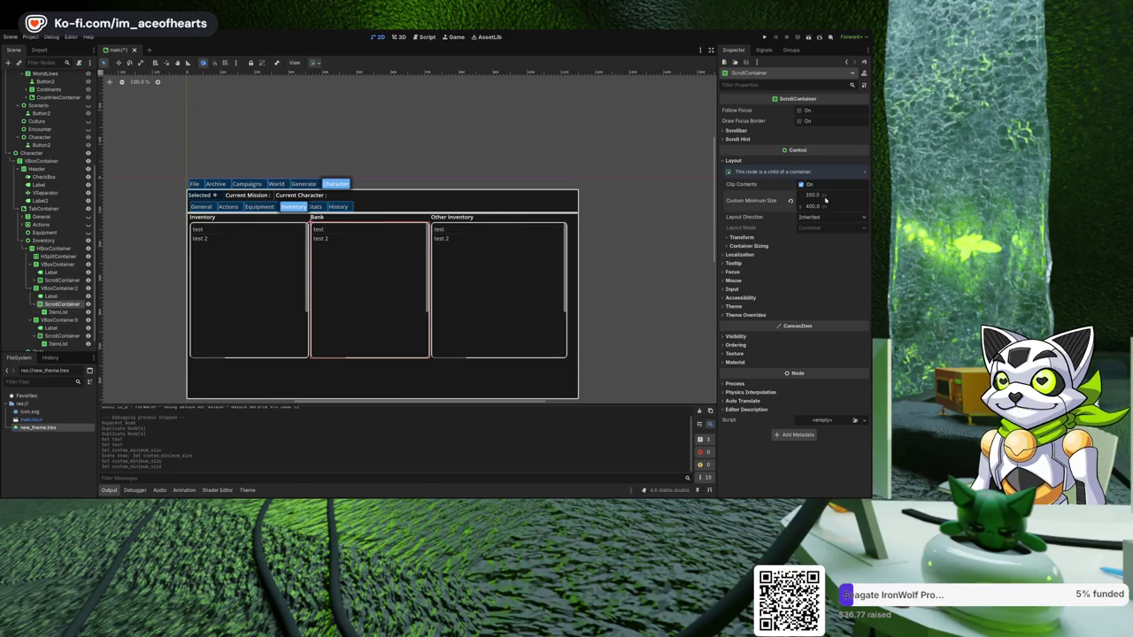
{"action": "left_click", "coordinate": [60, 335]}
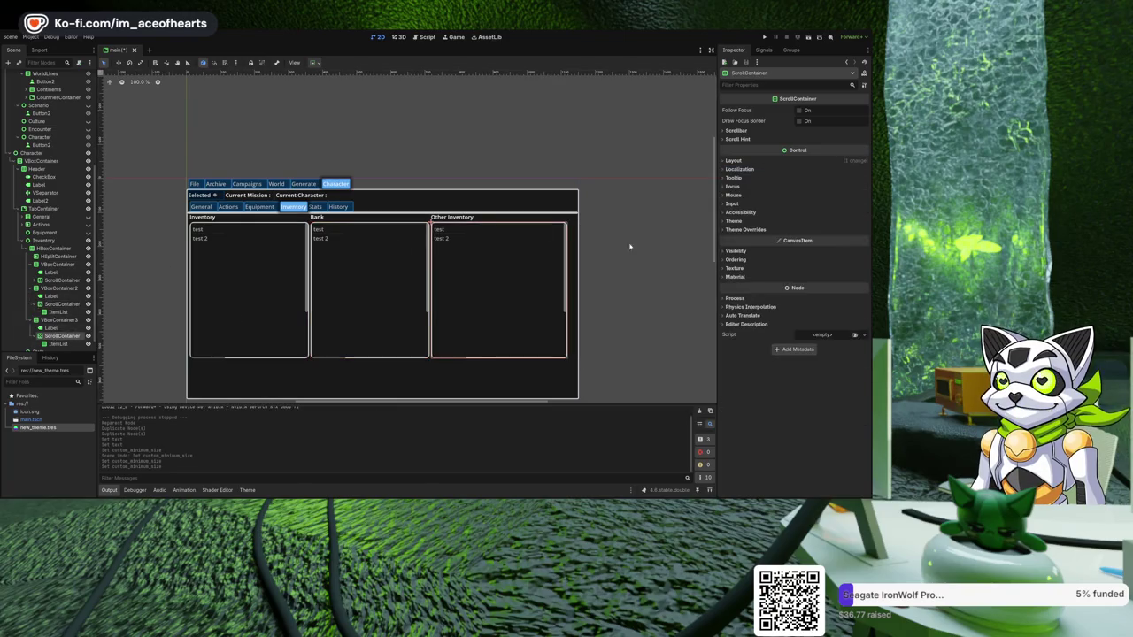
{"action": "left_click", "coordinate": [735, 160]}
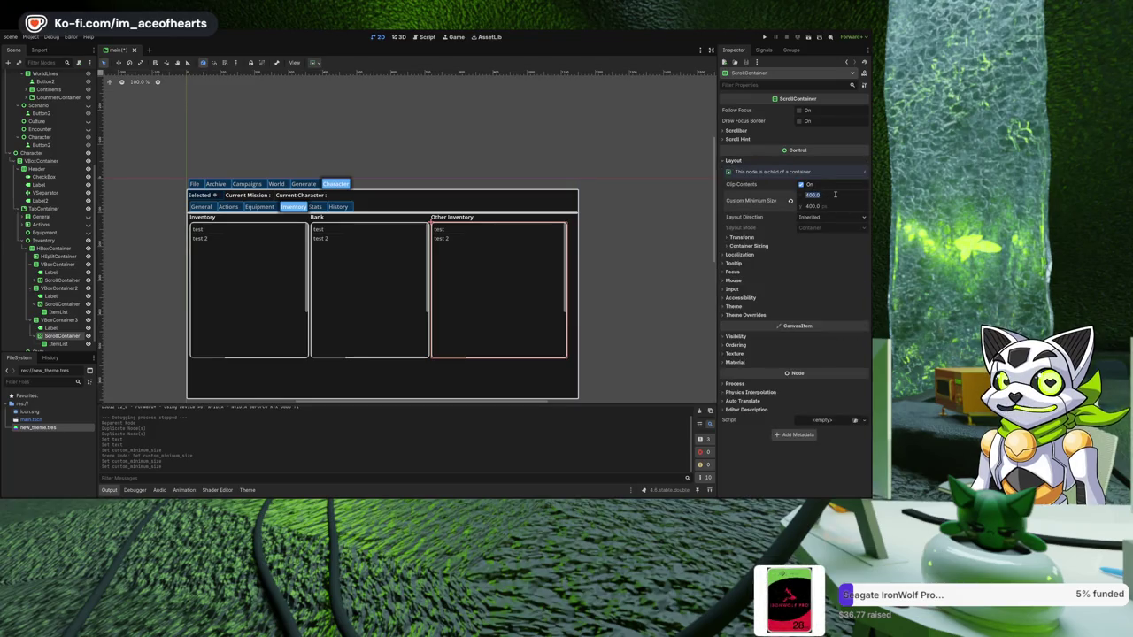
{"action": "key", "text": "Return"}
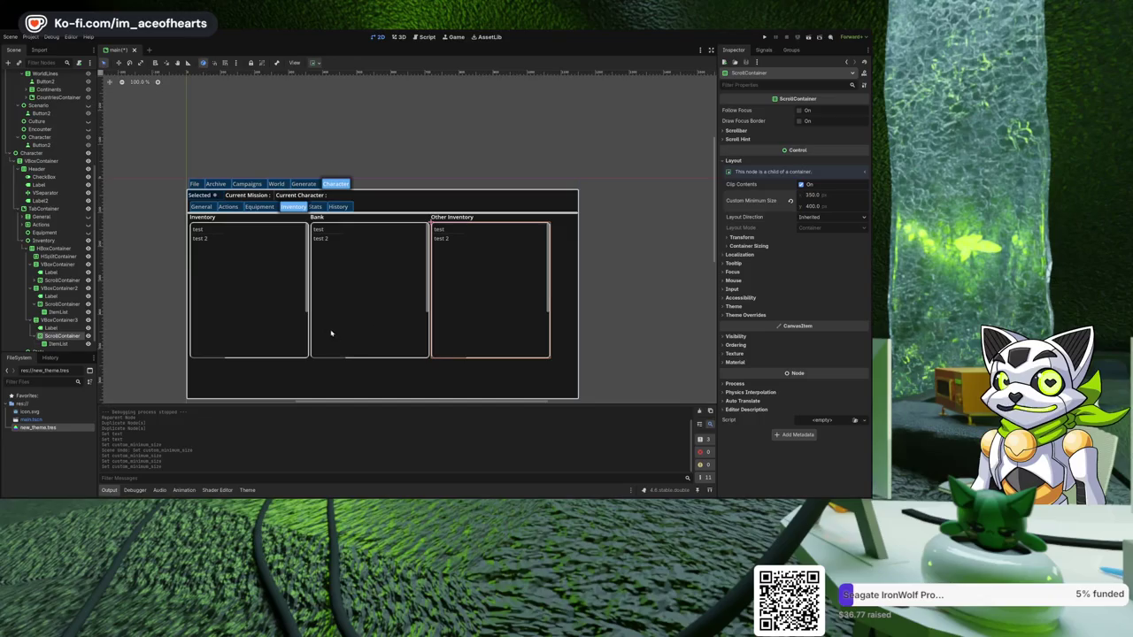
{"action": "scroll", "coordinate": [236, 284], "scroll_direction": "down", "scroll_amount": 1}
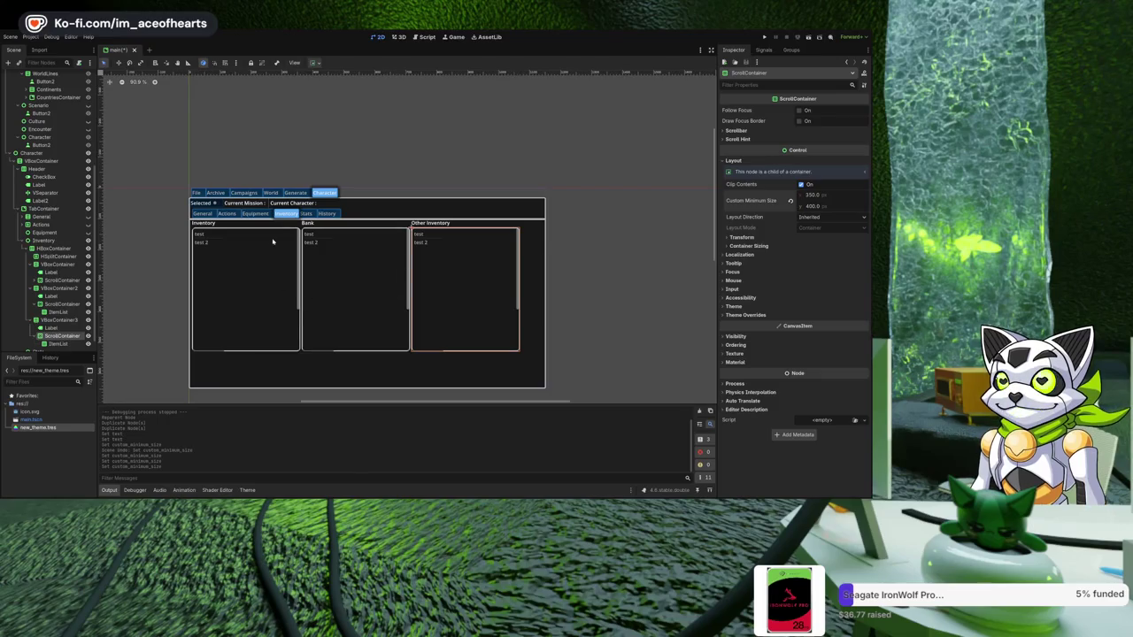
{"action": "left_click", "coordinate": [184, 346]}
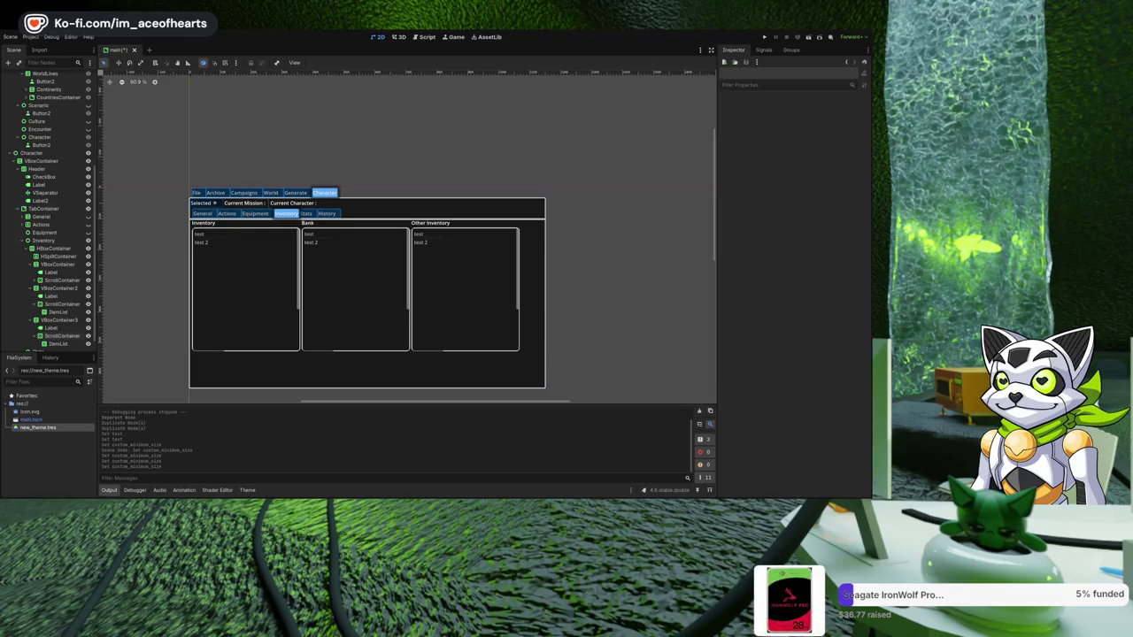
{"action": "left_click_drag", "start_coordinate": [377, 269], "coordinate": [386, 262]}
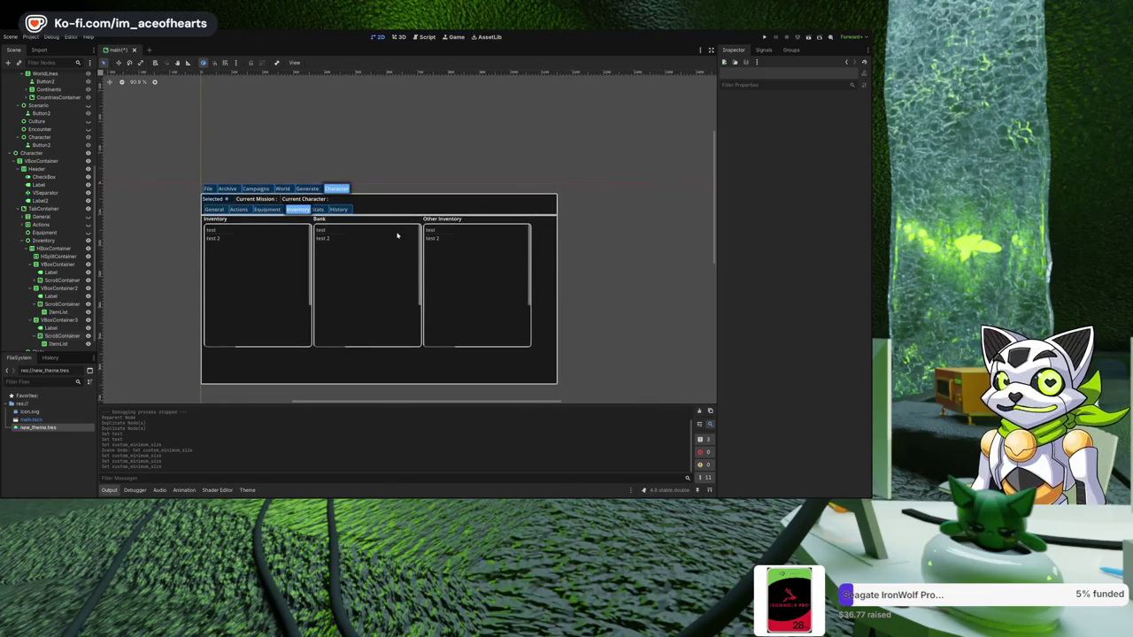
{"action": "scroll", "coordinate": [398, 235], "scroll_direction": "up", "scroll_amount": 5}
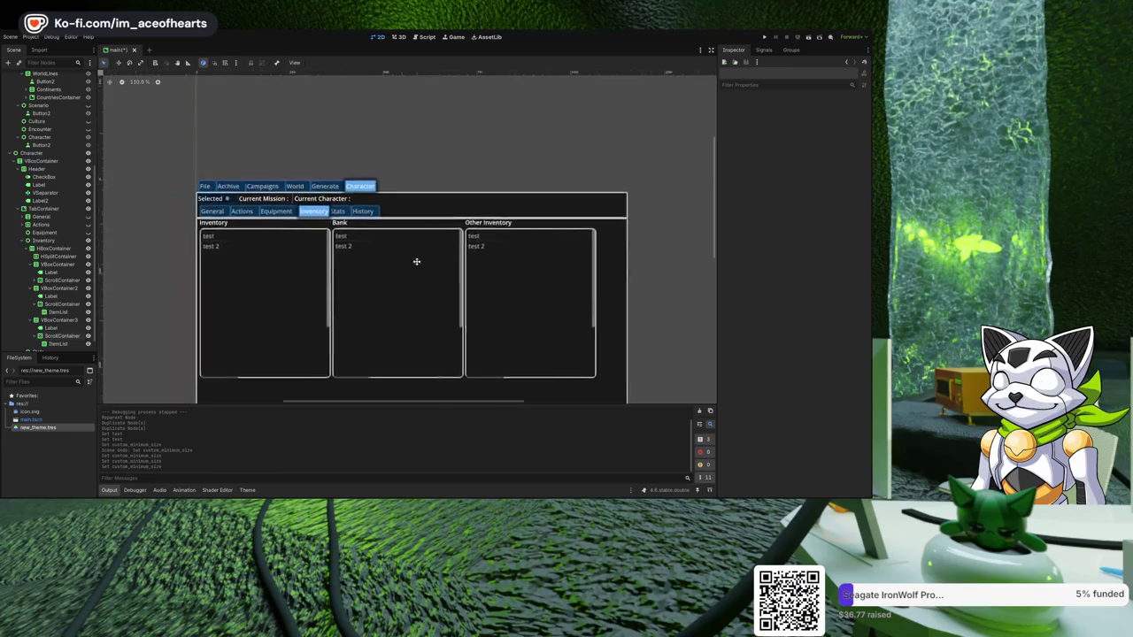
{"action": "scroll", "coordinate": [391, 258], "scroll_direction": "down", "scroll_amount": 3}
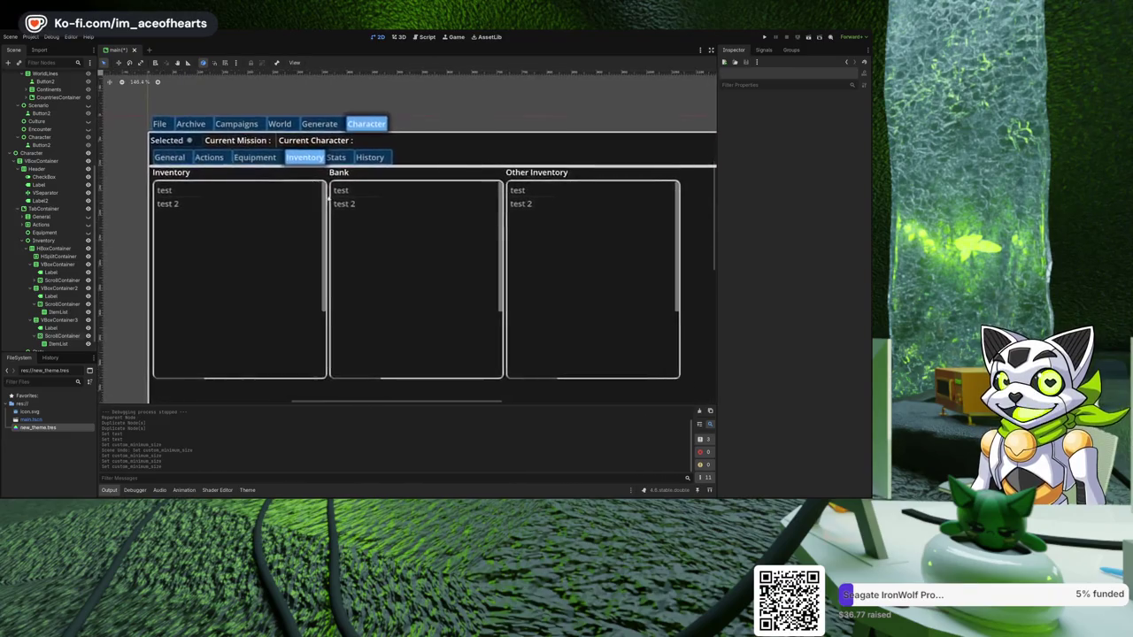
{"action": "left_click", "coordinate": [304, 254]}
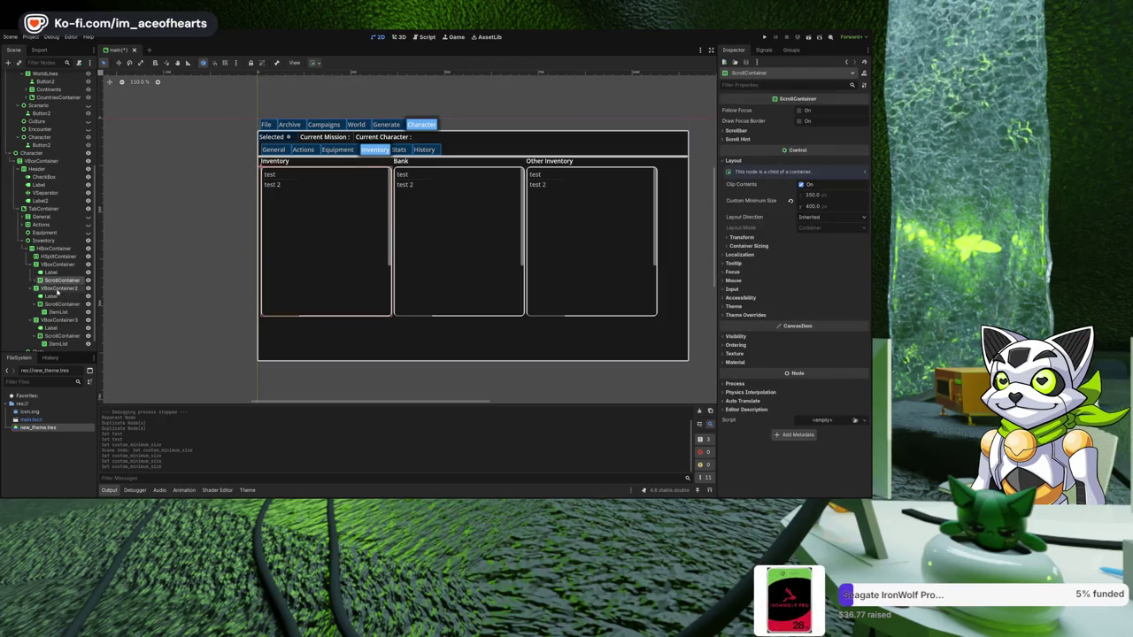
{"action": "mouse_move", "coordinate": [351, 301]}
{"action": "left_mouse_down"}
{"action": "mouse_move", "coordinate": [328, 297]}
{"action": "mouse_move", "coordinate": [341, 298]}
{"action": "left_mouse_up"}
{"action": "left_click", "coordinate": [38, 264]}
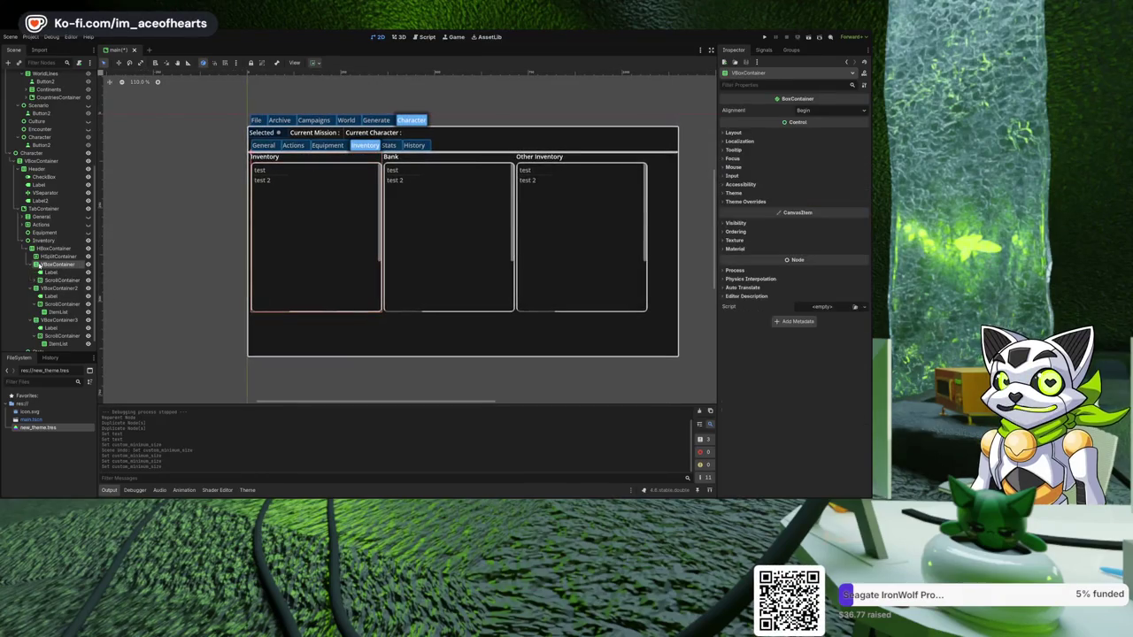
{"action": "scroll", "coordinate": [218, 280], "scroll_direction": "up", "scroll_amount": 1}
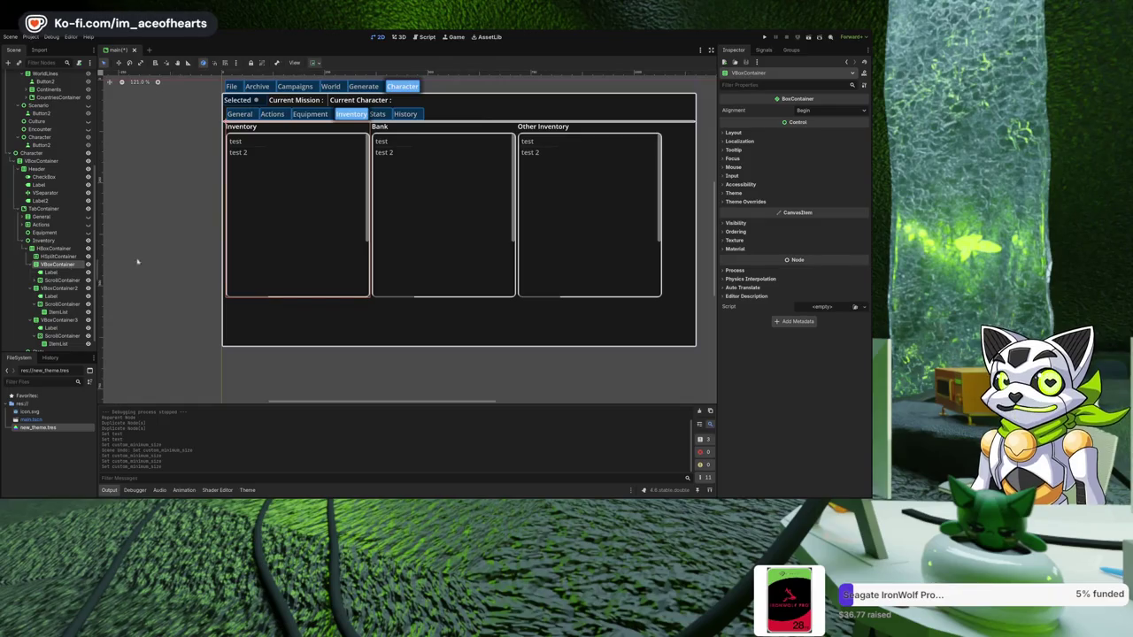
{"action": "scroll", "coordinate": [281, 201], "scroll_direction": "up", "scroll_amount": 3}
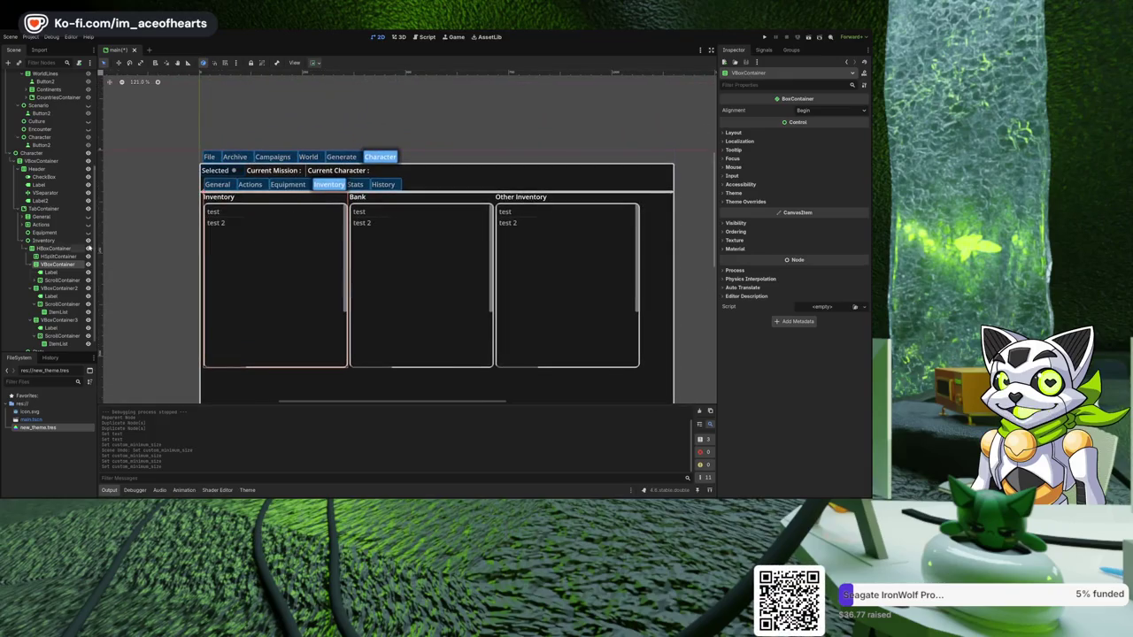
{"action": "left_click", "coordinate": [221, 216]}
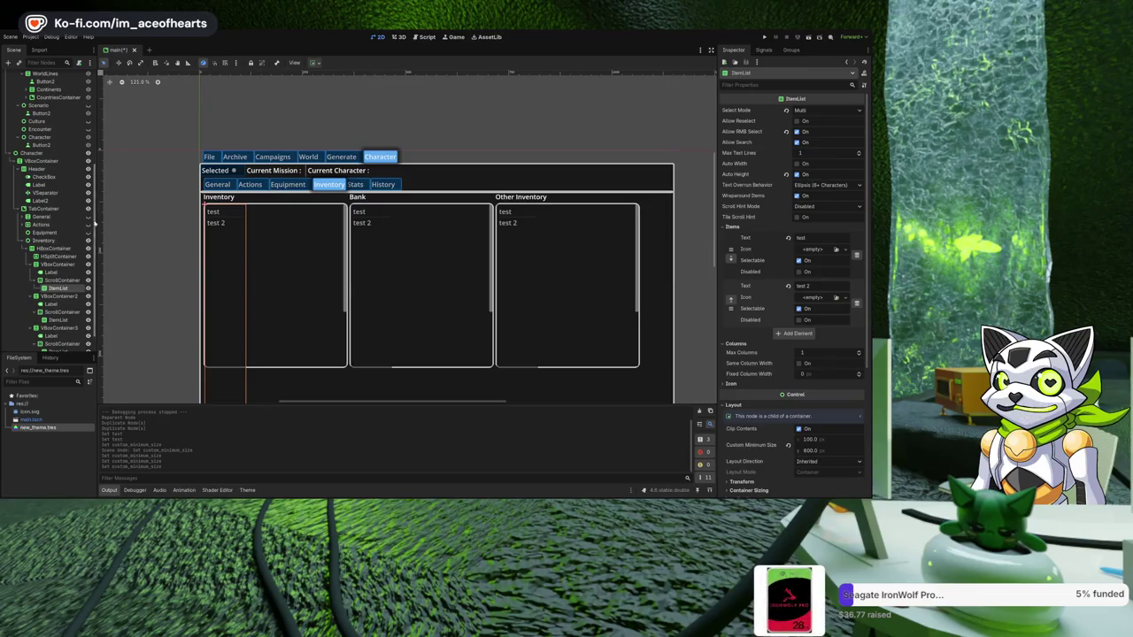
{"action": "left_click", "coordinate": [89, 233]}
- Toggle page visibility to hide Equipment, preview Inventory, then show the Actions tab
{"action": "left_click", "coordinate": [88, 233]}
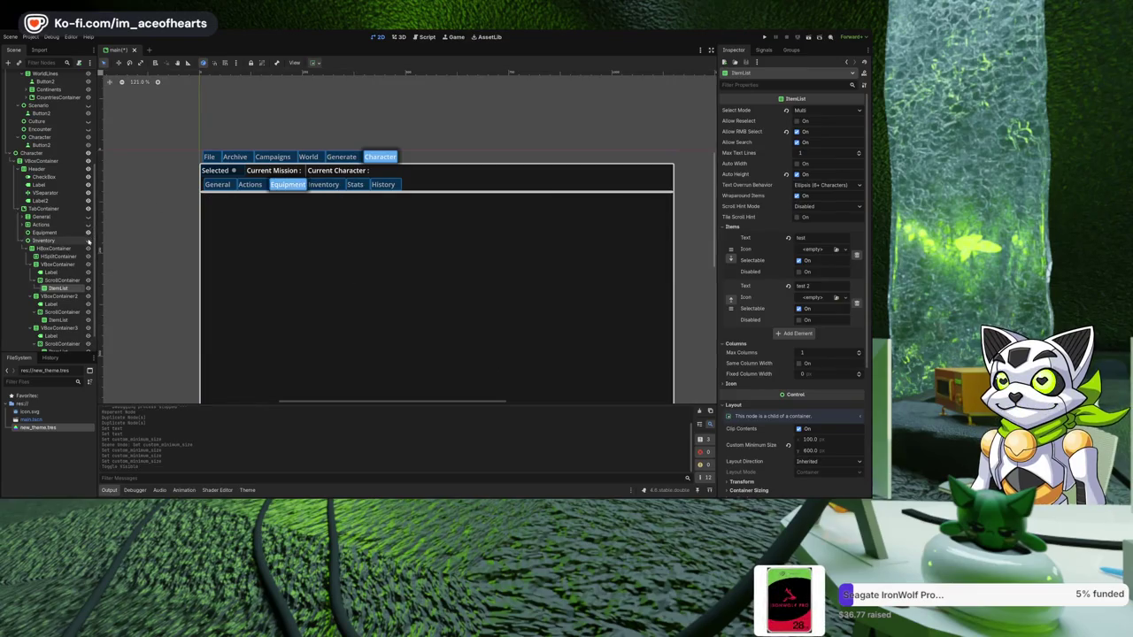
{"action": "left_click", "coordinate": [89, 225]}
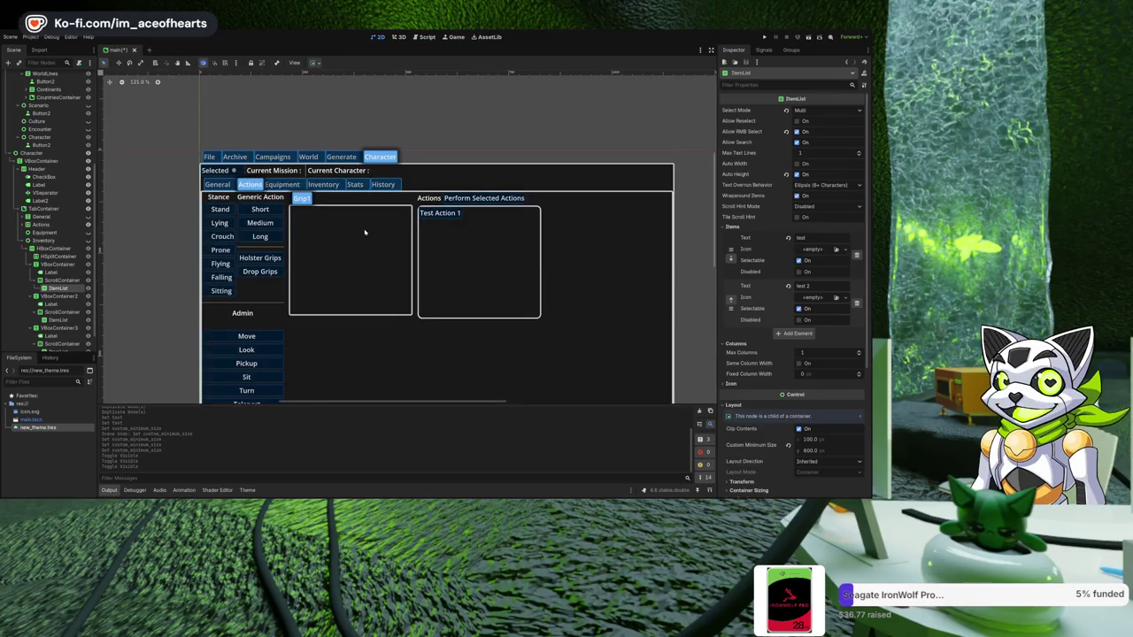
{"action": "scroll", "coordinate": [364, 232], "scroll_direction": "up", "scroll_amount": 1}
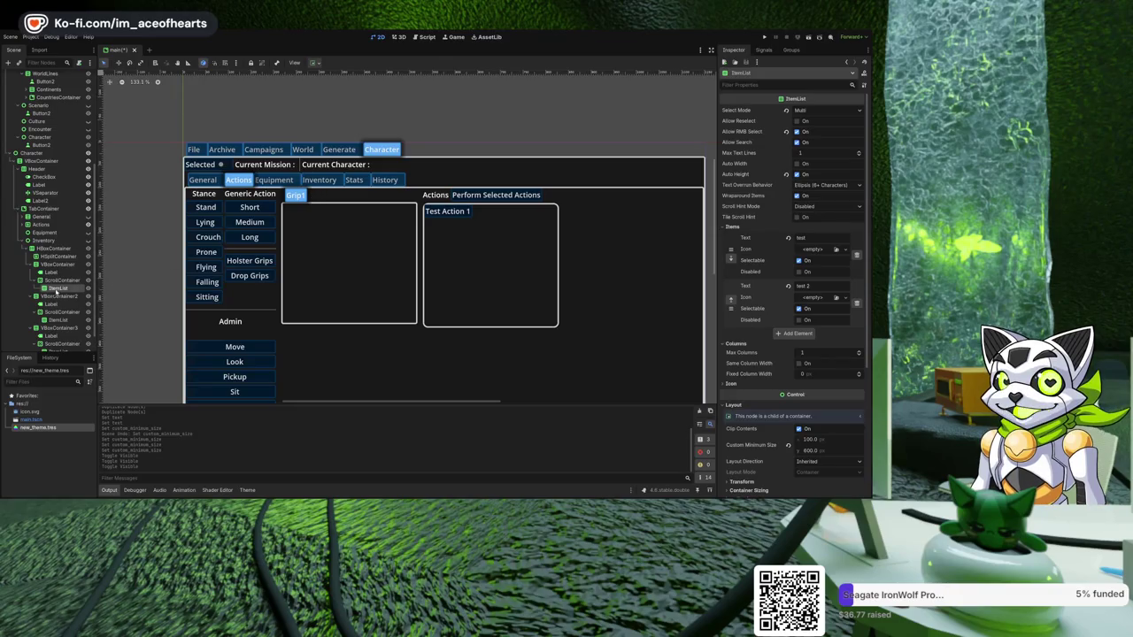
{"action": "left_click", "coordinate": [88, 240]}
{"action": "scroll", "coordinate": [324, 298], "scroll_direction": "down", "scroll_amount": 1}
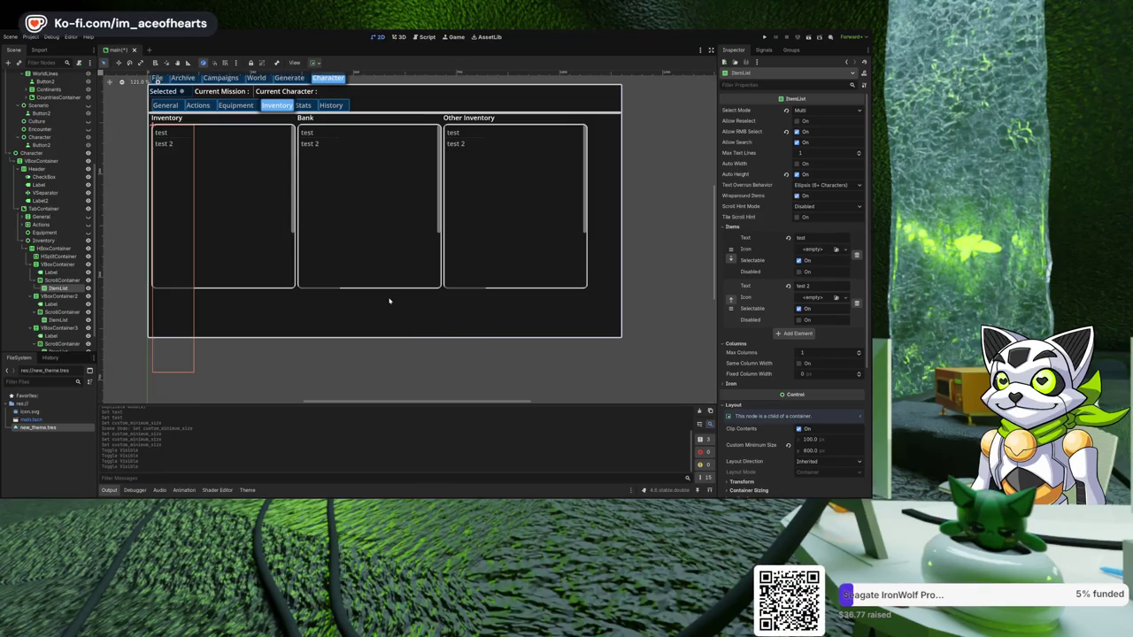
{"action": "scroll", "coordinate": [238, 181], "scroll_direction": "up", "scroll_amount": 2}
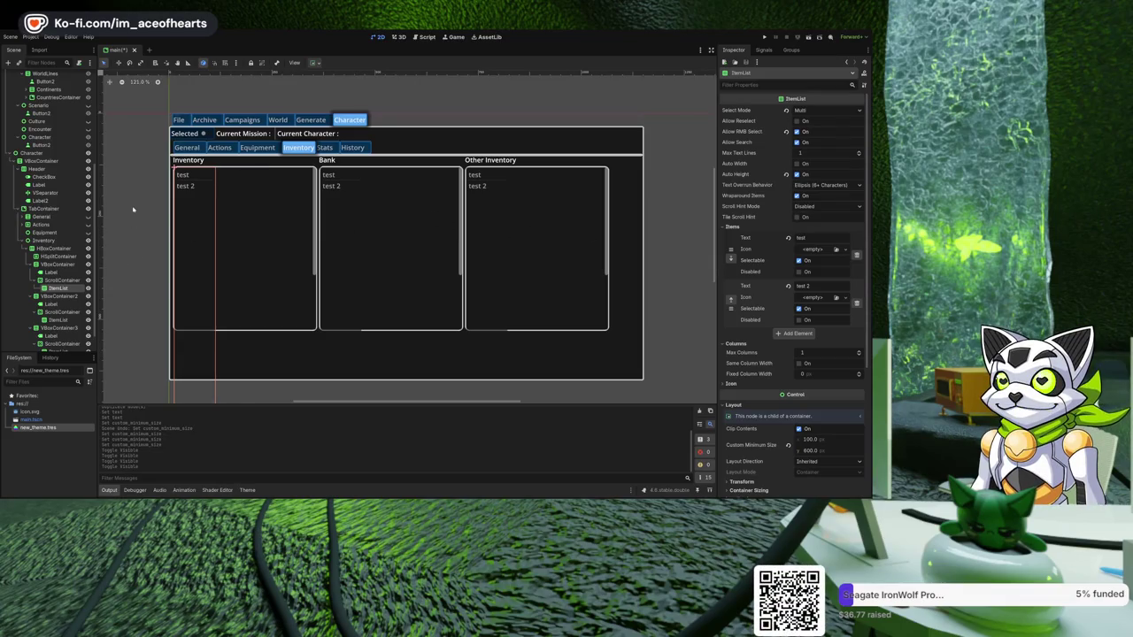
{"action": "left_click", "coordinate": [41, 224]}
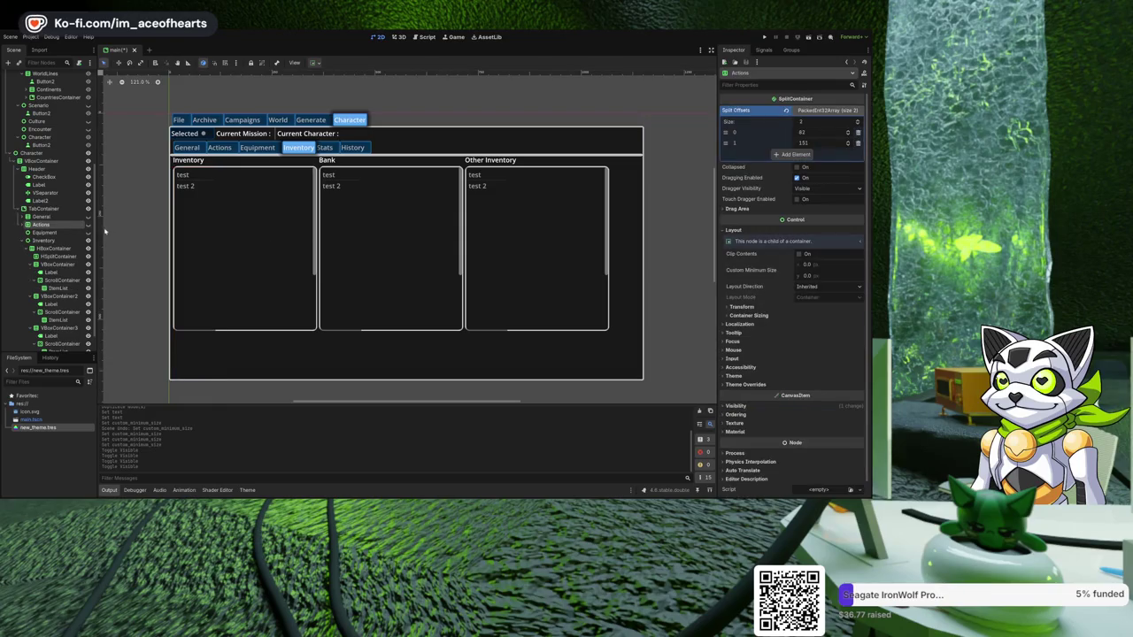
{"action": "left_click", "coordinate": [89, 225]}
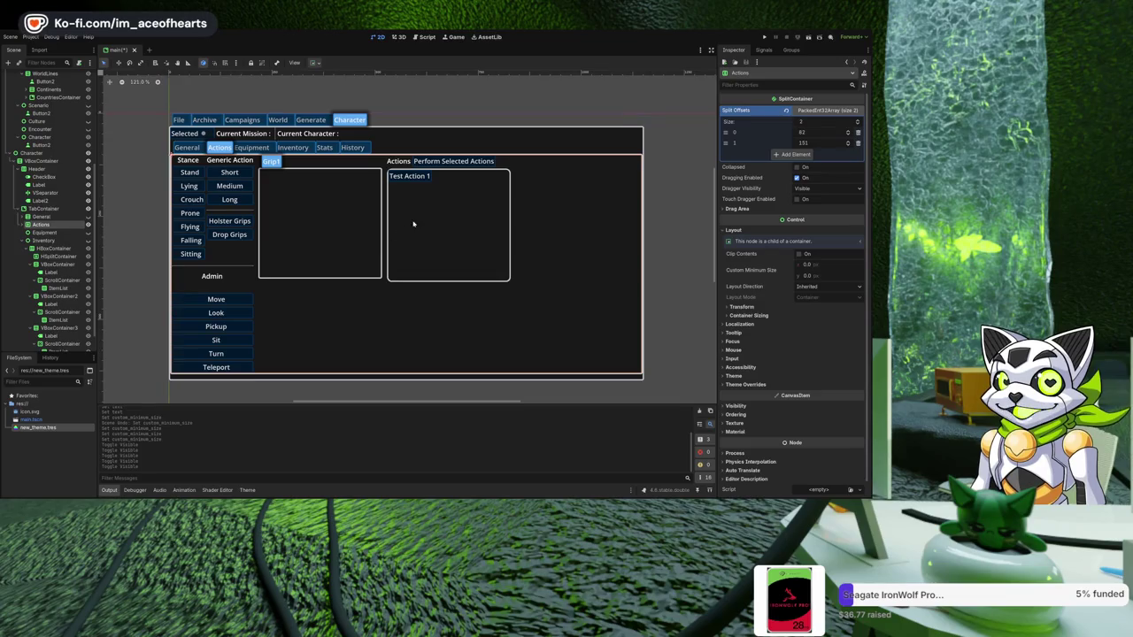
{"action": "scroll", "coordinate": [414, 246], "scroll_direction": "up", "scroll_amount": 1}
{"action": "left_click_drag", "start_coordinate": [414, 251], "coordinate": [433, 229]}
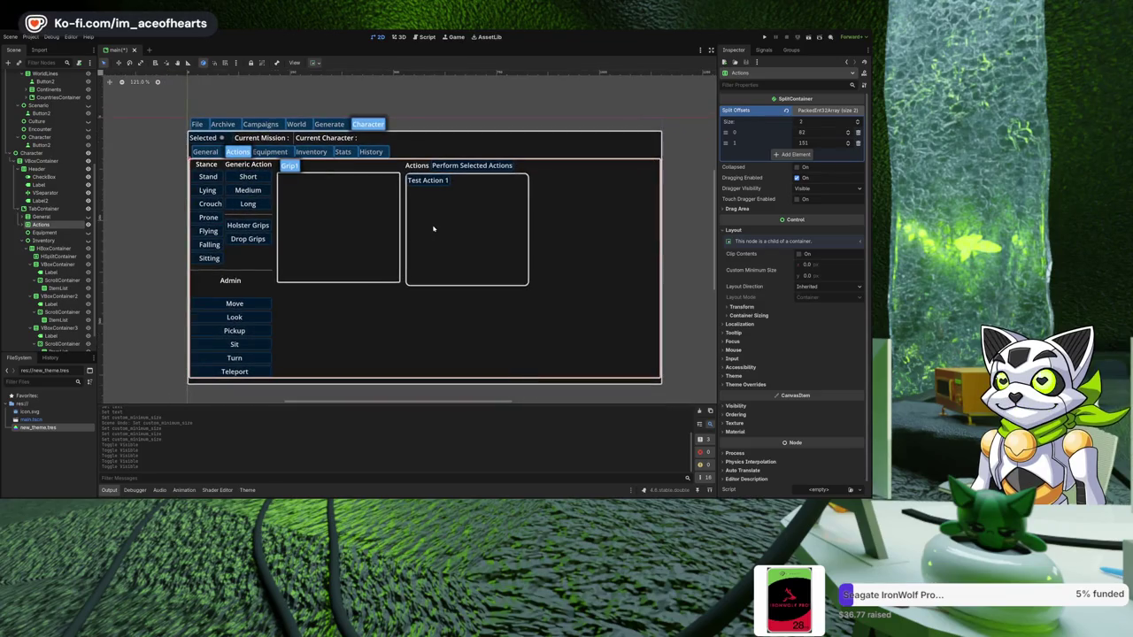
{"action": "left_click", "coordinate": [209, 279]}
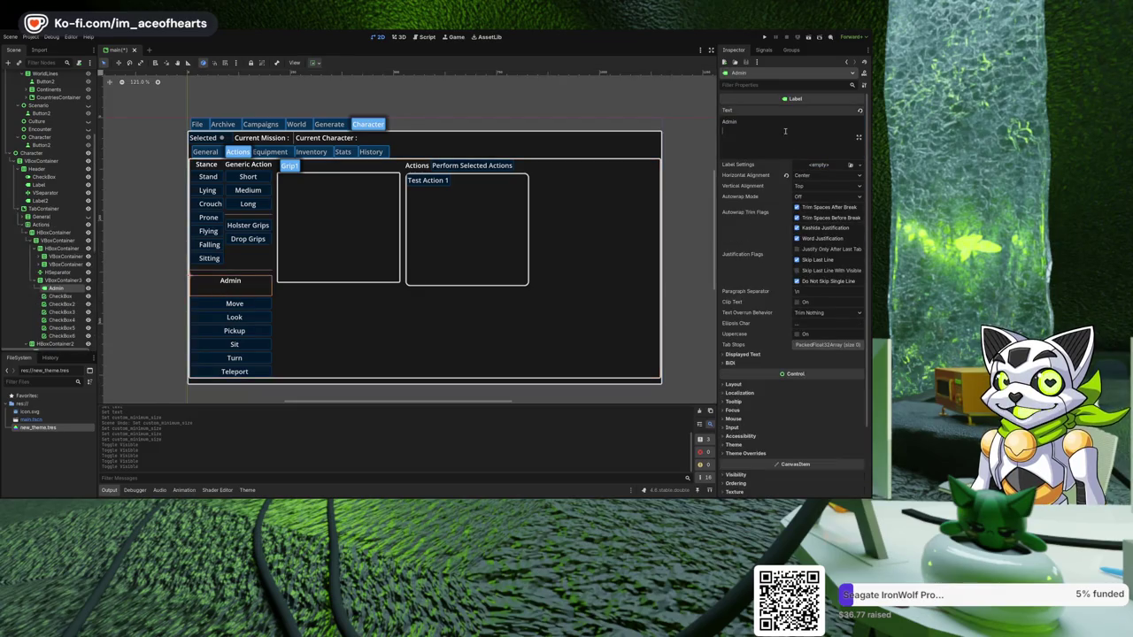
- Remove the trailing blank line from the Admin heading so it sits directly above Move
{"action": "key", "text": "BackSpace"}
{"action": "left_click", "coordinate": [354, 314]}
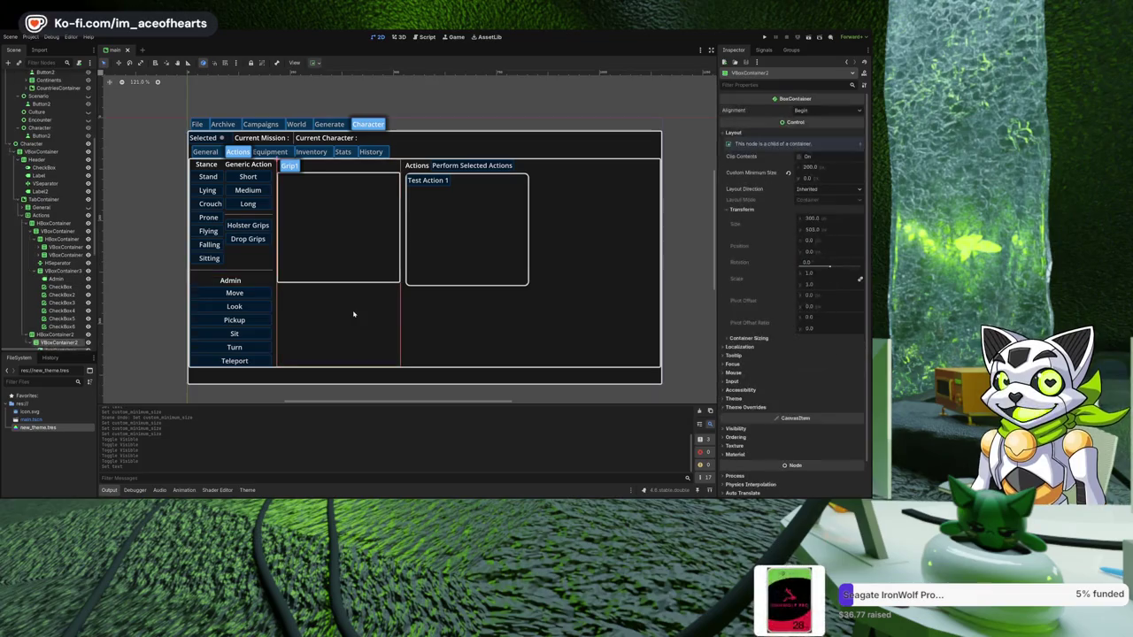
{"action": "left_click", "coordinate": [162, 270]}
{"action": "left_click", "coordinate": [246, 282]}
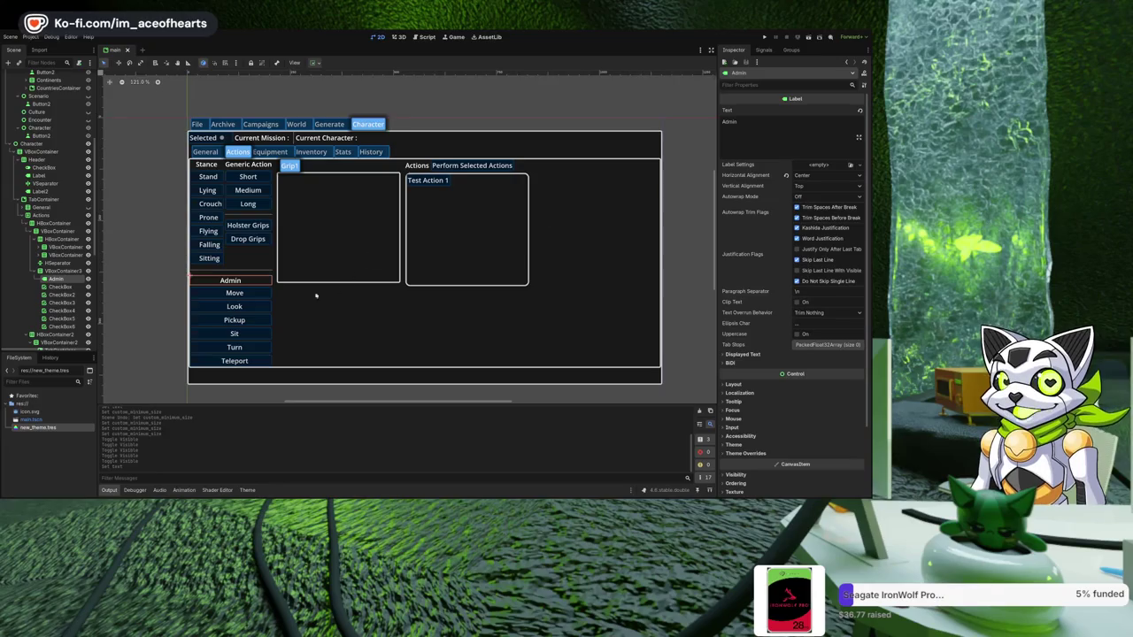
{"action": "left_click", "coordinate": [253, 298]}
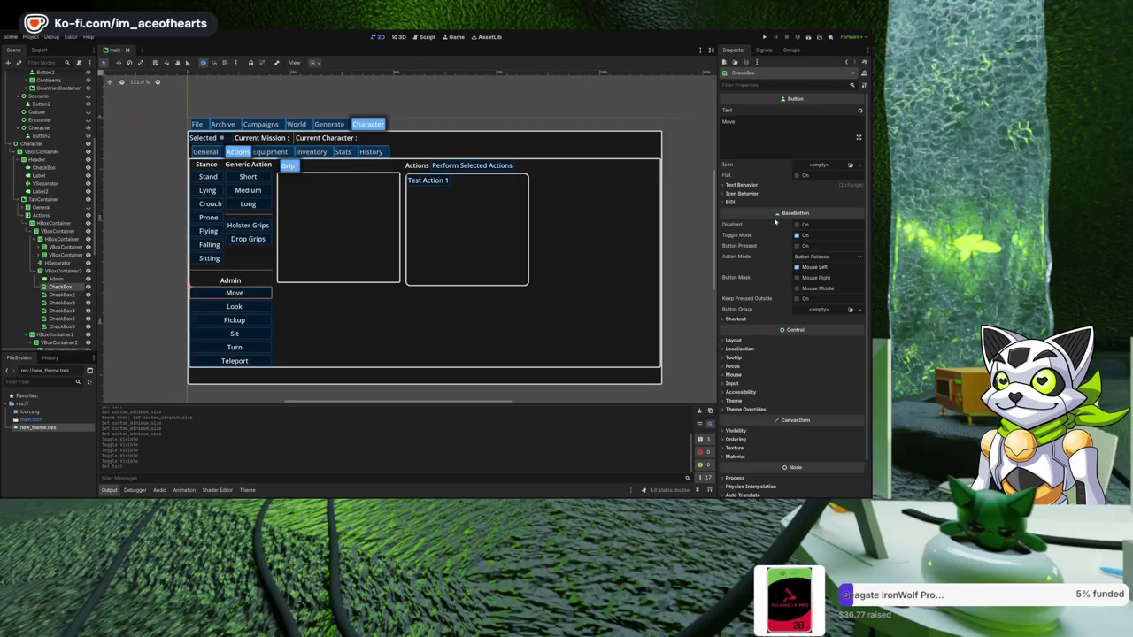
{"action": "left_click", "coordinate": [737, 185]}
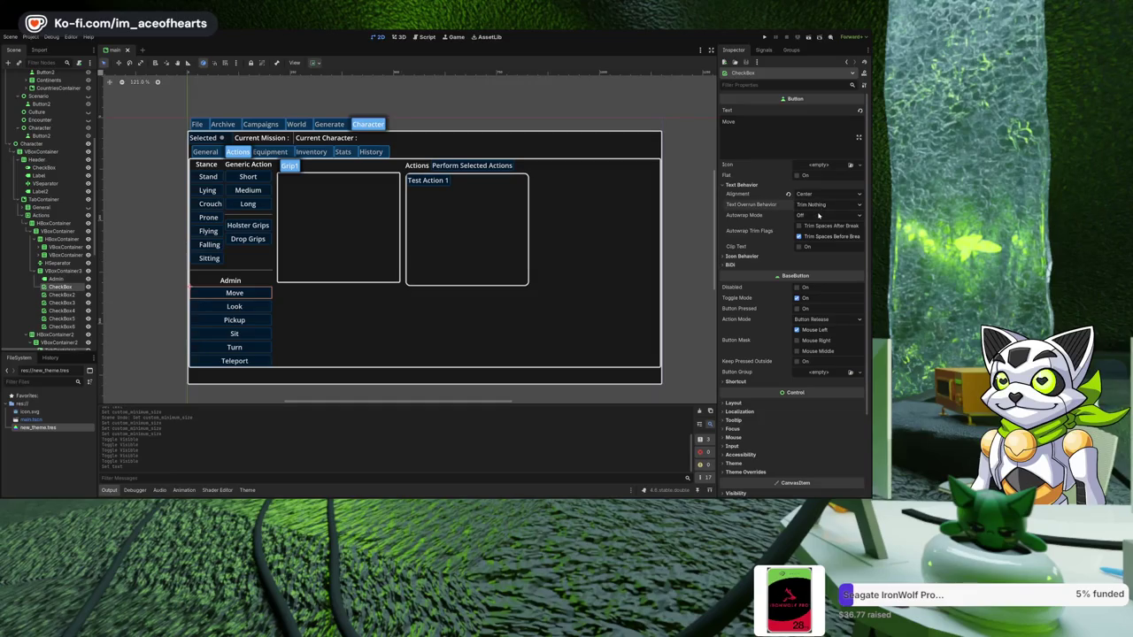
{"action": "left_click", "coordinate": [163, 324]}
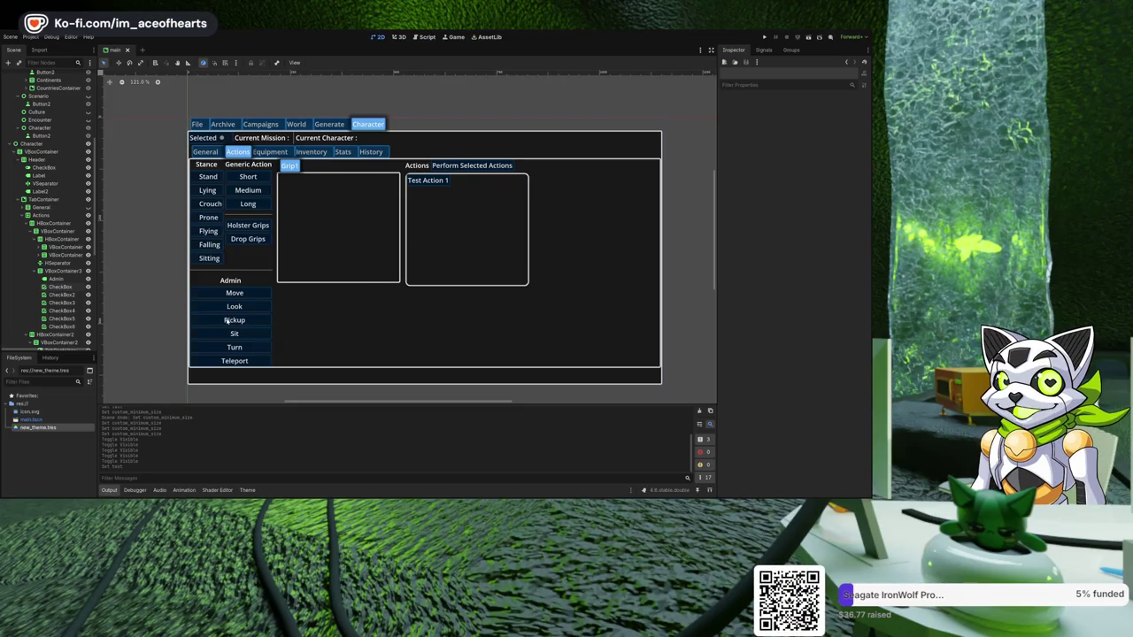
- Rename the Pickup button to Grab and undo an accidental Teleport duplicate
{"action": "left_click", "coordinate": [237, 320]}
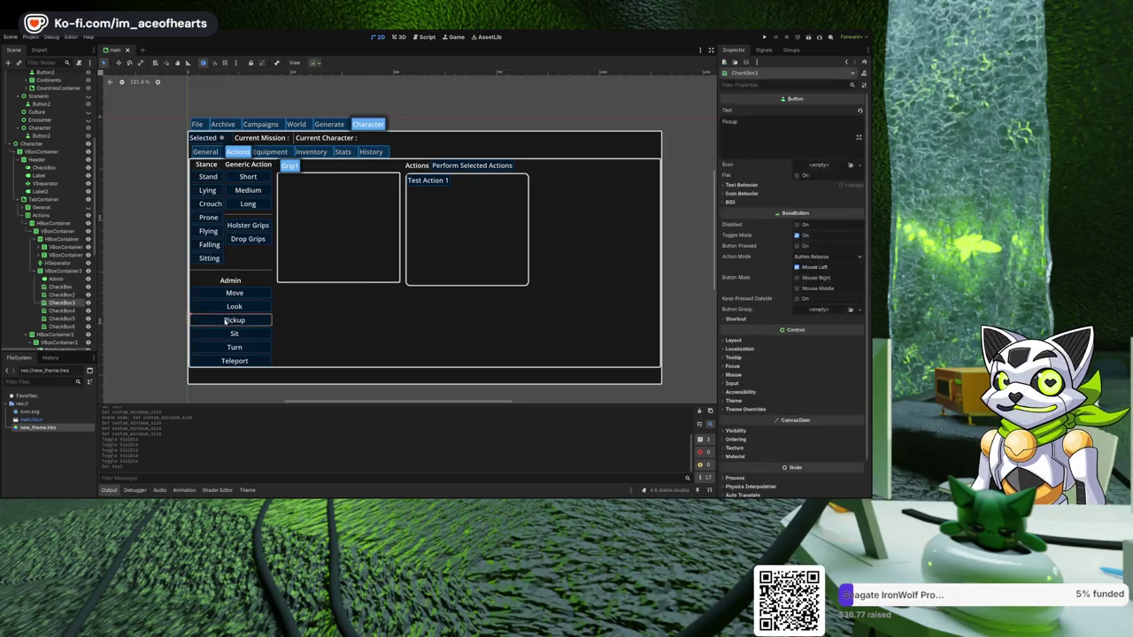
{"action": "left_click", "coordinate": [764, 139]}
{"action": "key", "text": "ctrl+a"}
{"action": "type", "text": "G"}
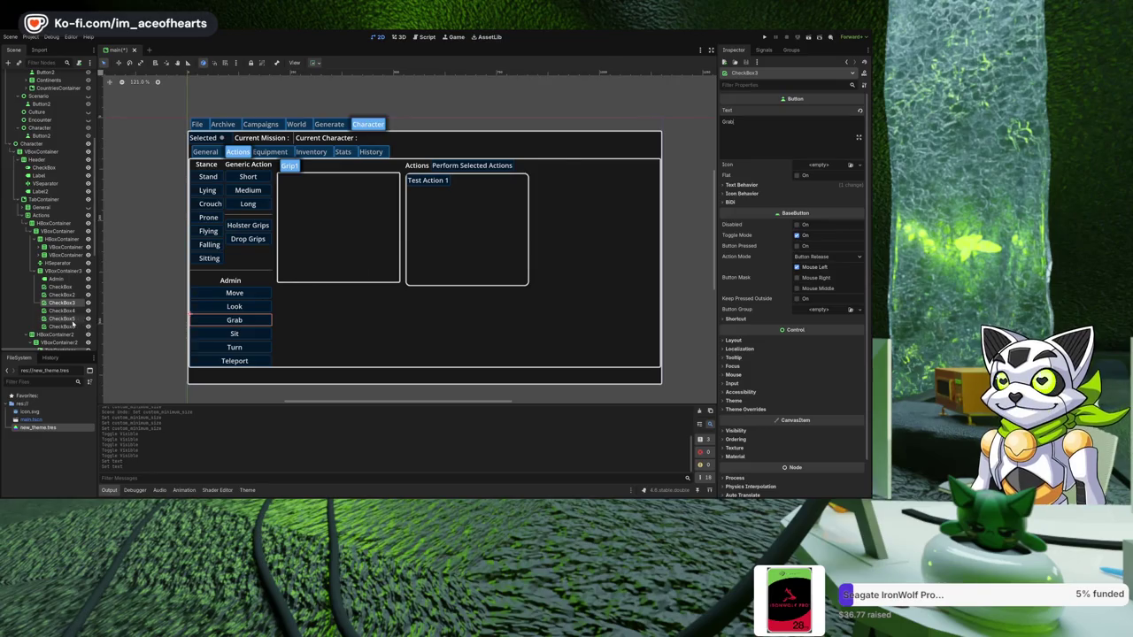
{"action": "left_click", "coordinate": [72, 325]}
{"action": "key", "text": "ctrl+d"}
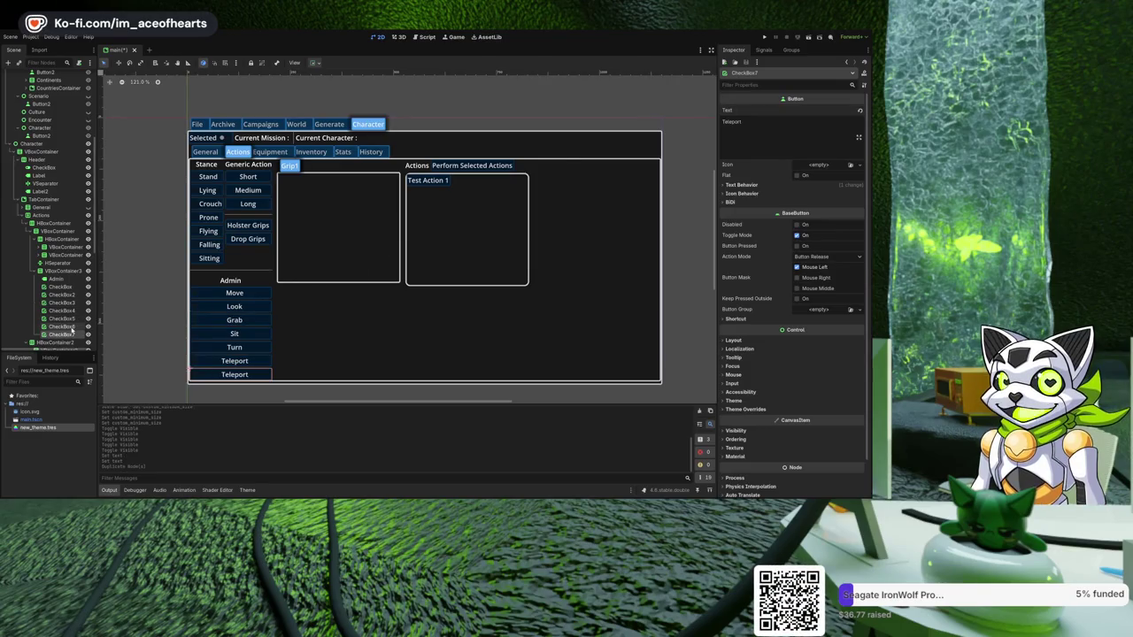
{"action": "key", "text": "ctrl+z"}
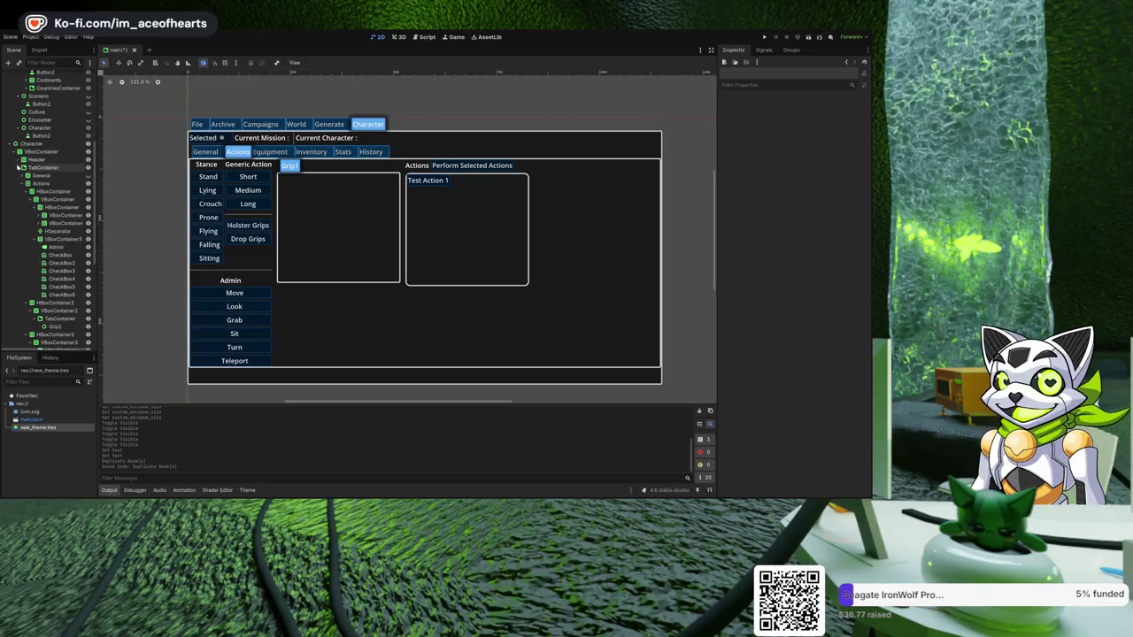
- Drag the Inventory page above Equipment under the Character TabContainer
{"action": "left_click", "coordinate": [17, 166]}
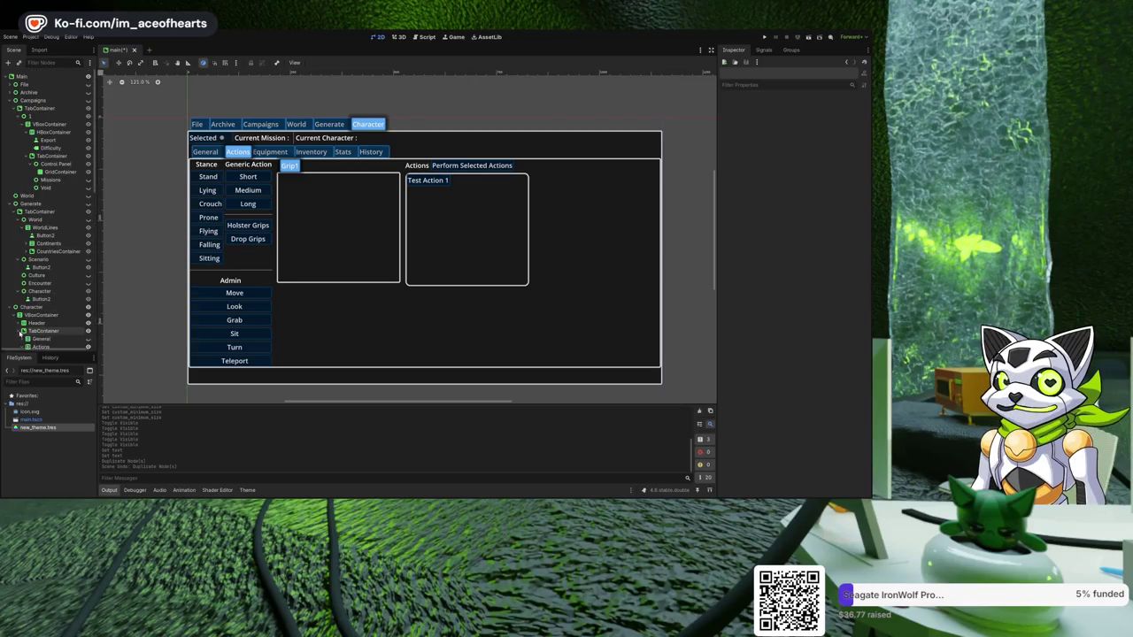
{"action": "left_click", "coordinate": [19, 331]}
{"action": "left_click", "coordinate": [21, 297]}
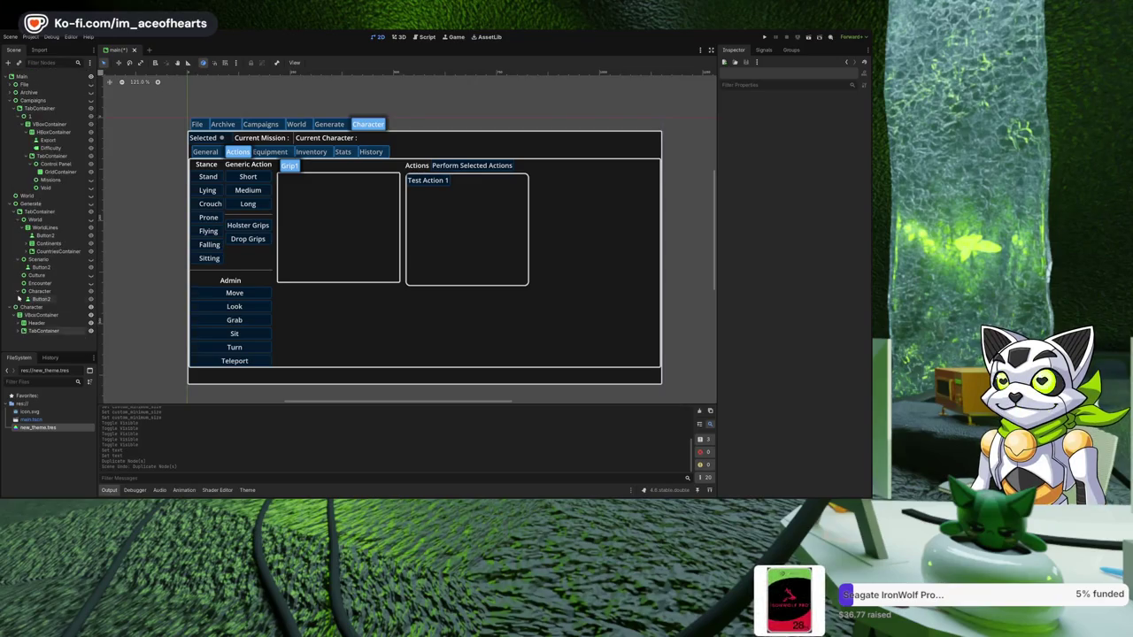
{"action": "left_click", "coordinate": [22, 330]}
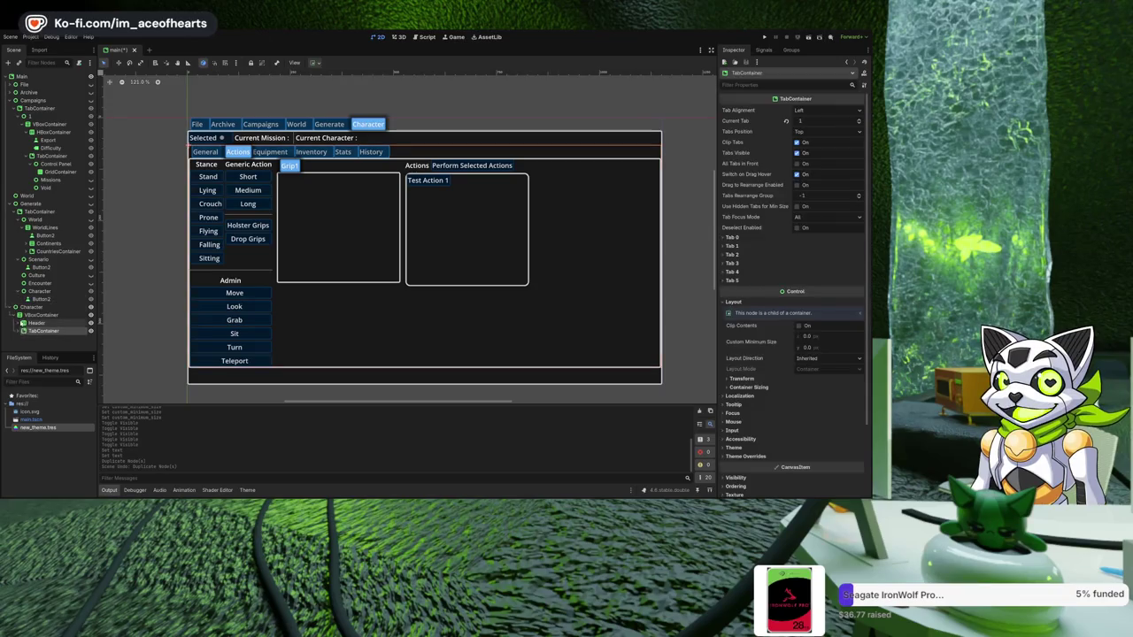
{"action": "left_click", "coordinate": [20, 330]}
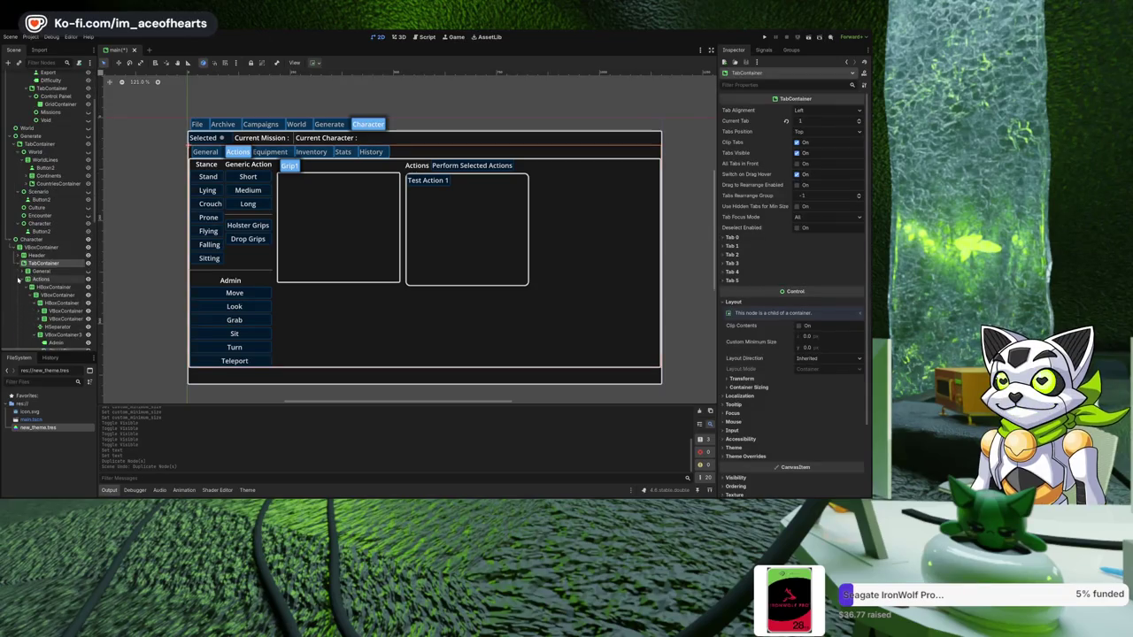
{"action": "left_click", "coordinate": [26, 295]}
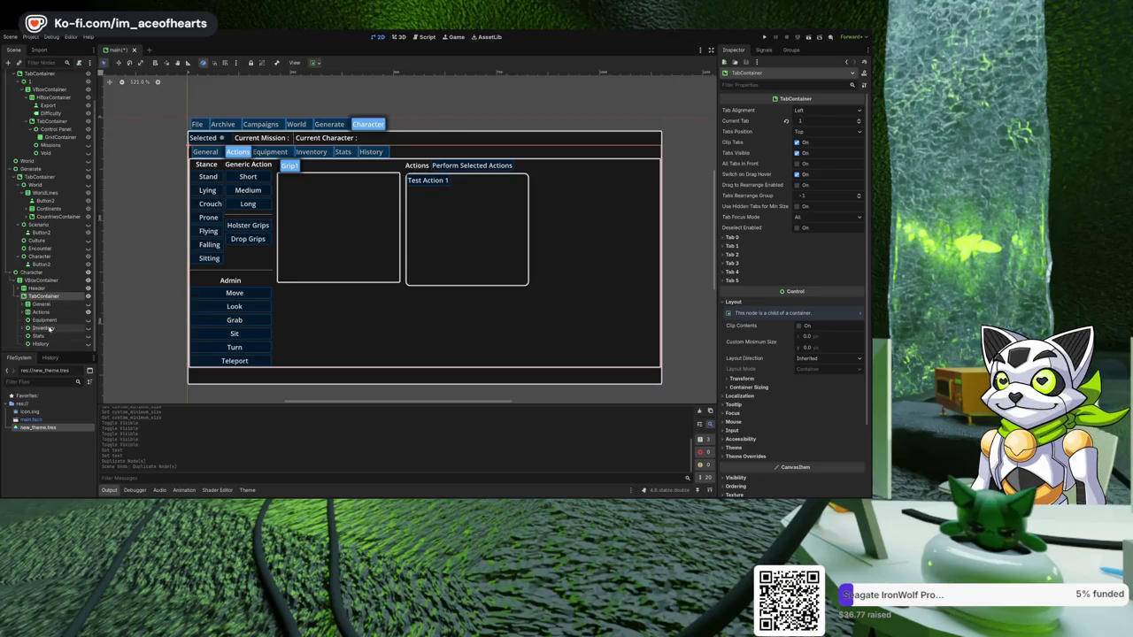
{"action": "left_click", "coordinate": [50, 329]}
{"action": "left_click_drag", "start_coordinate": [50, 328], "coordinate": [43, 317]}
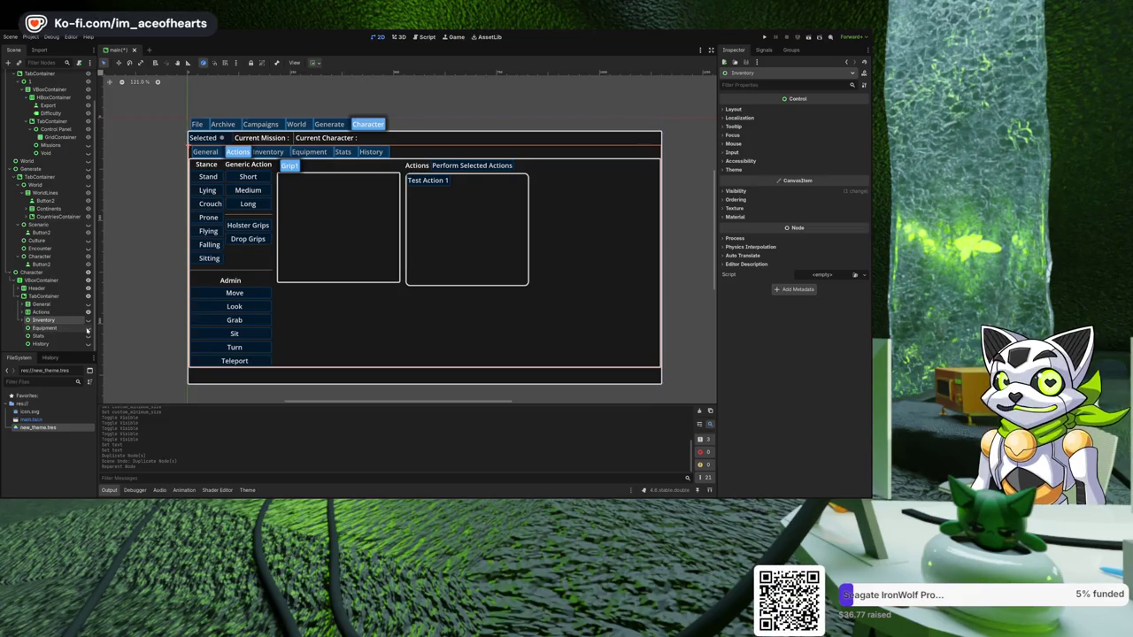
- Toggle page visibility so the preview shows the Actions tab
{"action": "left_click", "coordinate": [88, 328]}
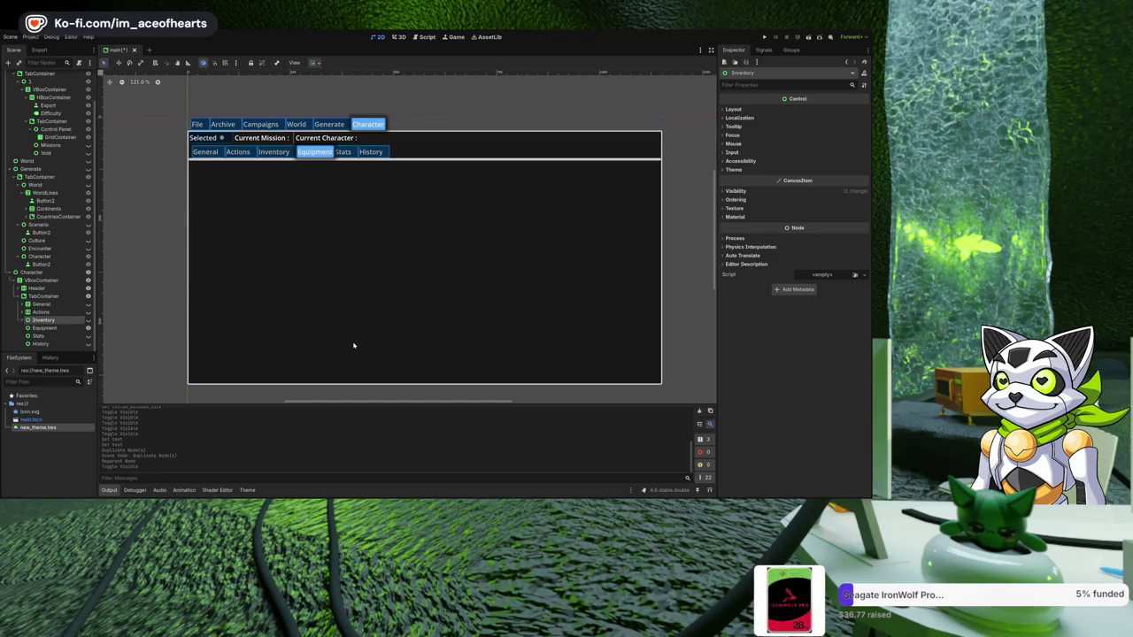
{"action": "left_click", "coordinate": [88, 320]}
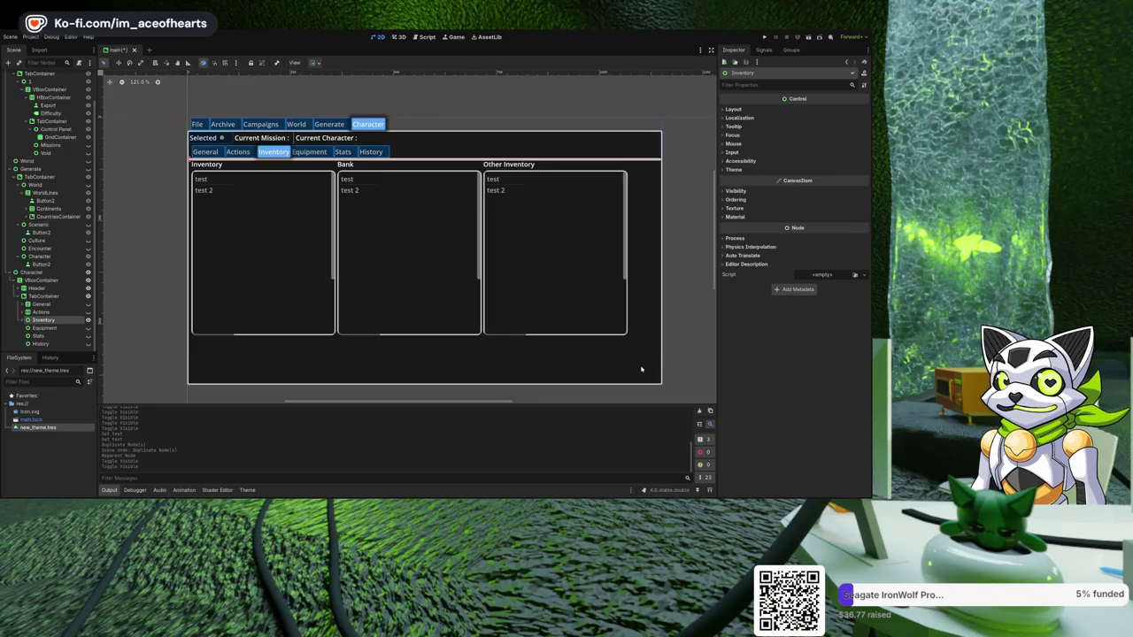
{"action": "left_click", "coordinate": [51, 312]}
{"action": "left_click", "coordinate": [87, 313]}
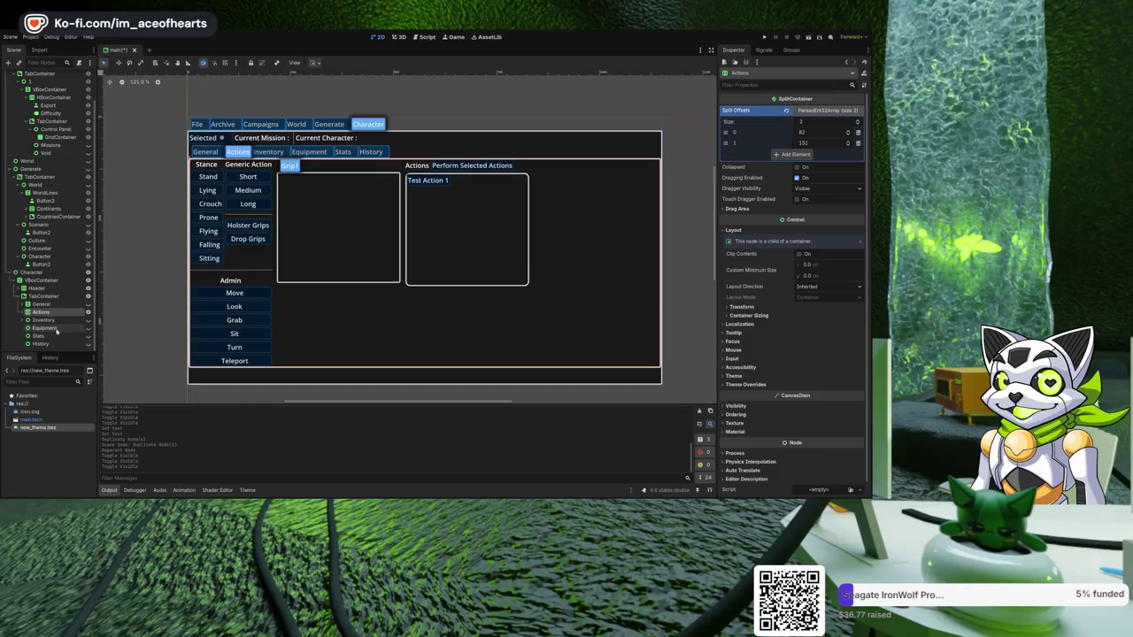
- Change the Text of Button4 and Button5 from 'Holster Grips' and 'Drop Grips' to 'Holster Grip' and 'Drop Grip'
{"action": "left_click", "coordinate": [350, 267]}
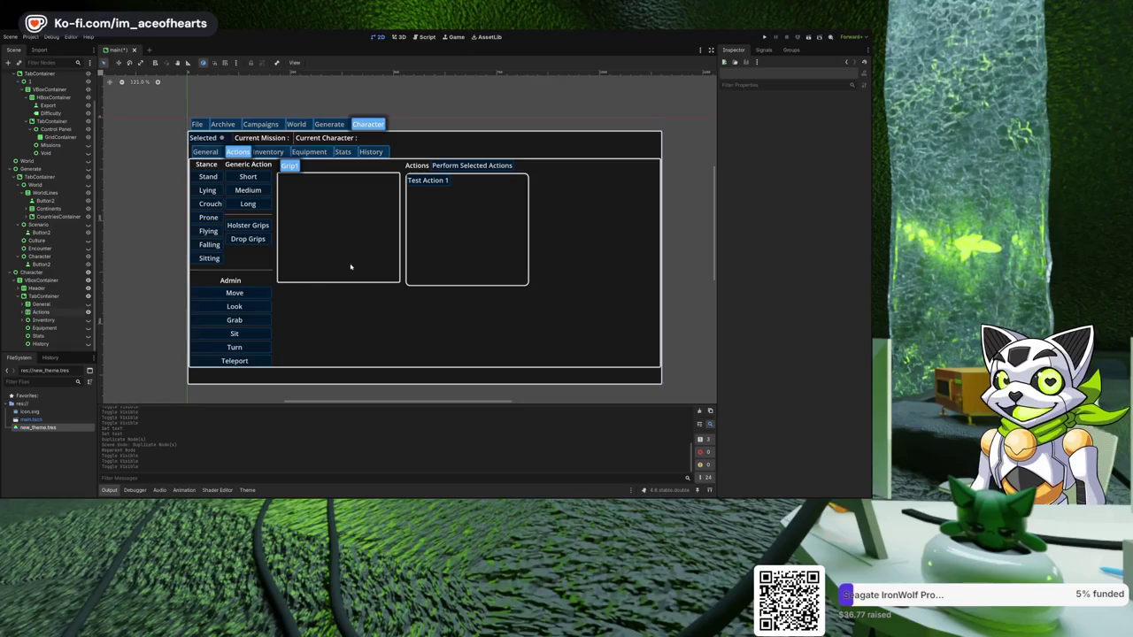
{"action": "left_click_drag", "start_coordinate": [351, 266], "coordinate": [388, 278]}
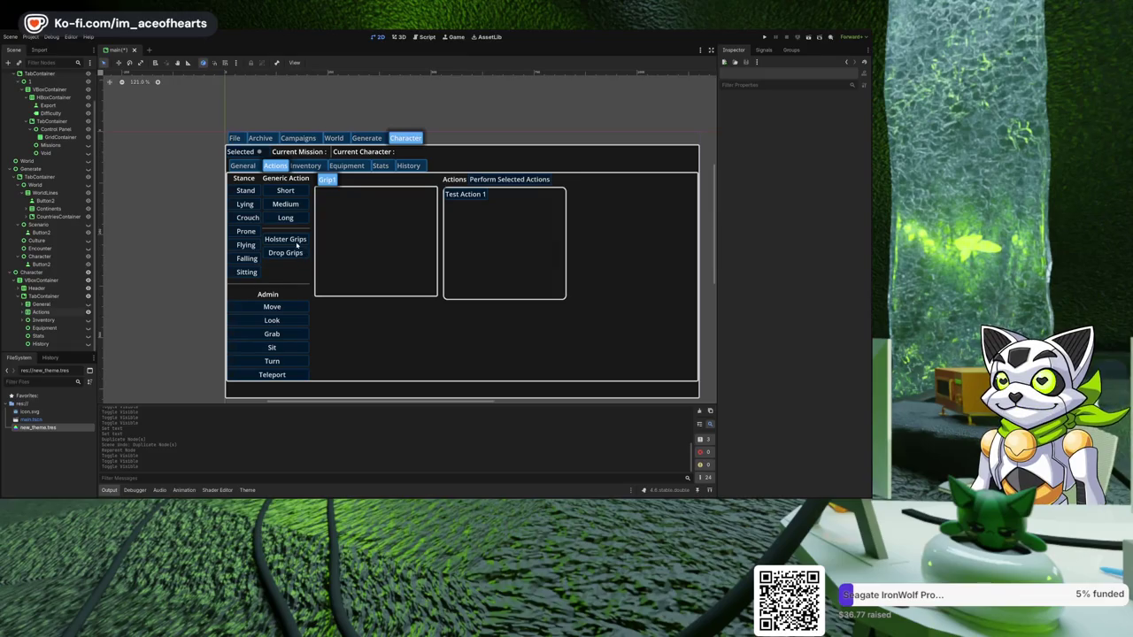
{"action": "left_click", "coordinate": [297, 244]}
{"action": "left_click", "coordinate": [785, 144]}
{"action": "key", "text": "BackSpace"}
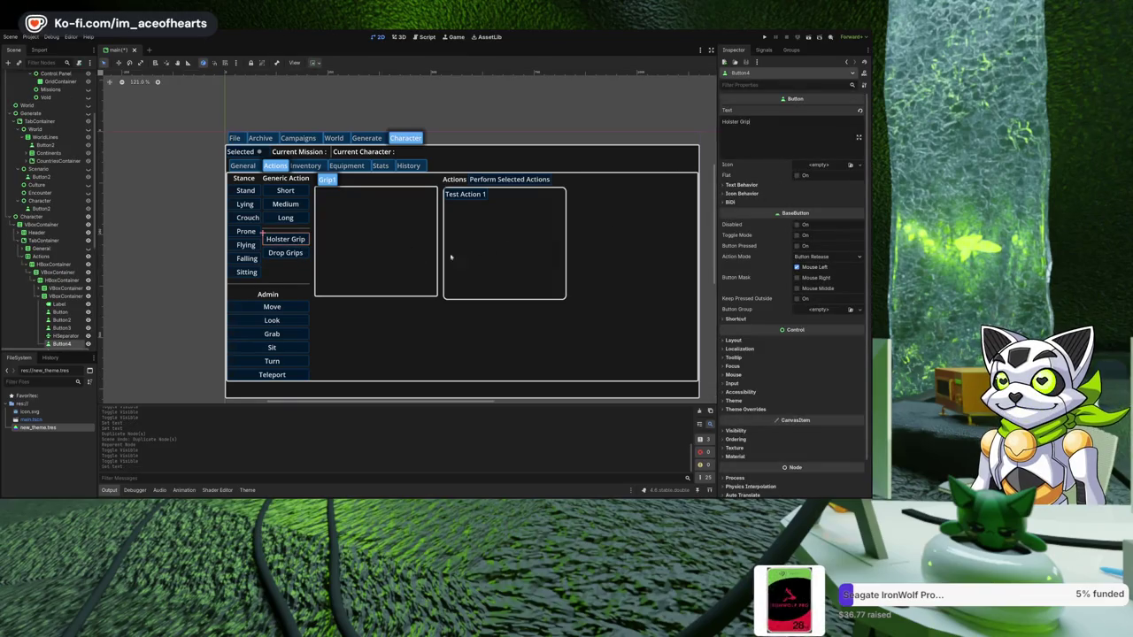
{"action": "left_click", "coordinate": [285, 252]}
{"action": "left_click", "coordinate": [785, 133]}
{"action": "key", "text": "BackSpace"}
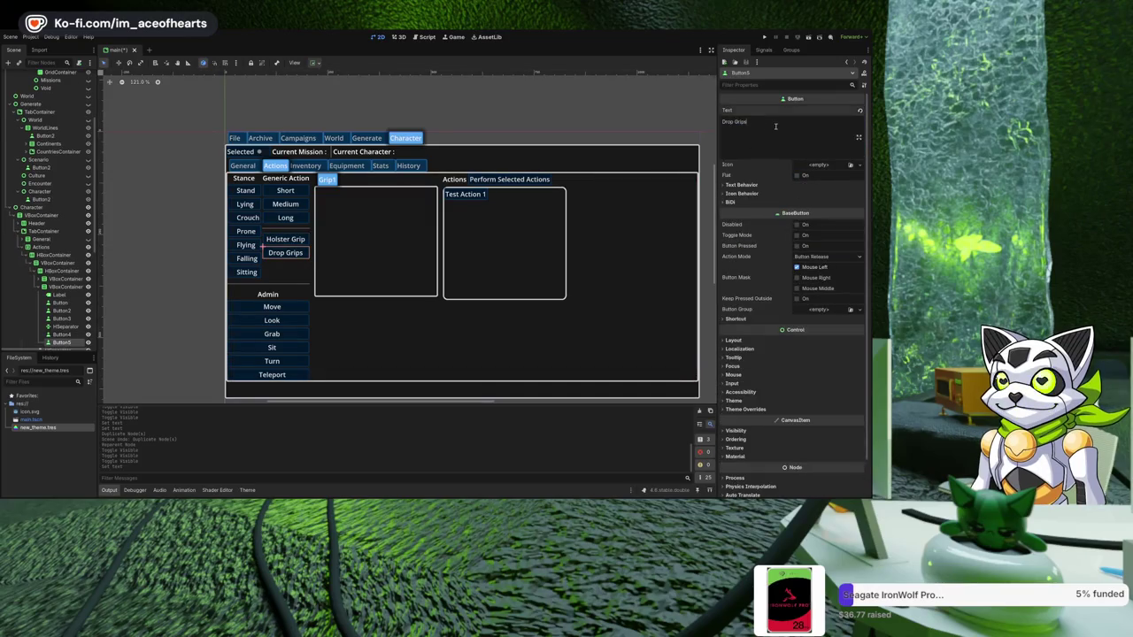
{"action": "left_click", "coordinate": [189, 229]}
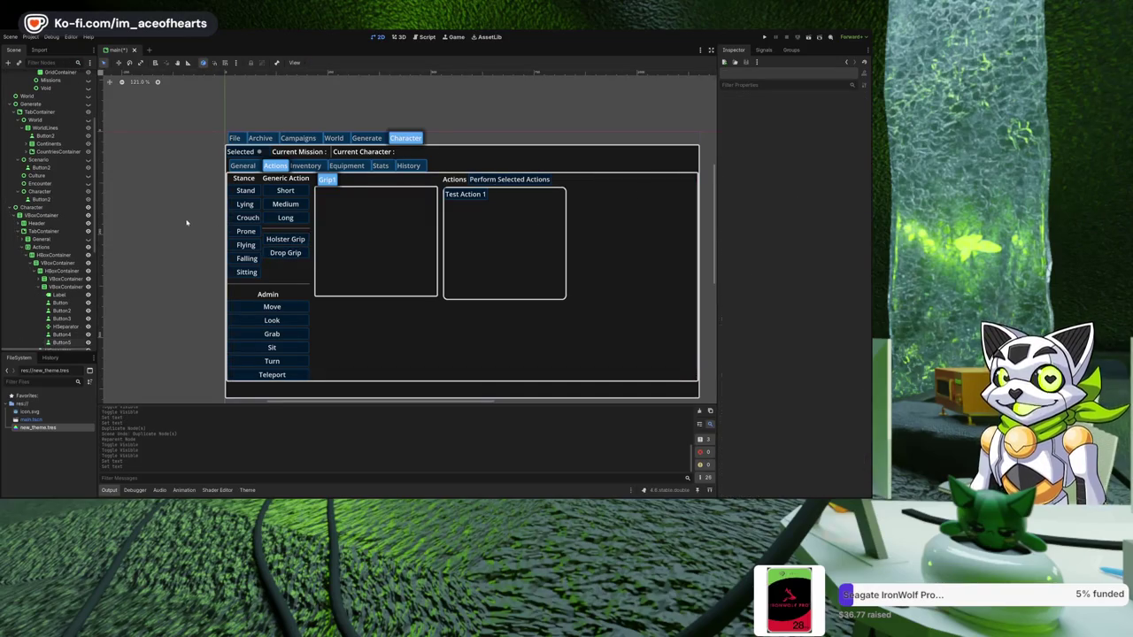
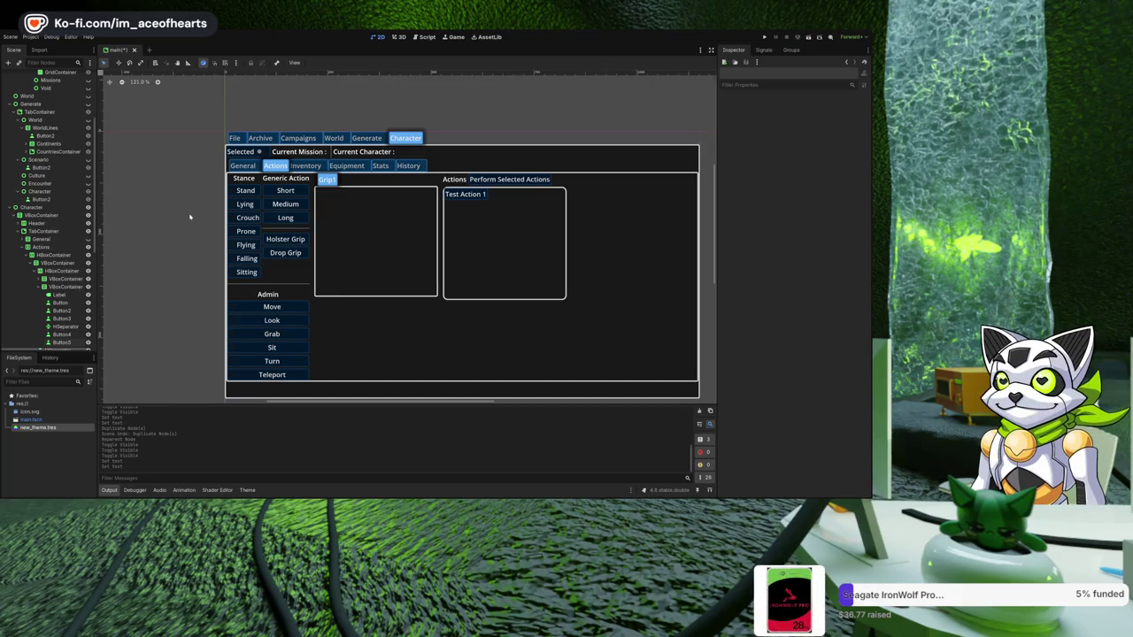
- Make the Inventory node visible so its Inventory, Bank and Other Inventory lists show in the viewport
{"action": "scroll", "coordinate": [70, 274], "scroll_direction": "down", "scroll_amount": 5}
{"action": "scroll", "coordinate": [62, 287], "scroll_direction": "down", "scroll_amount": 5}
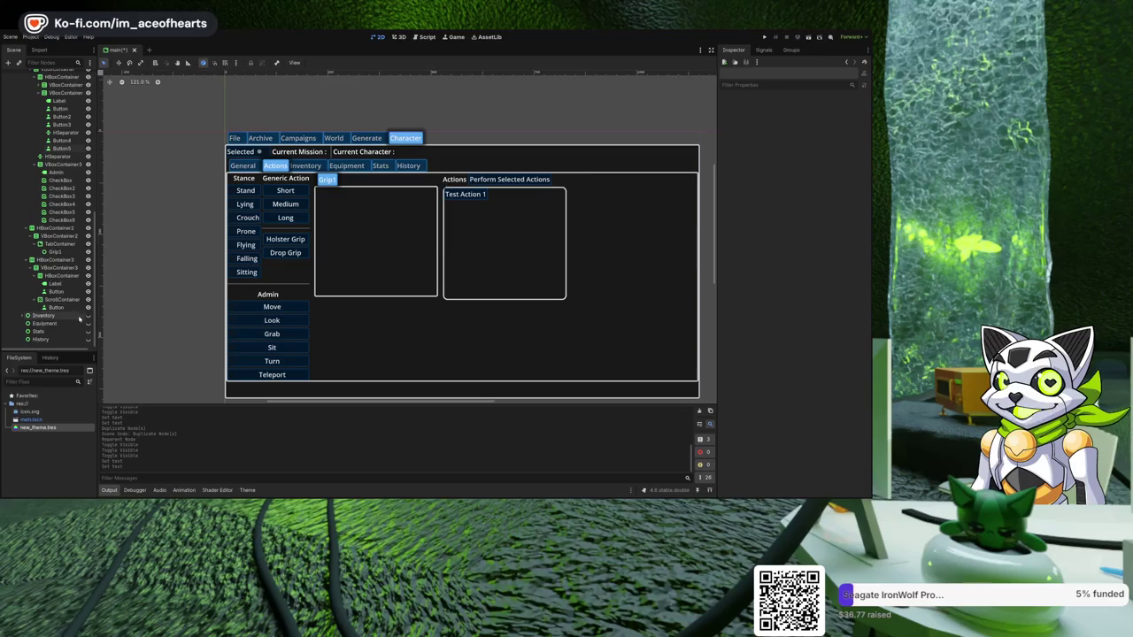
{"action": "left_click", "coordinate": [88, 315]}
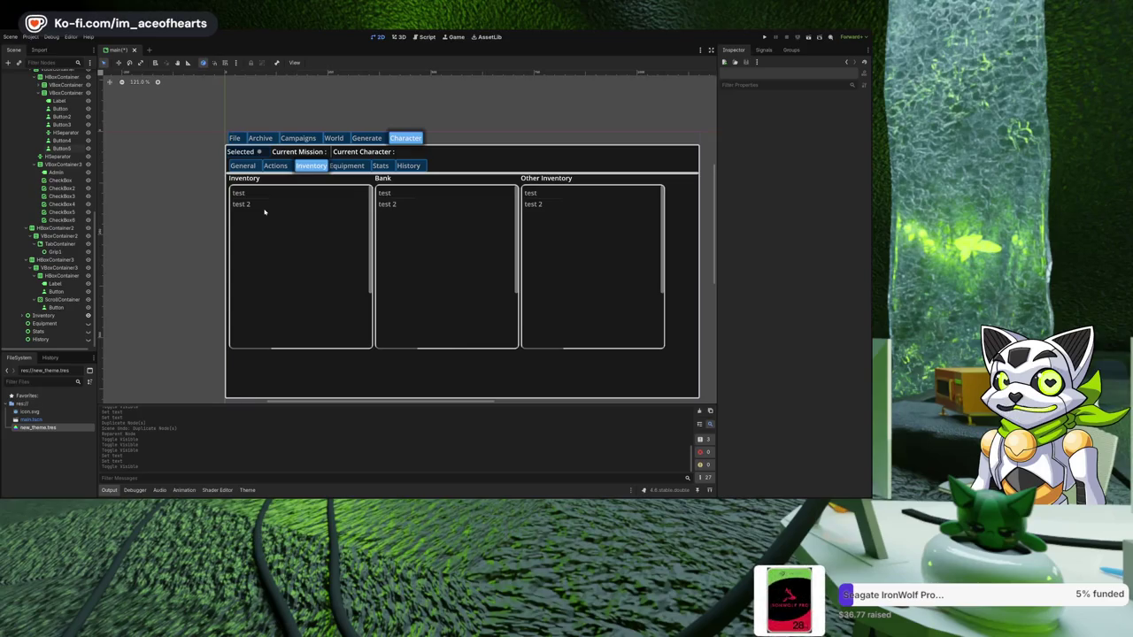
{"action": "scroll", "coordinate": [263, 211], "scroll_direction": "up", "scroll_amount": 5}
{"action": "scroll", "coordinate": [66, 181], "scroll_direction": "up", "scroll_amount": 5}
{"action": "scroll", "coordinate": [174, 201], "scroll_direction": "down", "scroll_amount": 4}
{"action": "left_click_drag", "start_coordinate": [174, 201], "coordinate": [177, 217]}
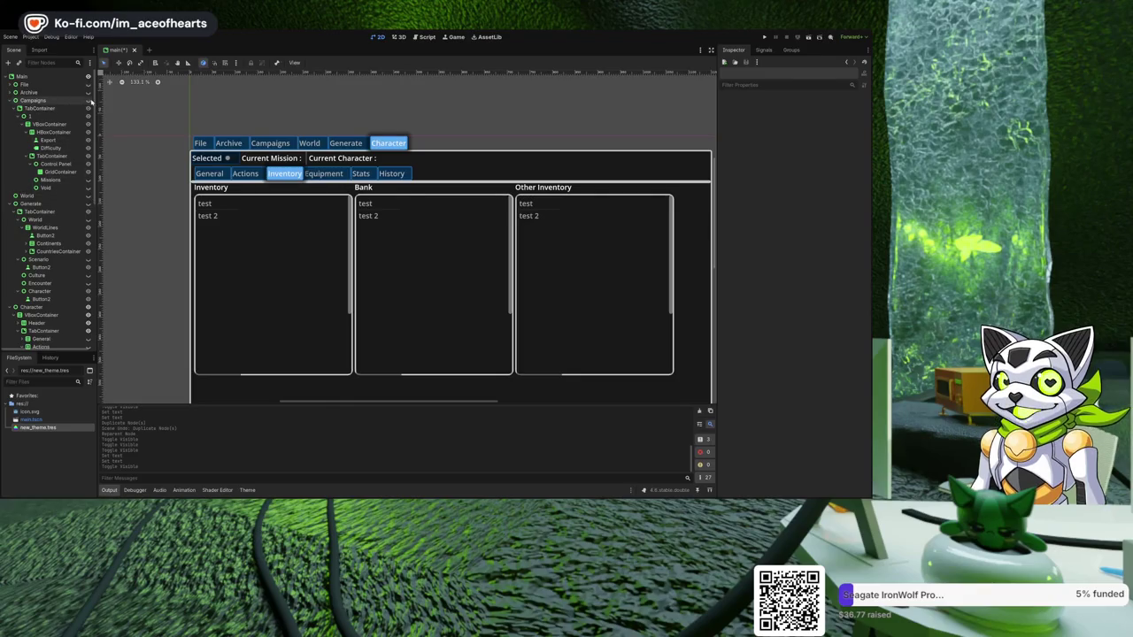
{"action": "left_click", "coordinate": [89, 101]}
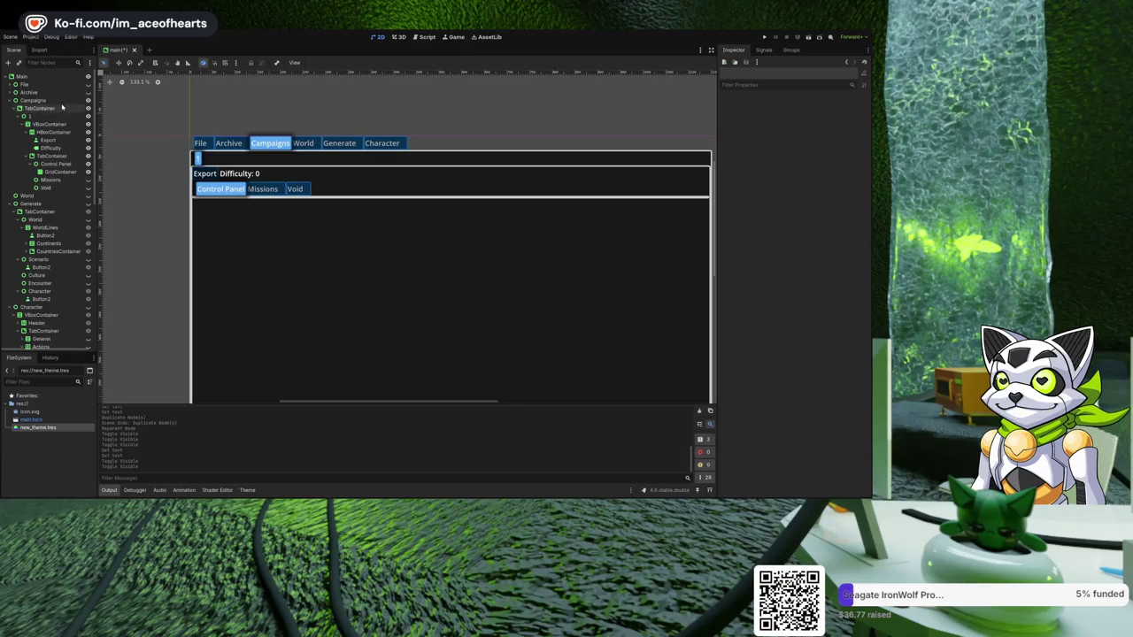
{"action": "left_click", "coordinate": [67, 181]}
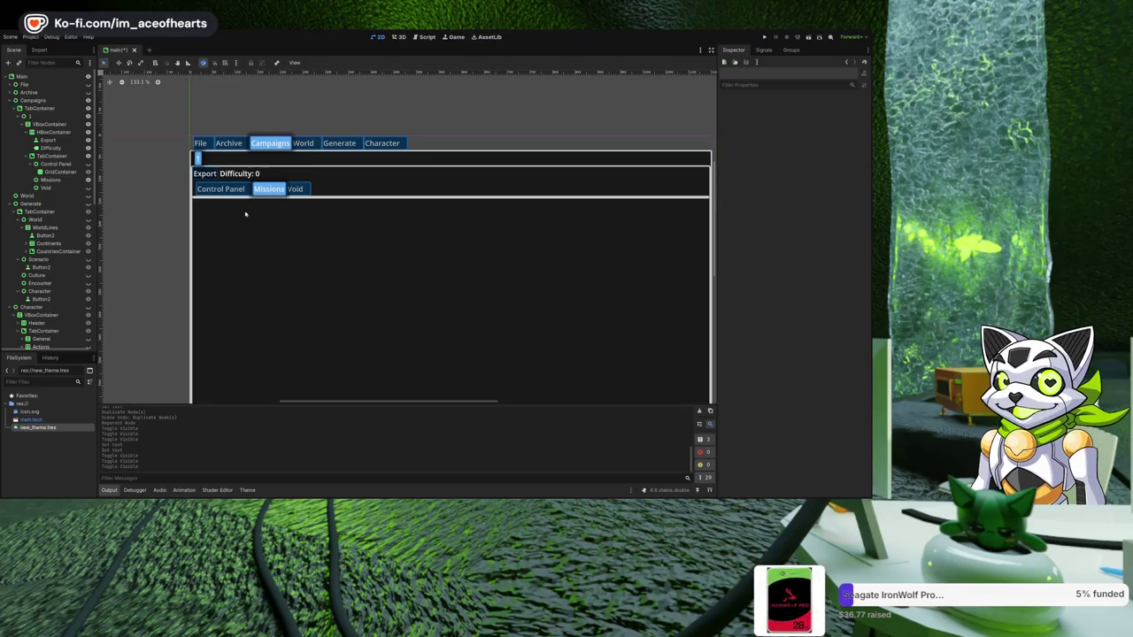
{"action": "left_click_drag", "start_coordinate": [245, 196], "coordinate": [216, 182]}
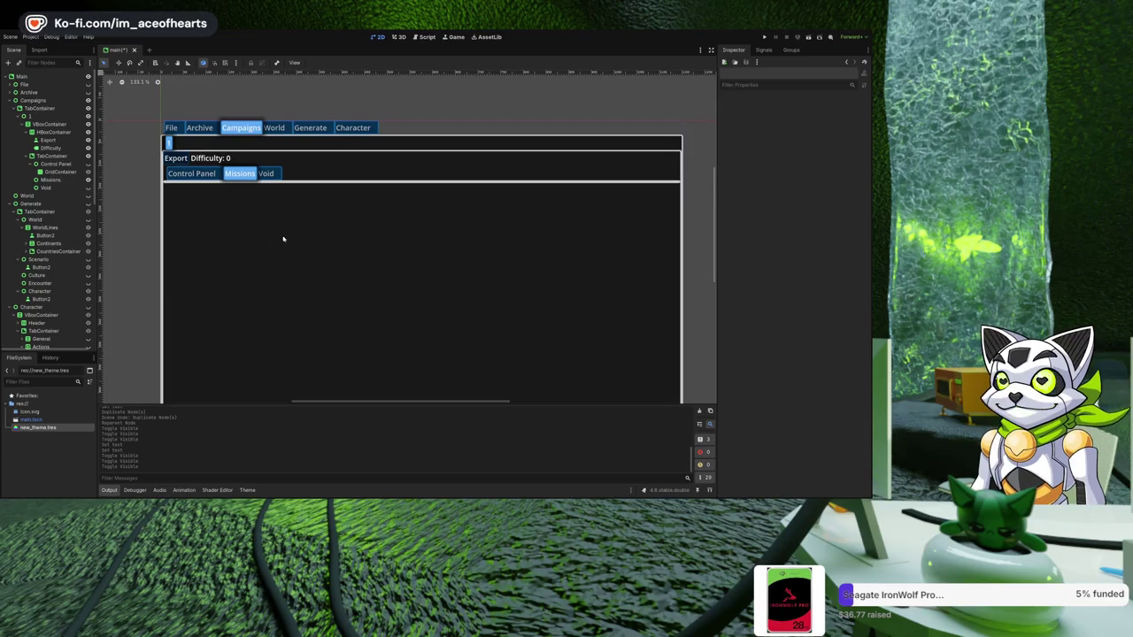
{"action": "left_click", "coordinate": [88, 293]}
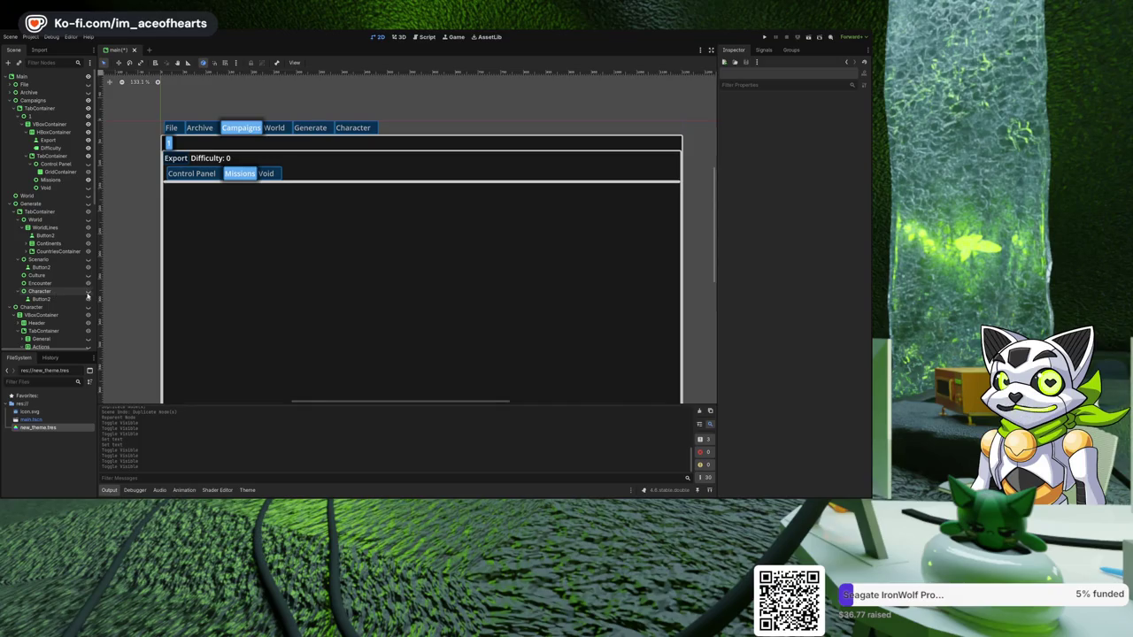
{"action": "left_click", "coordinate": [88, 204]}
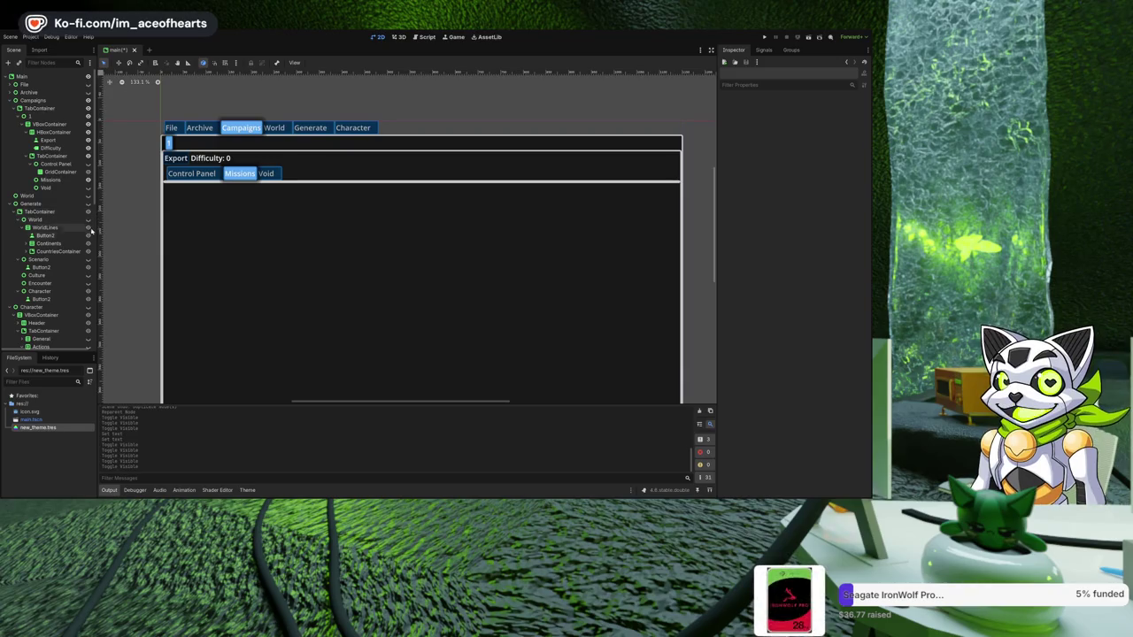
{"action": "left_click", "coordinate": [87, 307]}
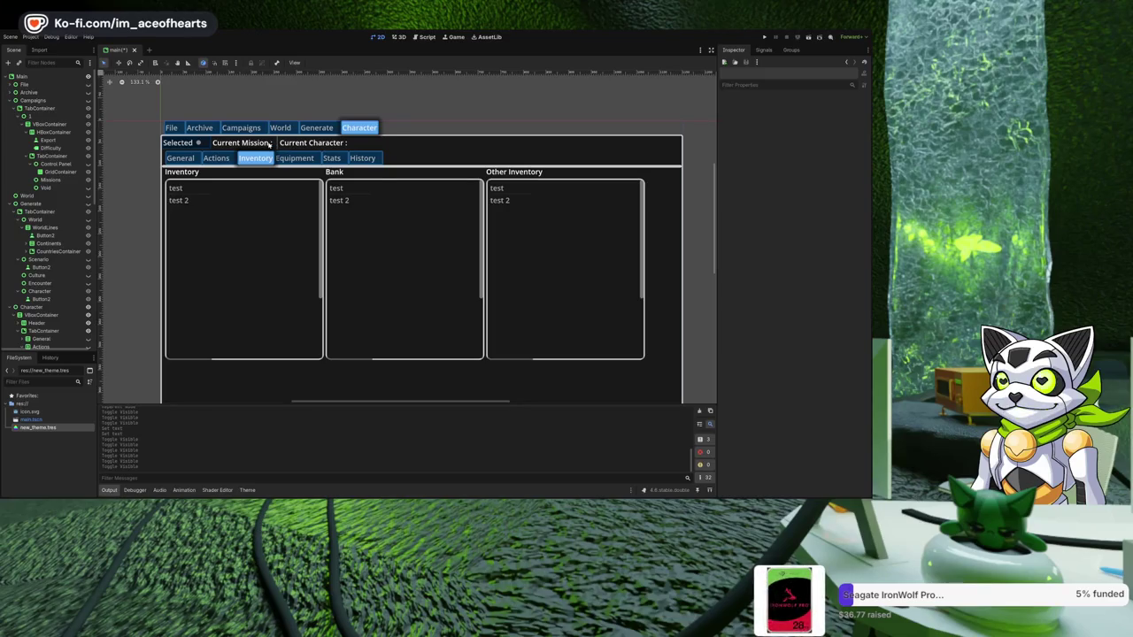
- Select the Current Mission label and change it to a different node type
{"action": "left_click", "coordinate": [279, 149]}
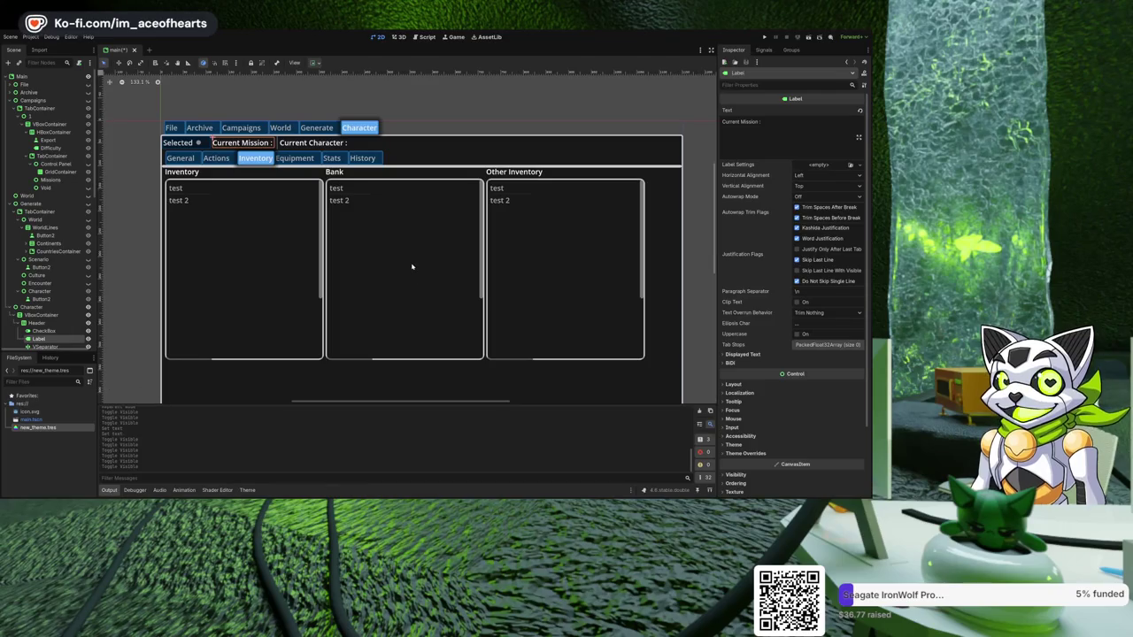
{"action": "left_click", "coordinate": [566, 259]}
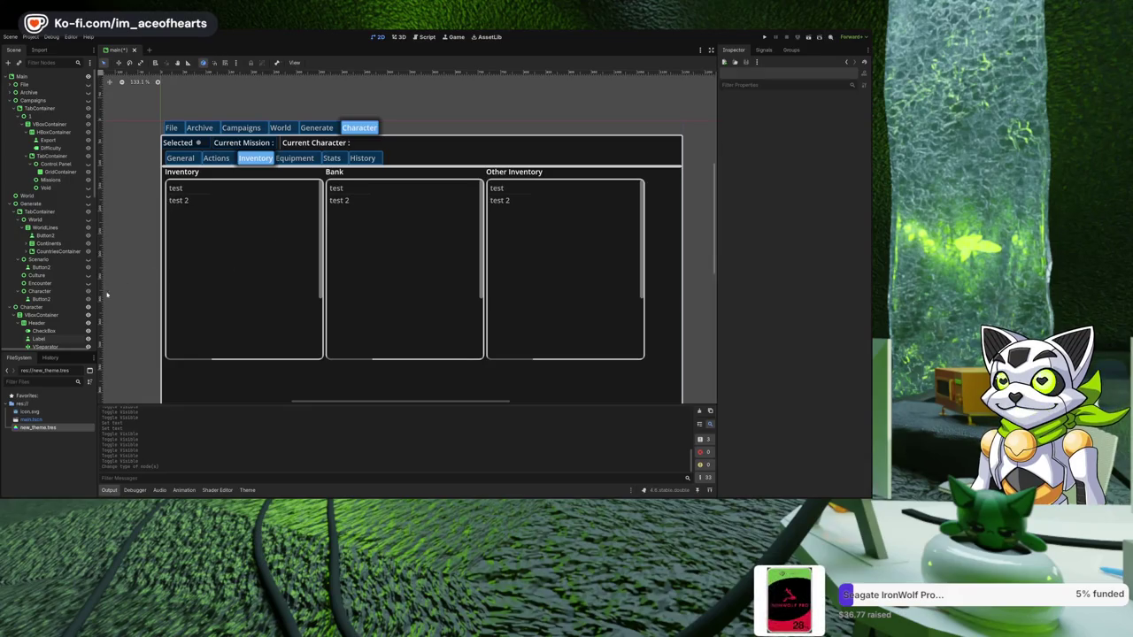
{"action": "scroll", "coordinate": [76, 285], "scroll_direction": "down", "scroll_amount": 5}
{"action": "scroll", "coordinate": [76, 285], "scroll_direction": "down", "scroll_amount": 2}
{"action": "scroll", "coordinate": [218, 274], "scroll_direction": "down", "scroll_amount": 2}
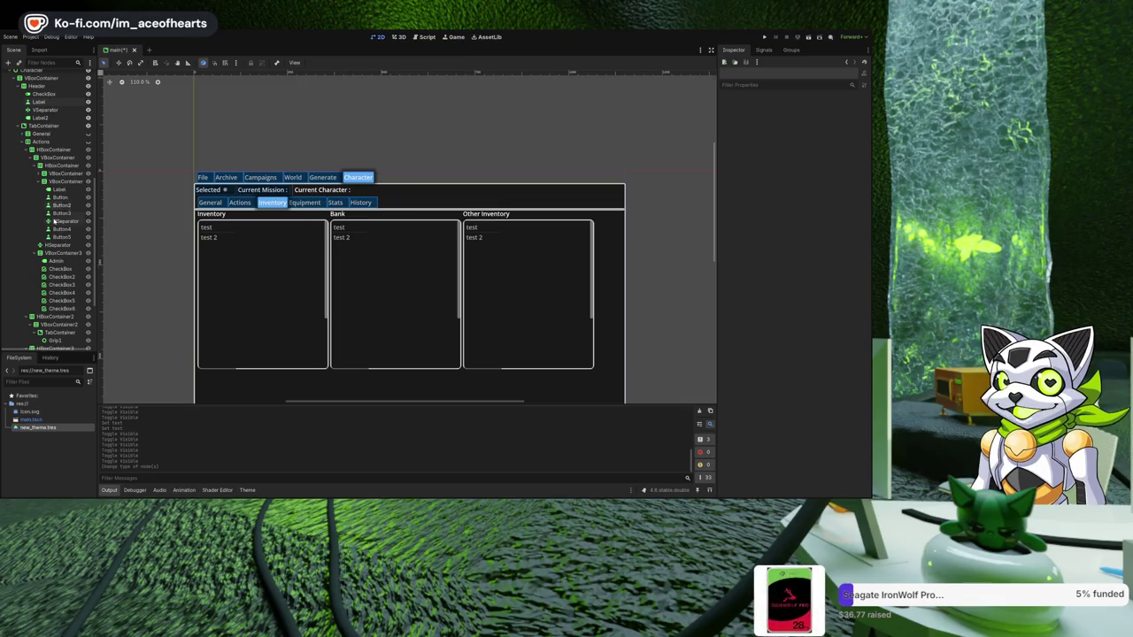
- Inspect the Inventory and Bank heading labels and their containers, then test-run the project
{"action": "left_click", "coordinate": [282, 241]}
{"action": "scroll", "coordinate": [57, 257], "scroll_direction": "down", "scroll_amount": 3}
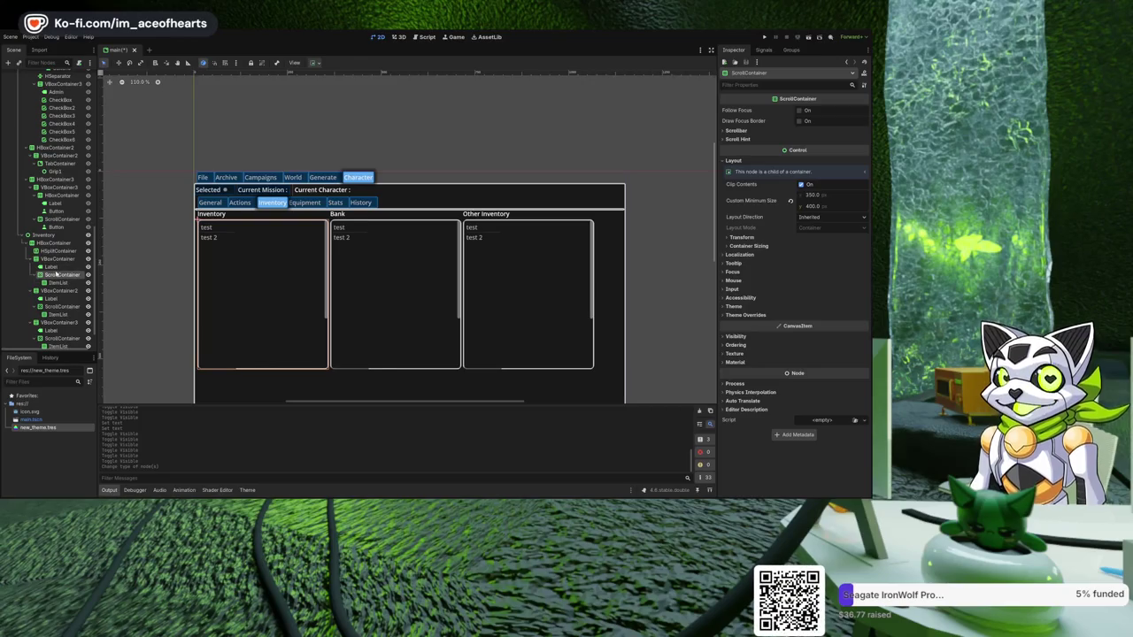
{"action": "left_click", "coordinate": [55, 267]}
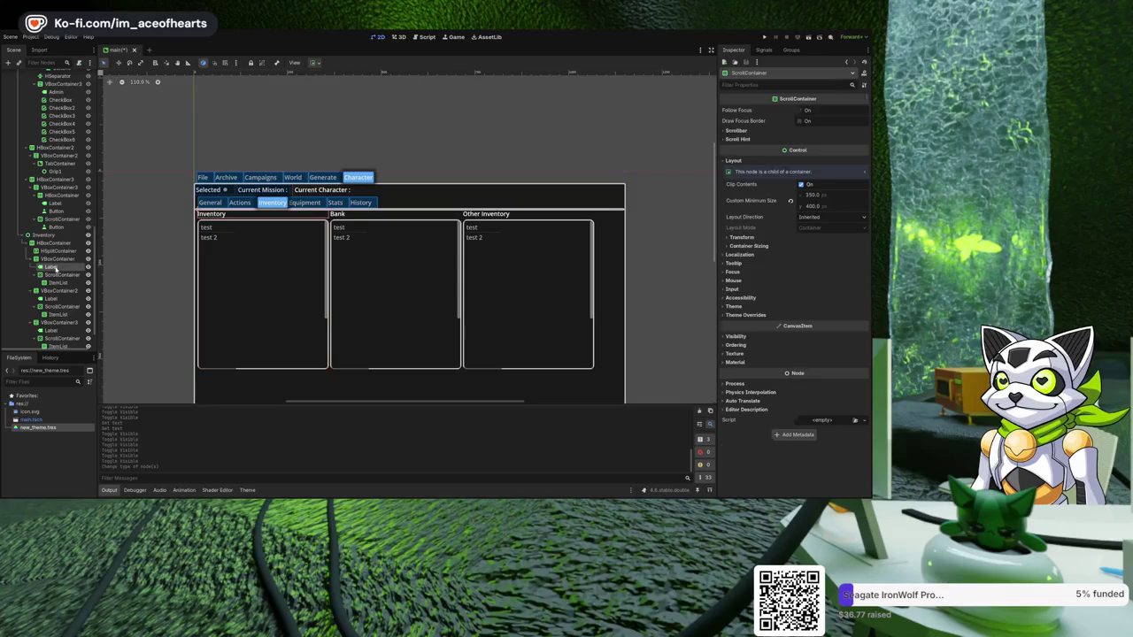
{"action": "left_click", "coordinate": [56, 258]}
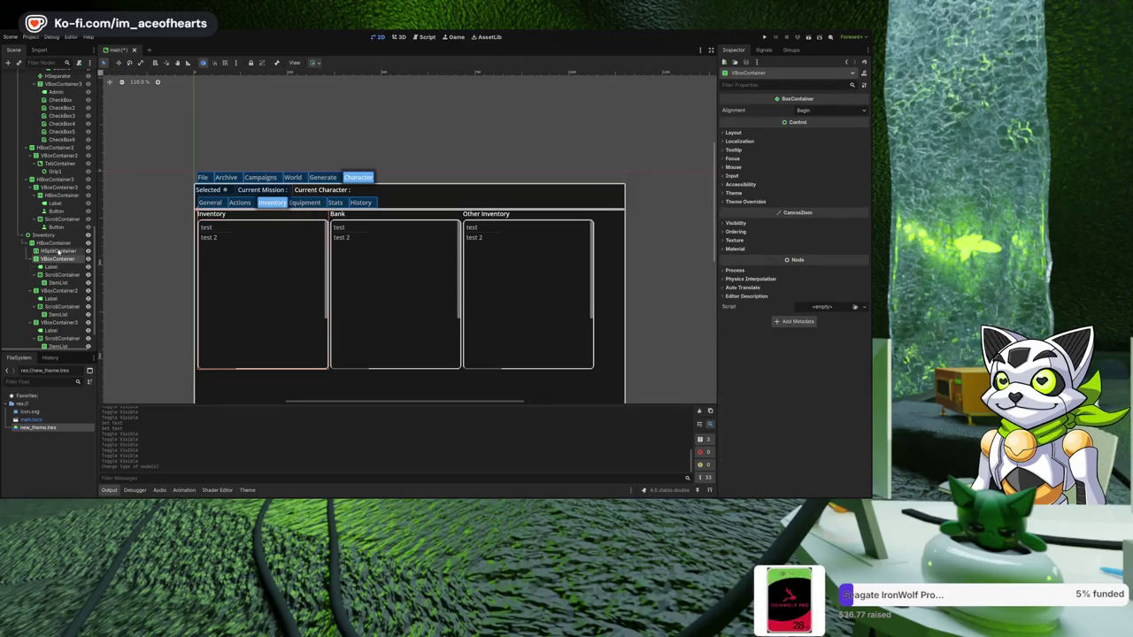
{"action": "left_click", "coordinate": [50, 298]}
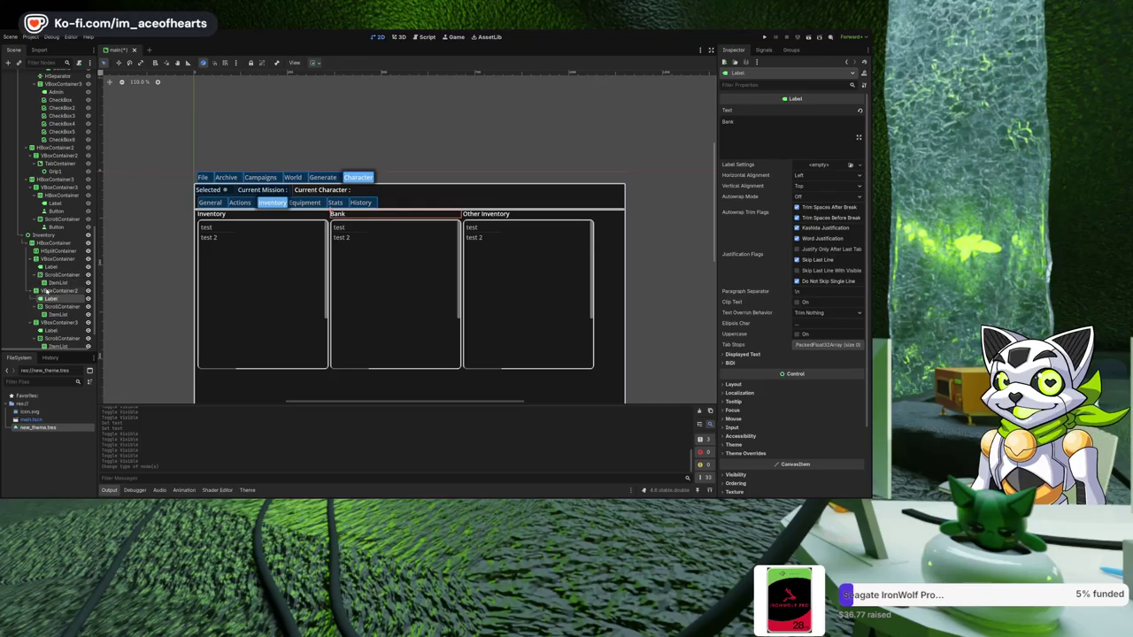
{"action": "left_click", "coordinate": [46, 291]}
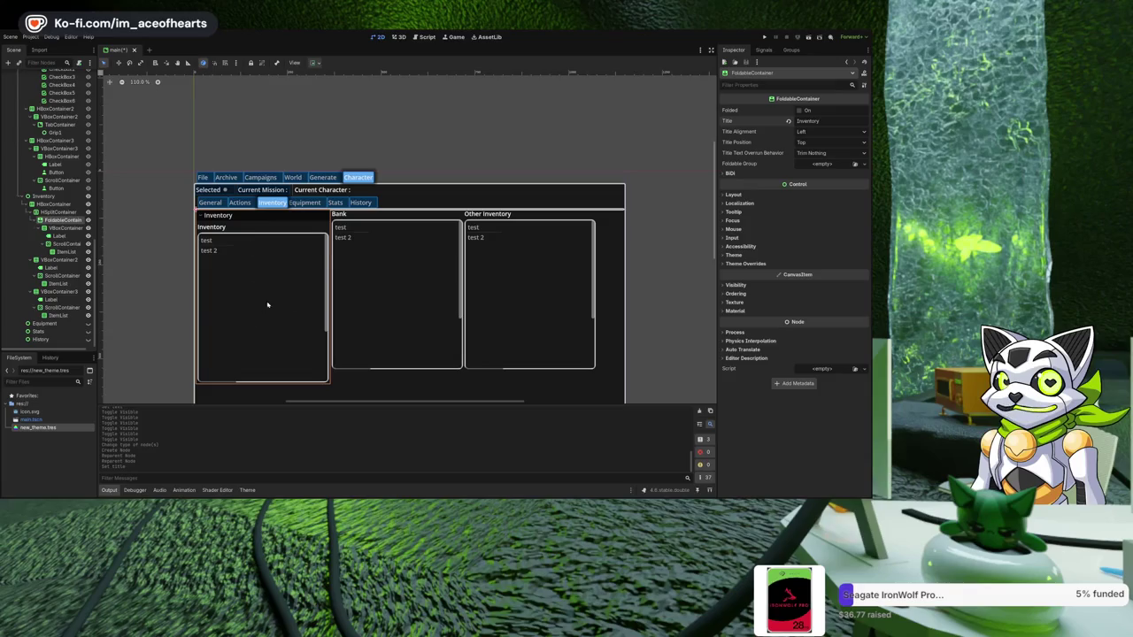
{"action": "left_click", "coordinate": [765, 37]}
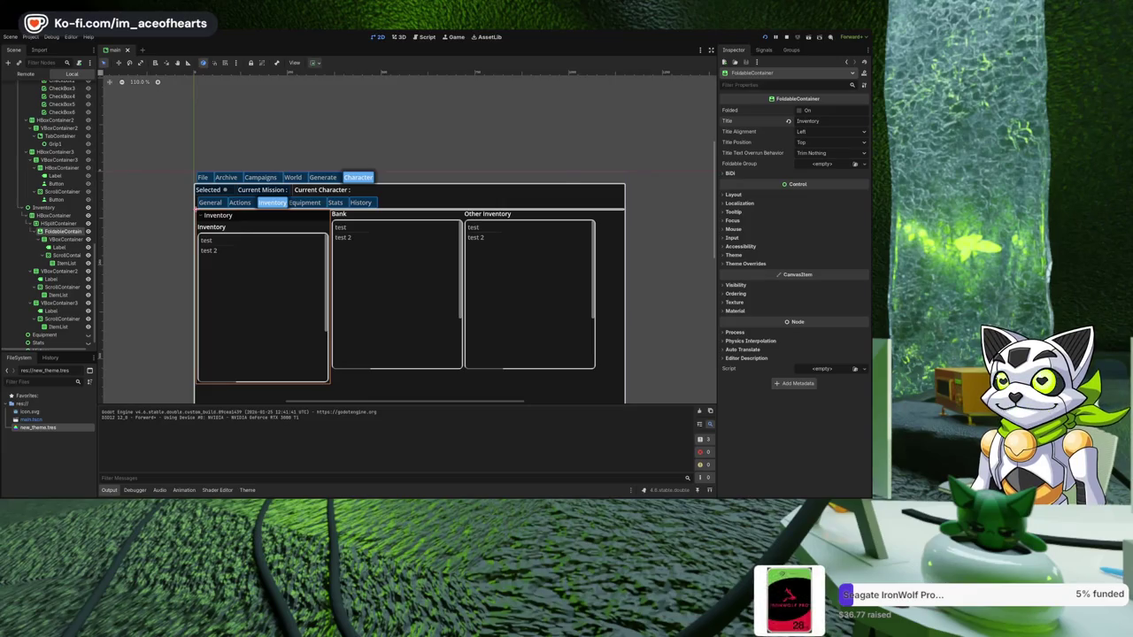
{"action": "key", "text": "F8"}
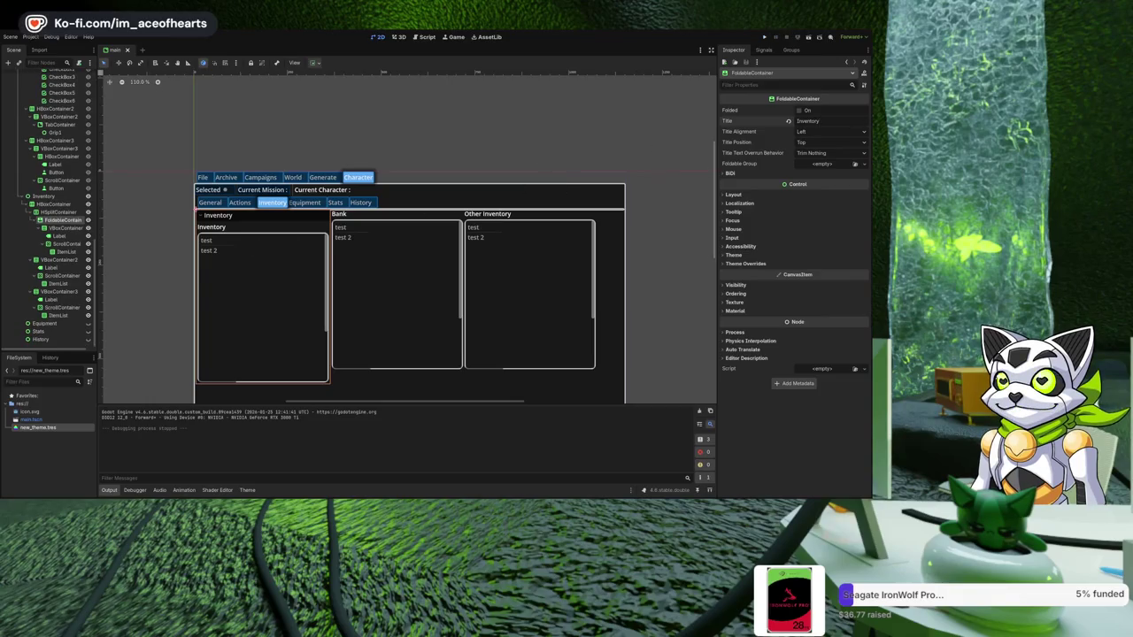
- Title the collapsible section 'Inv' and delete the redundant Inventory heading label
{"action": "key", "text": "BackSpace"}
{"action": "key", "text": "BackSpace"}
{"action": "key", "text": "BackSpace"}
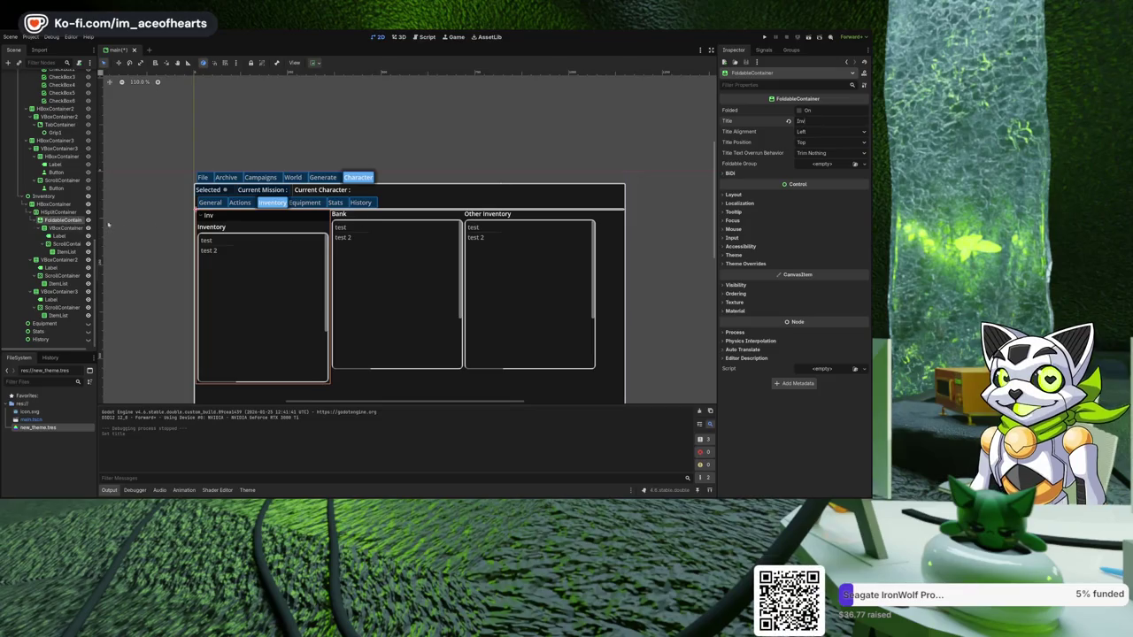
{"action": "left_click", "coordinate": [246, 229]}
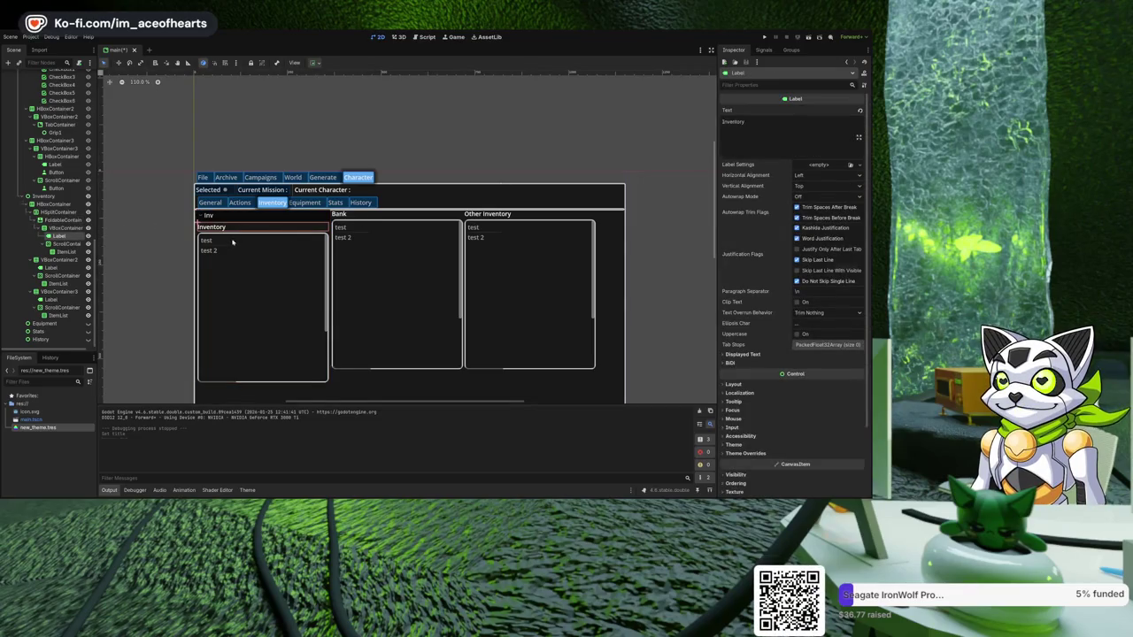
{"action": "key", "text": "Delete"}
{"action": "left_click", "coordinate": [240, 221]}
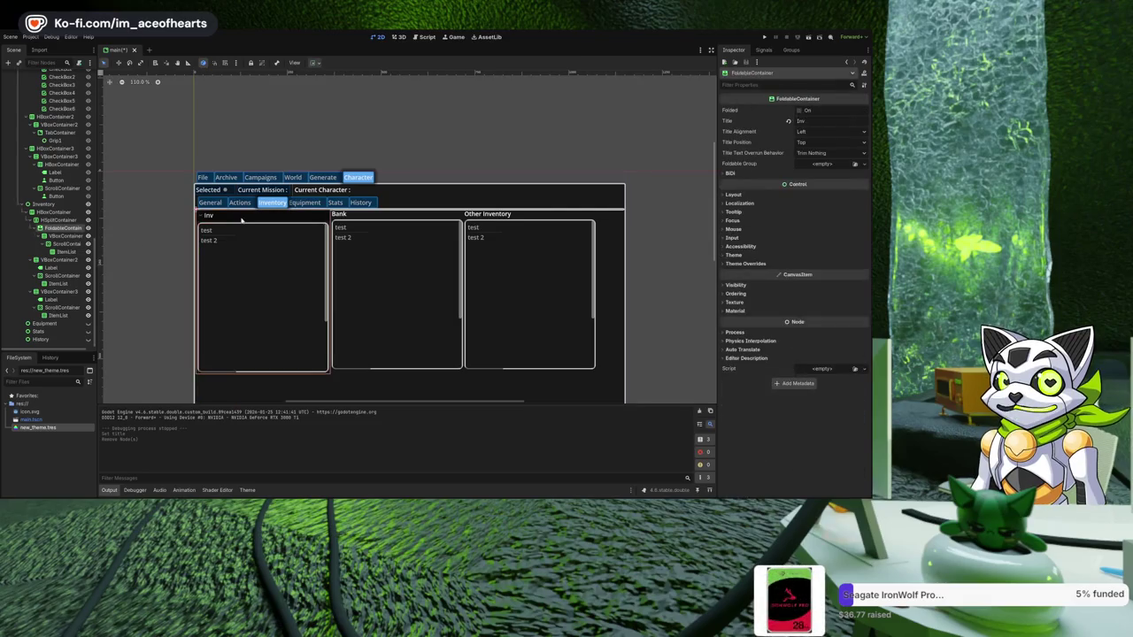
{"action": "left_click", "coordinate": [58, 213]}
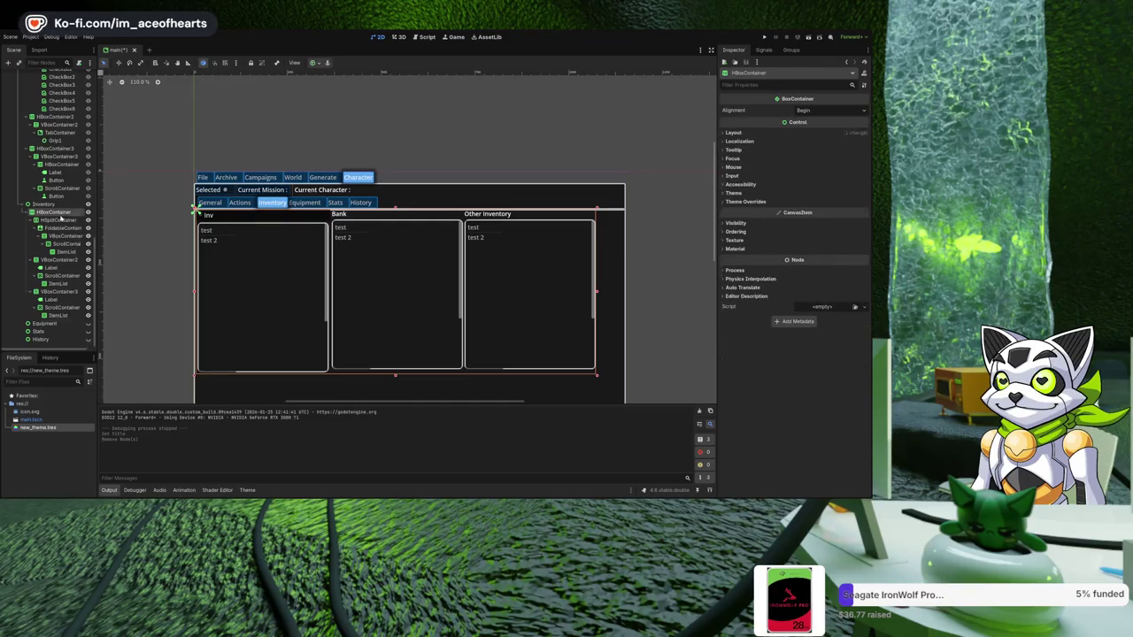
- Add two more foldable containers to the panel row and move the Bank panel into one
{"action": "key", "text": "ctrl+a"}
{"action": "key", "text": "Return"}
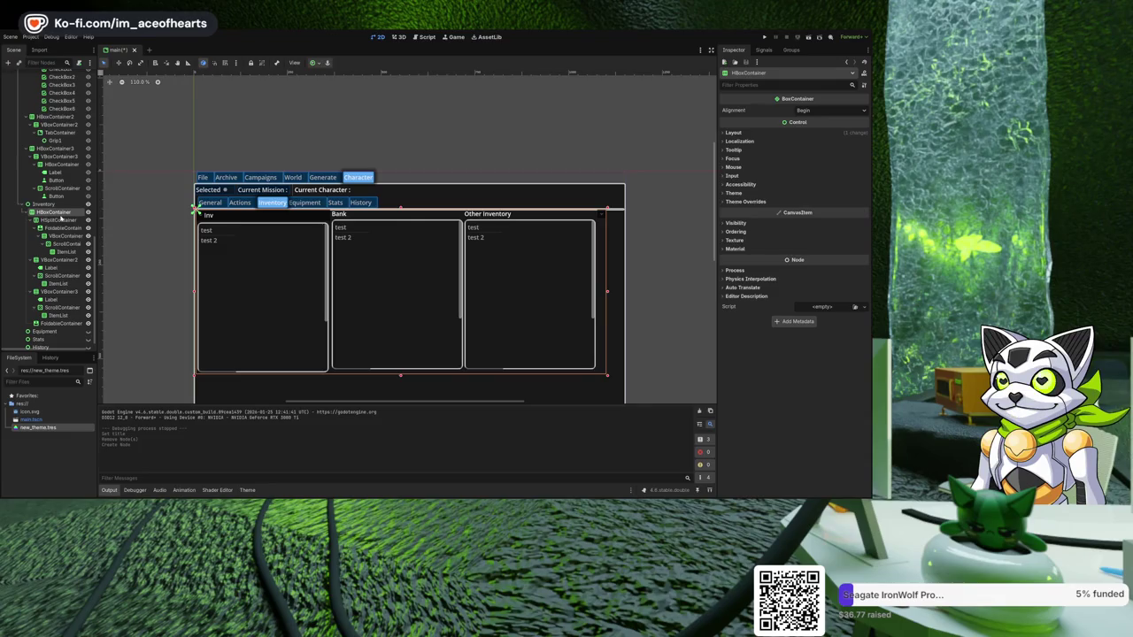
{"action": "key", "text": "ctrl+a"}
{"action": "key", "text": "Return"}
{"action": "left_click_drag", "start_coordinate": [55, 261], "coordinate": [66, 328]}
{"action": "mouse_move", "coordinate": [63, 263]}
{"action": "left_mouse_down"}
{"action": "mouse_move", "coordinate": [67, 296]}
{"action": "mouse_move", "coordinate": [63, 268]}
{"action": "left_mouse_up"}
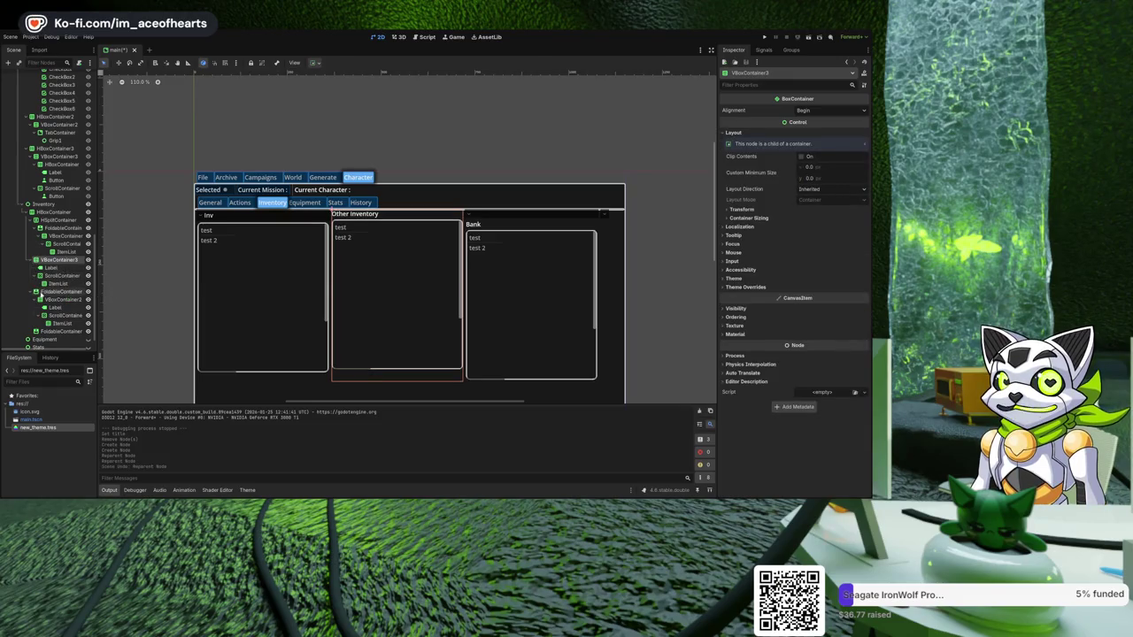
- Move the Other Inventory panel into the other foldable container and delete its heading label
{"action": "left_click", "coordinate": [32, 291]}
{"action": "left_click_drag", "start_coordinate": [58, 276], "coordinate": [64, 317]}
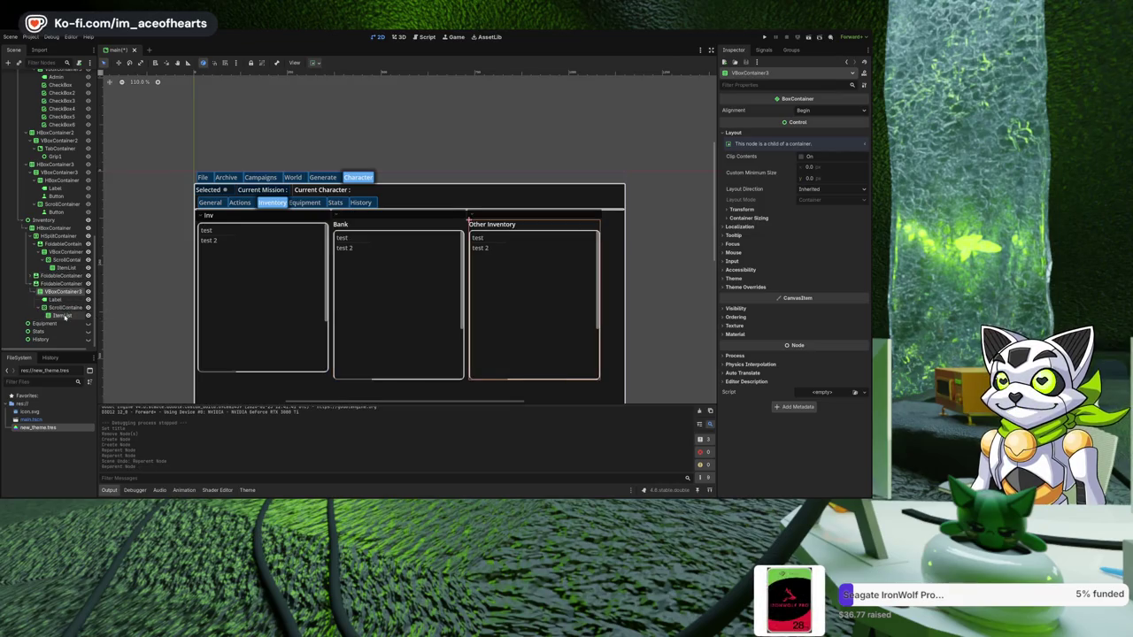
{"action": "left_click", "coordinate": [65, 302]}
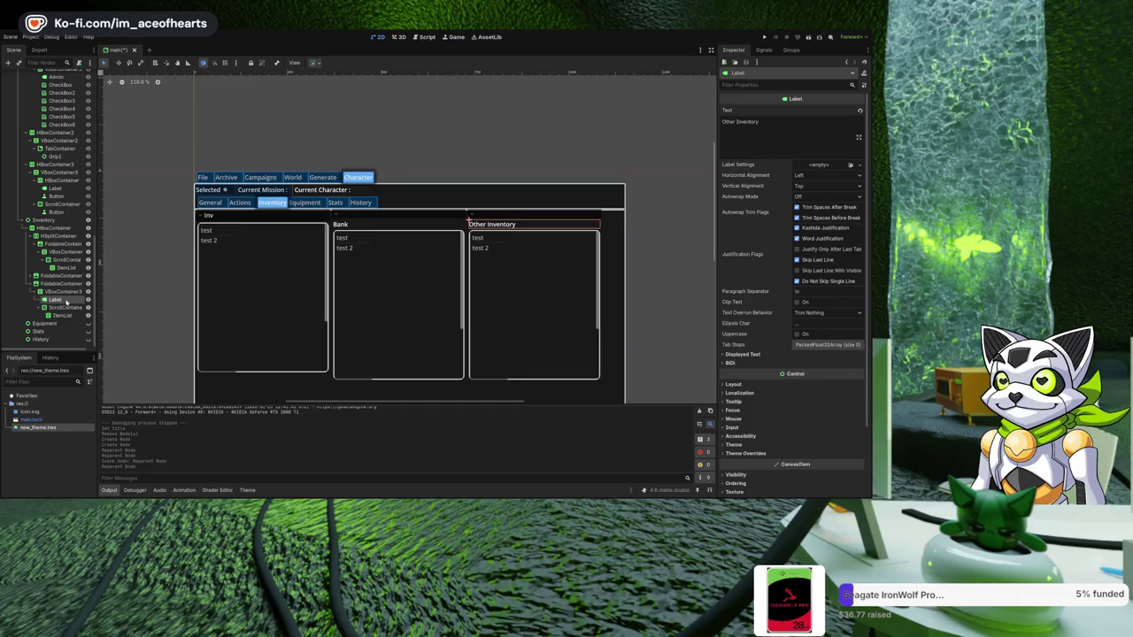
{"action": "key", "text": "Delete"}
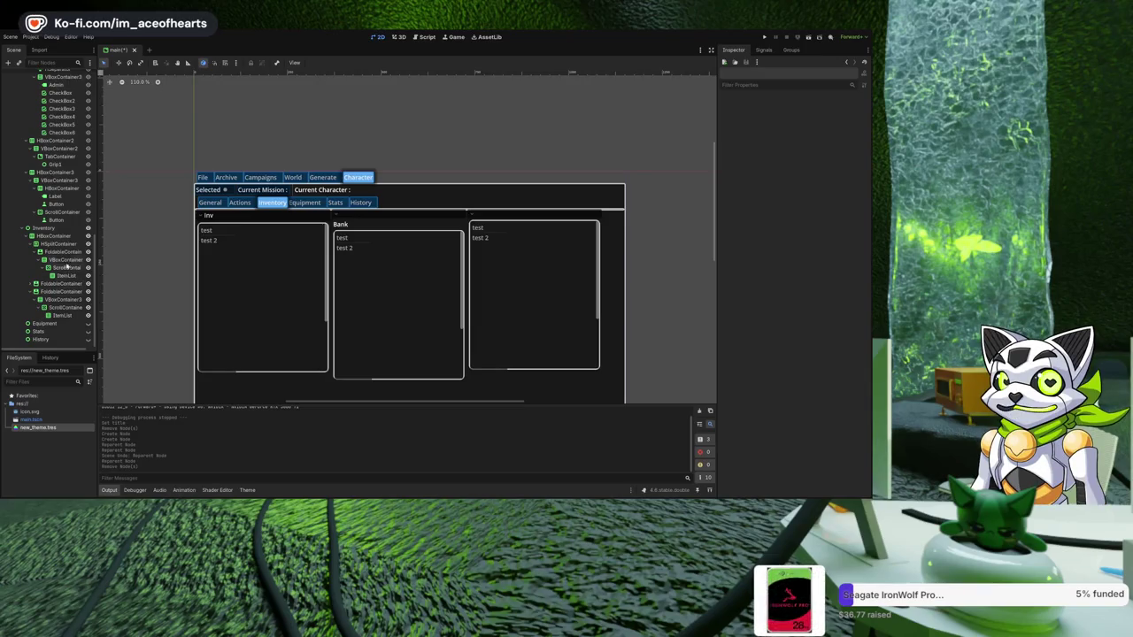
- Delete the separate Bank label inside the middle foldable container
{"action": "left_click", "coordinate": [35, 283]}
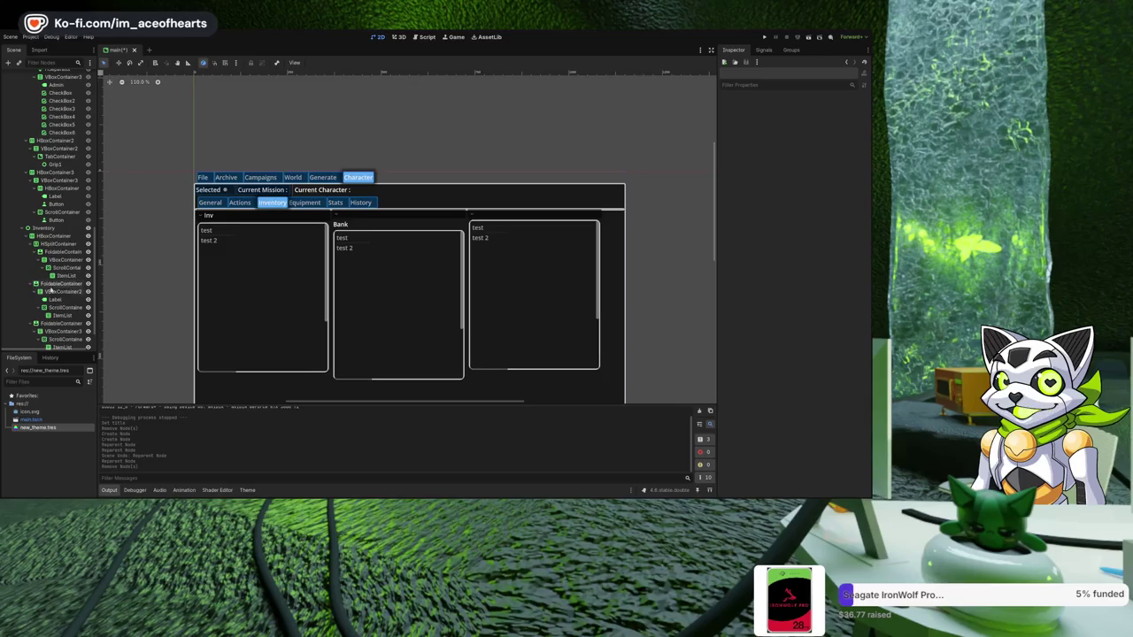
{"action": "left_click", "coordinate": [58, 299]}
{"action": "key", "text": "Delete"}
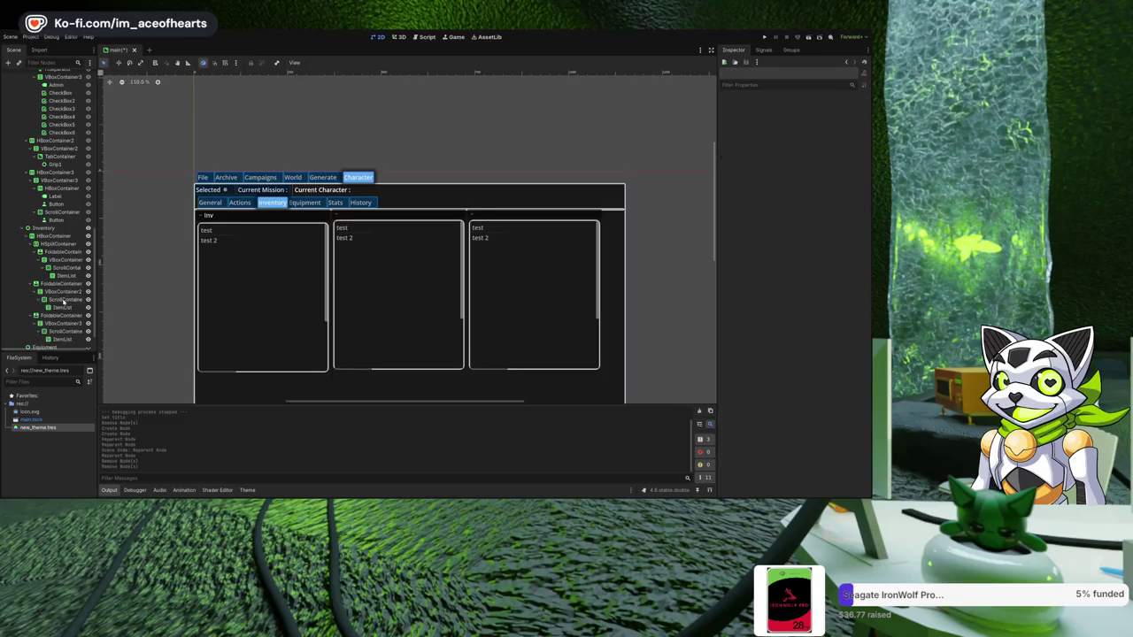
{"action": "left_click", "coordinate": [64, 299]}
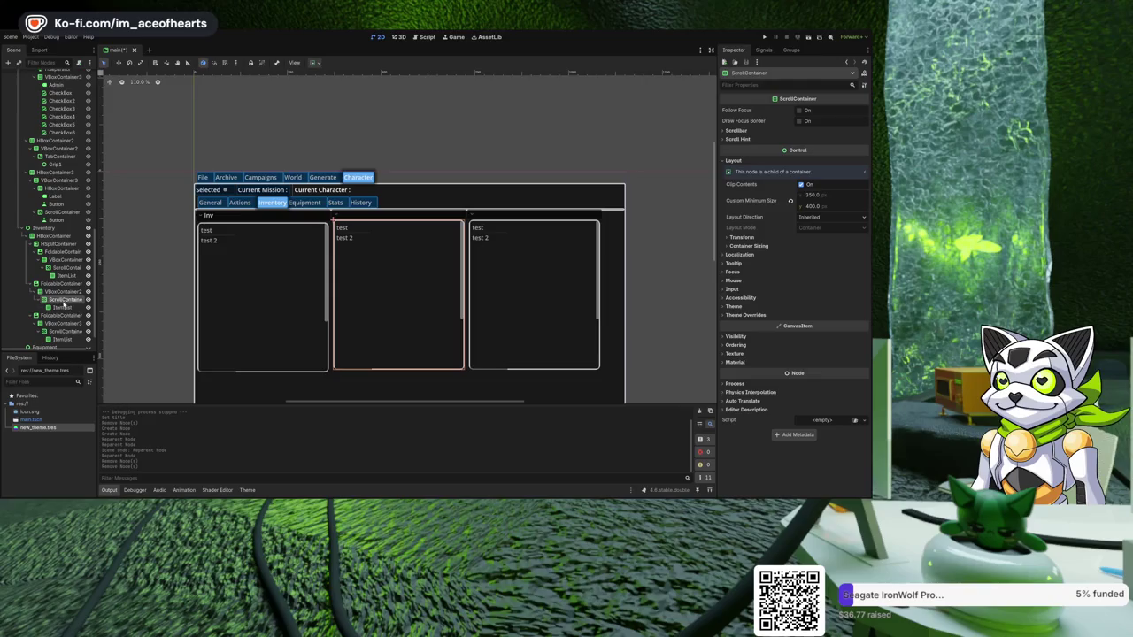
{"action": "left_click", "coordinate": [58, 283]}
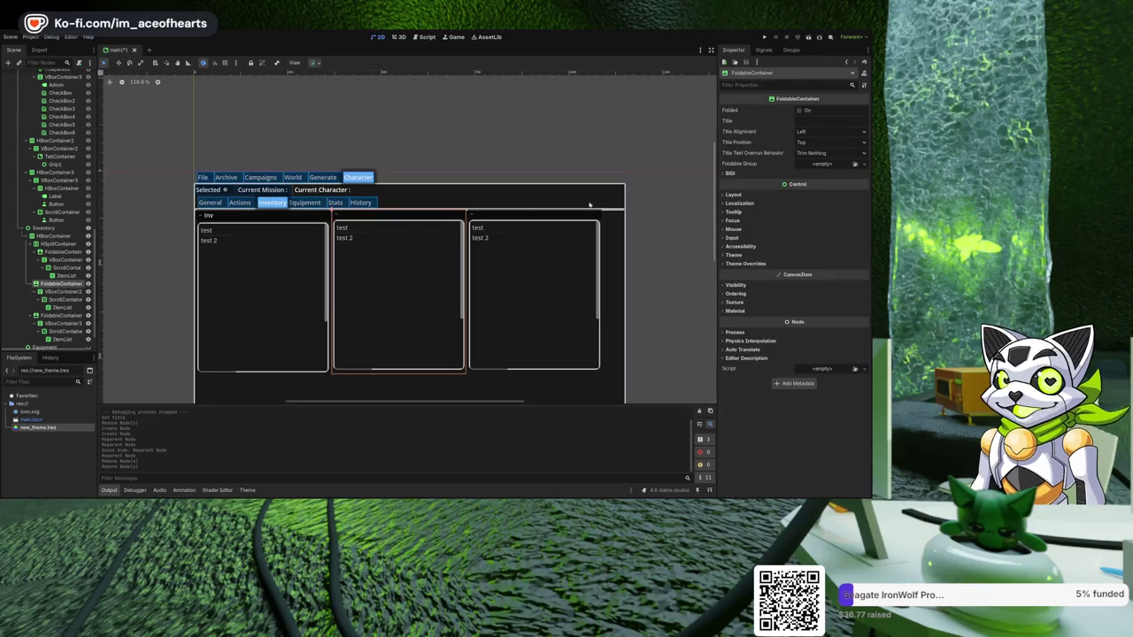
- Title the middle foldable container 'Bank' and the third one 'Other'
{"action": "left_click", "coordinate": [829, 123]}
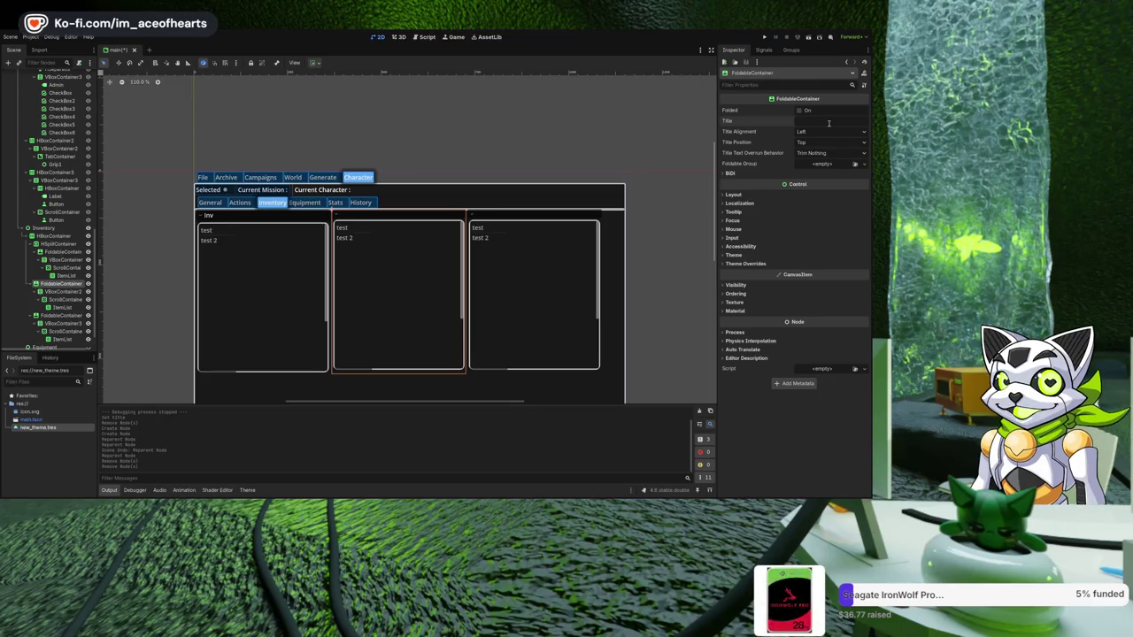
{"action": "type", "text": "Bank"}
{"action": "key", "text": "Return"}
{"action": "left_click", "coordinate": [493, 215]}
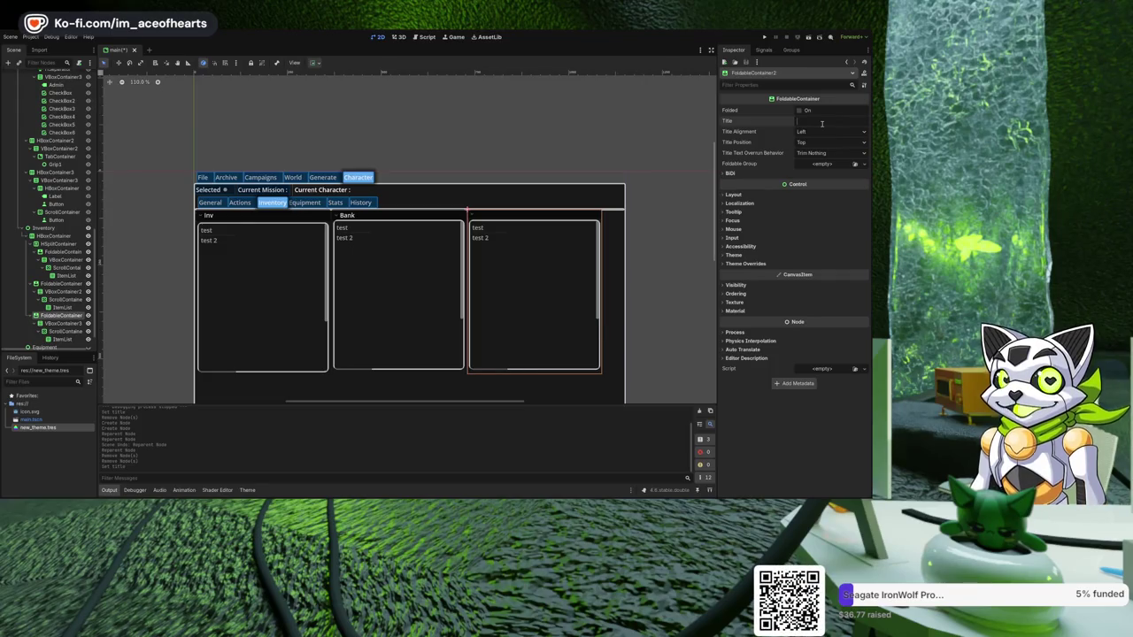
{"action": "type", "text": "Other"}
{"action": "key", "text": "Return"}
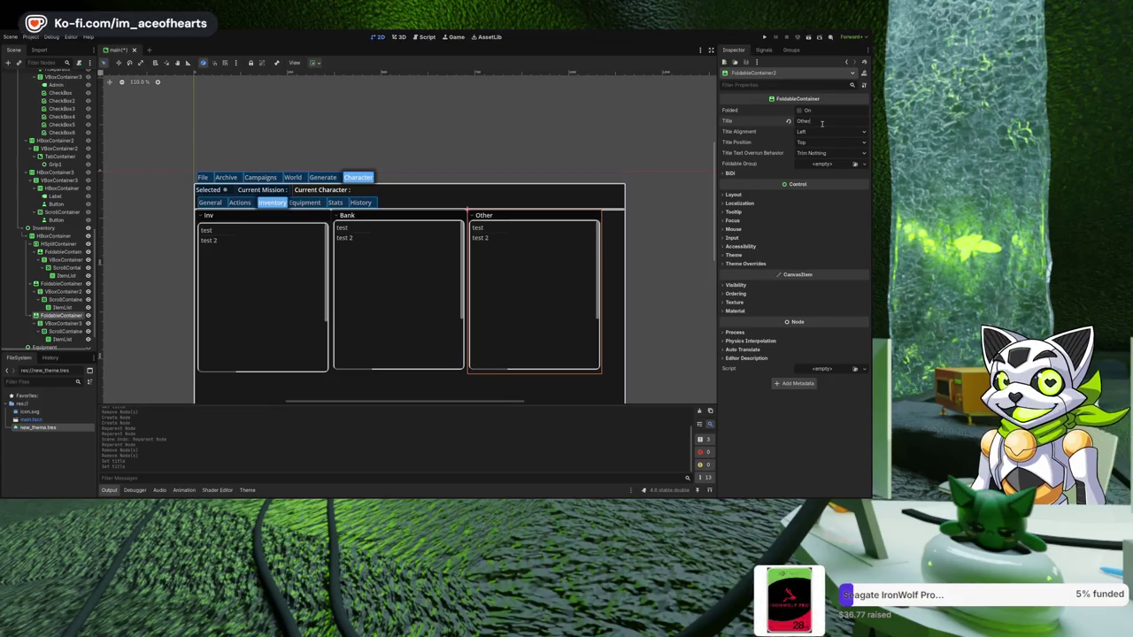
{"action": "left_click", "coordinate": [522, 113]}
- Test-run the game to check the foldable panels, then stop it
{"action": "left_click", "coordinate": [765, 37]}
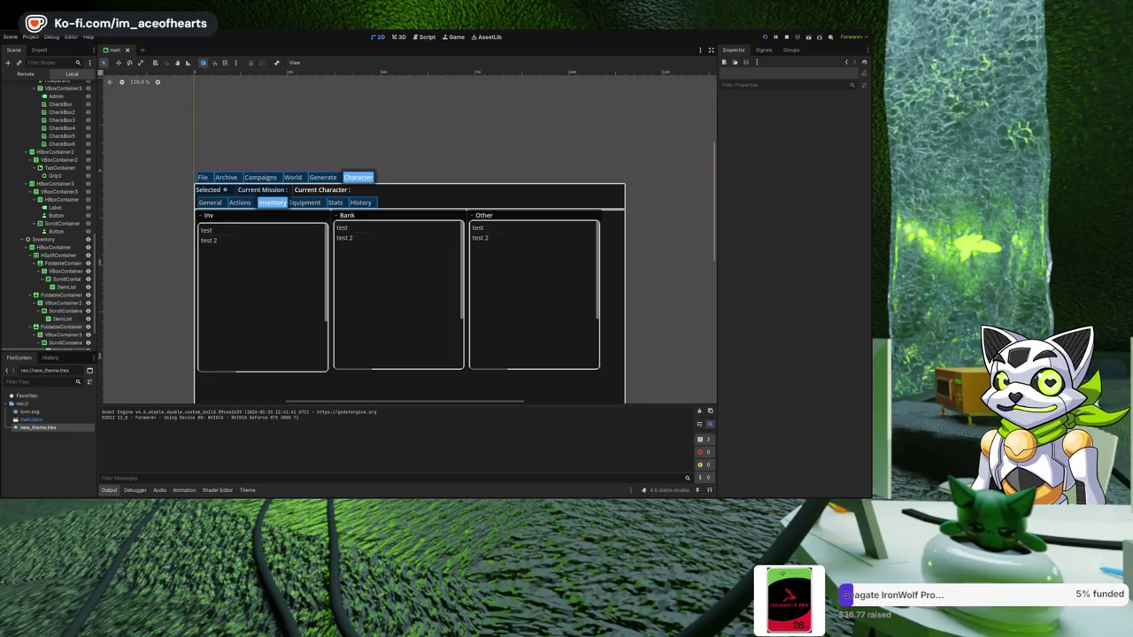
{"action": "key", "text": "F8"}
{"action": "scroll", "coordinate": [365, 246], "scroll_direction": "down", "scroll_amount": 1}
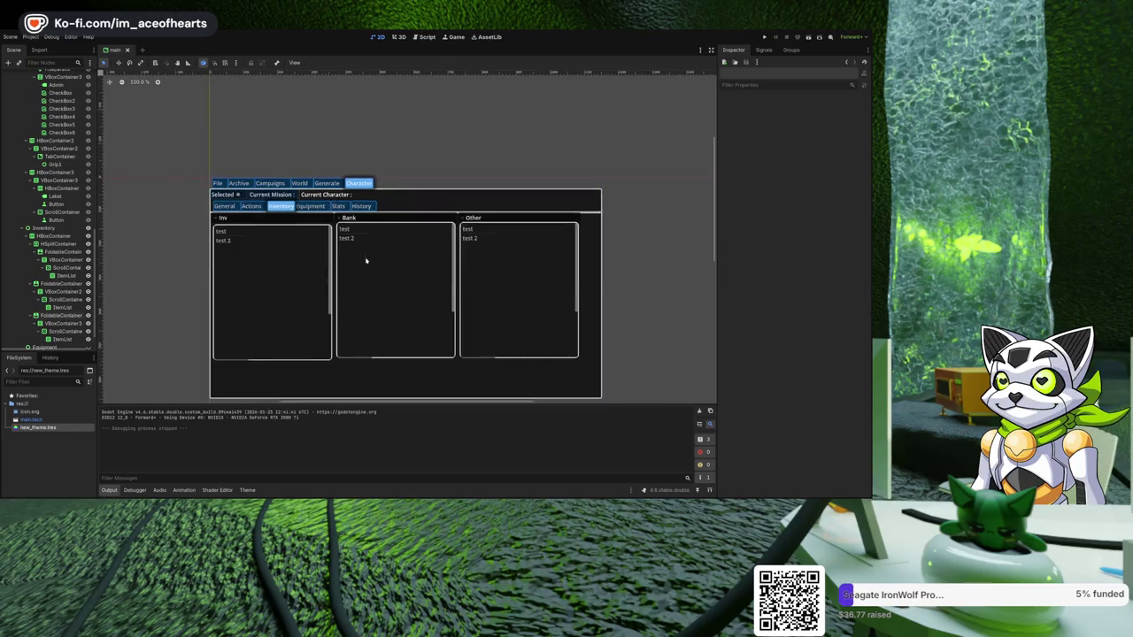
{"action": "scroll", "coordinate": [369, 256], "scroll_direction": "down", "scroll_amount": 2}
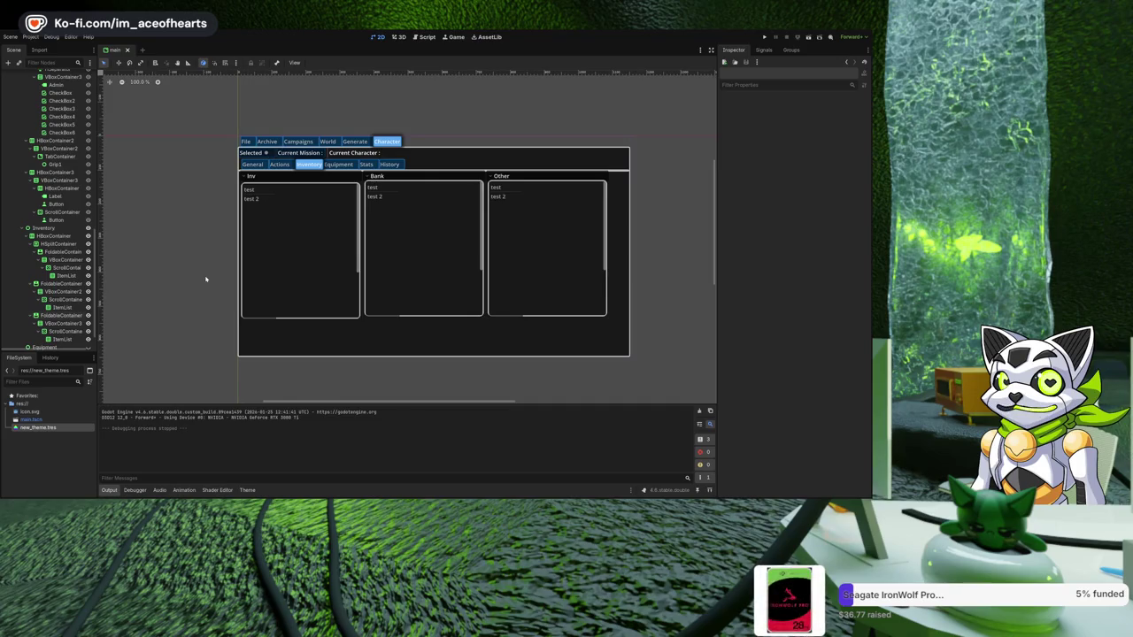
{"action": "scroll", "coordinate": [55, 293], "scroll_direction": "down", "scroll_amount": 1}
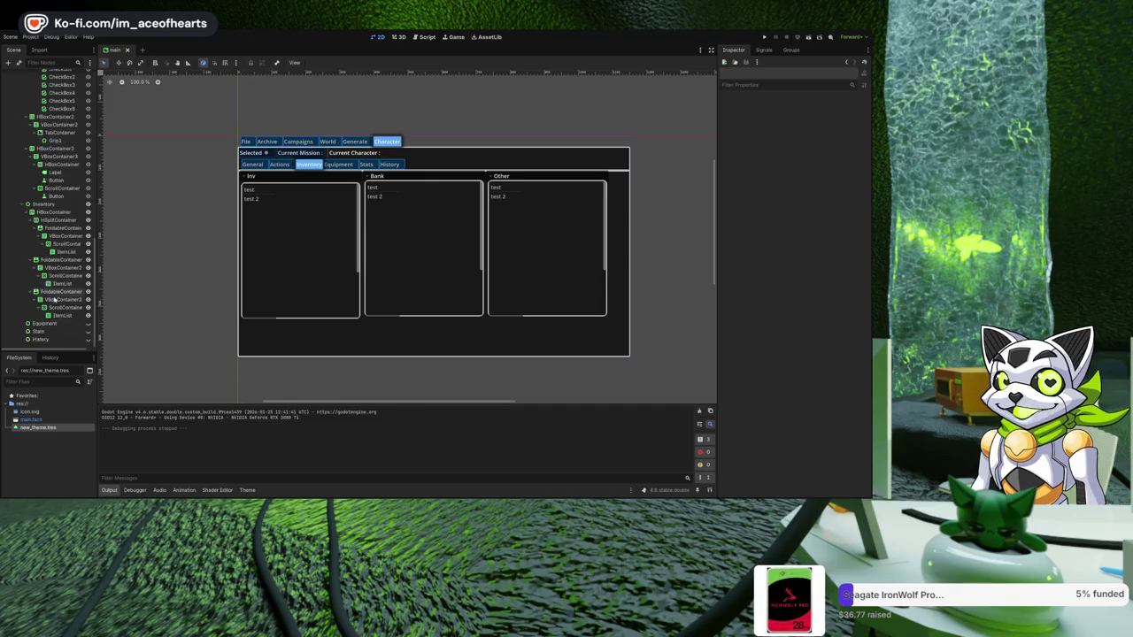
{"action": "left_click", "coordinate": [56, 292]}
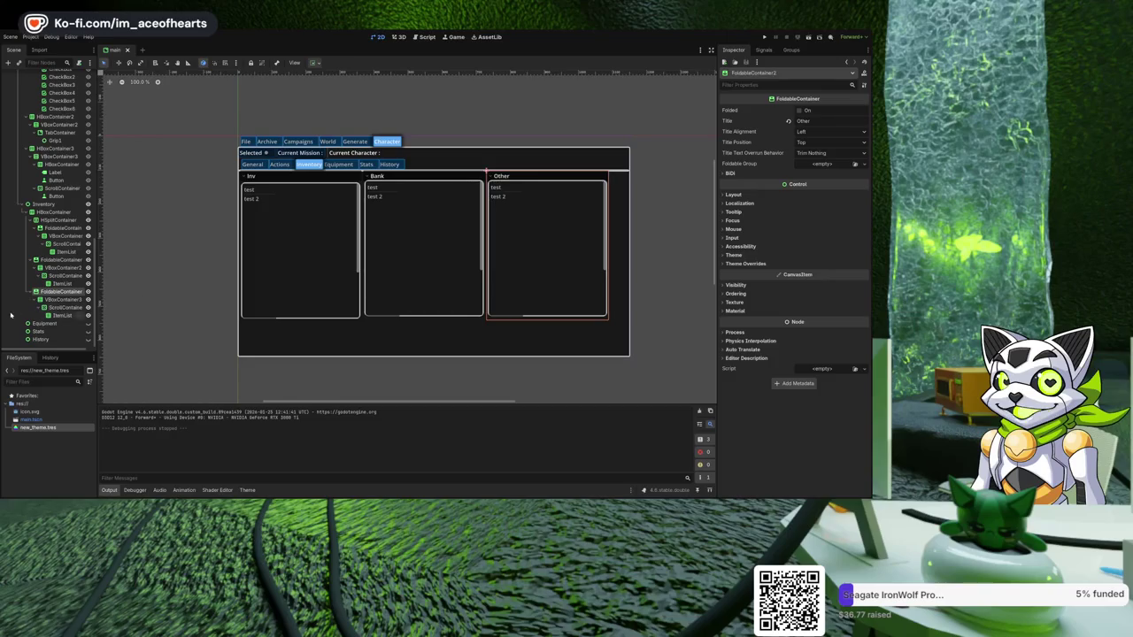
{"action": "scroll", "coordinate": [48, 270], "scroll_direction": "up", "scroll_amount": 5}
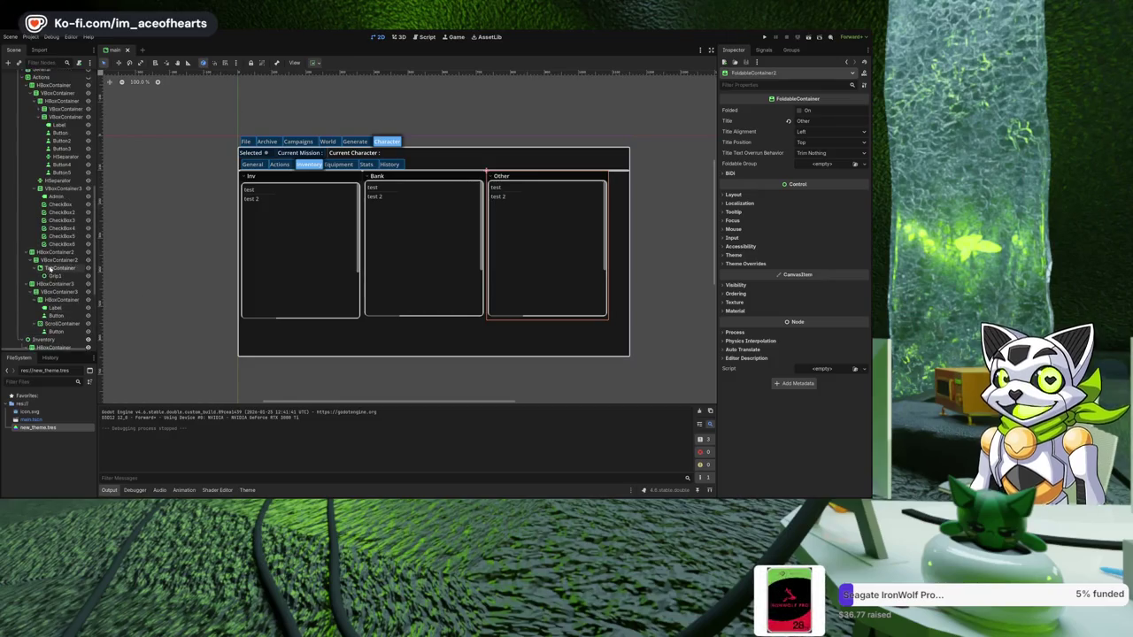
{"action": "left_click", "coordinate": [57, 251]}
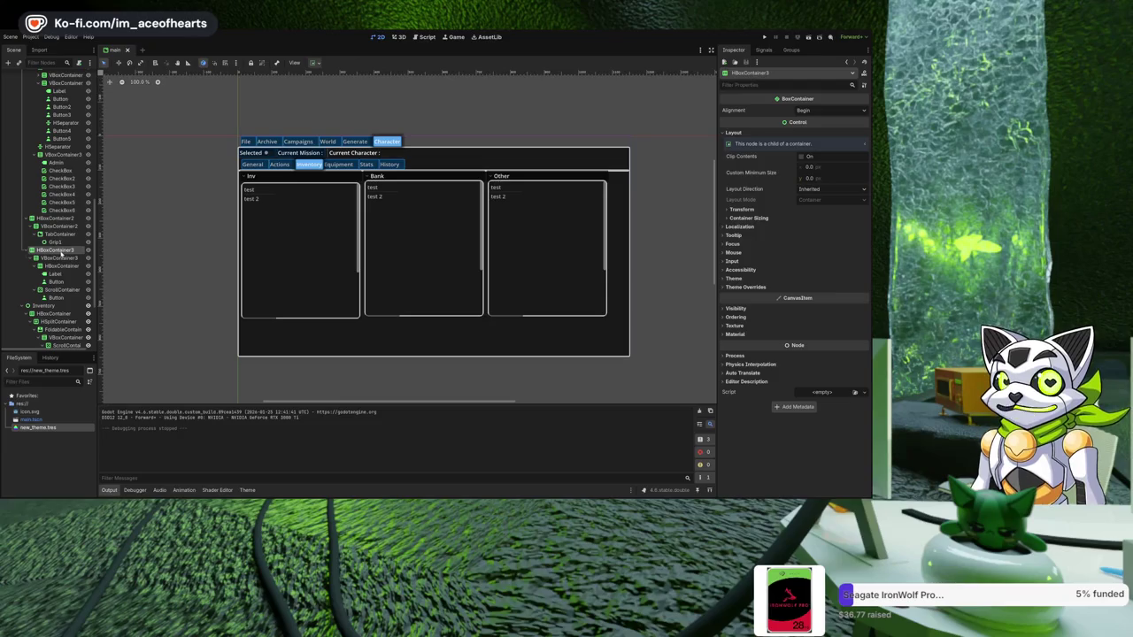
{"action": "left_click", "coordinate": [56, 257]}
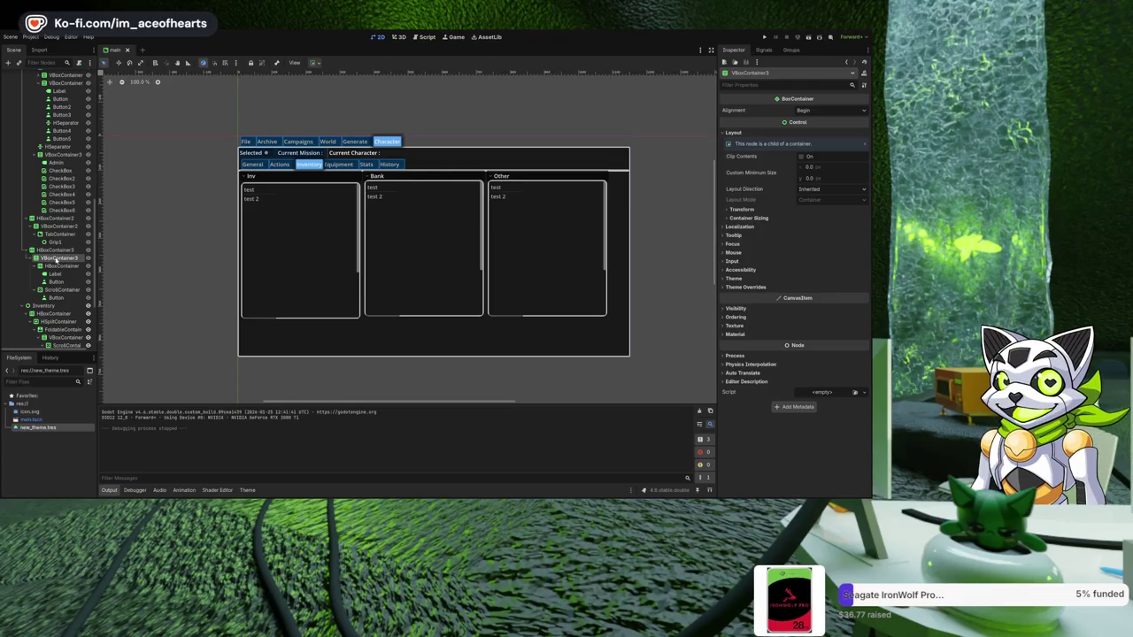
{"action": "left_click", "coordinate": [274, 244]}
{"action": "left_click", "coordinate": [306, 261]}
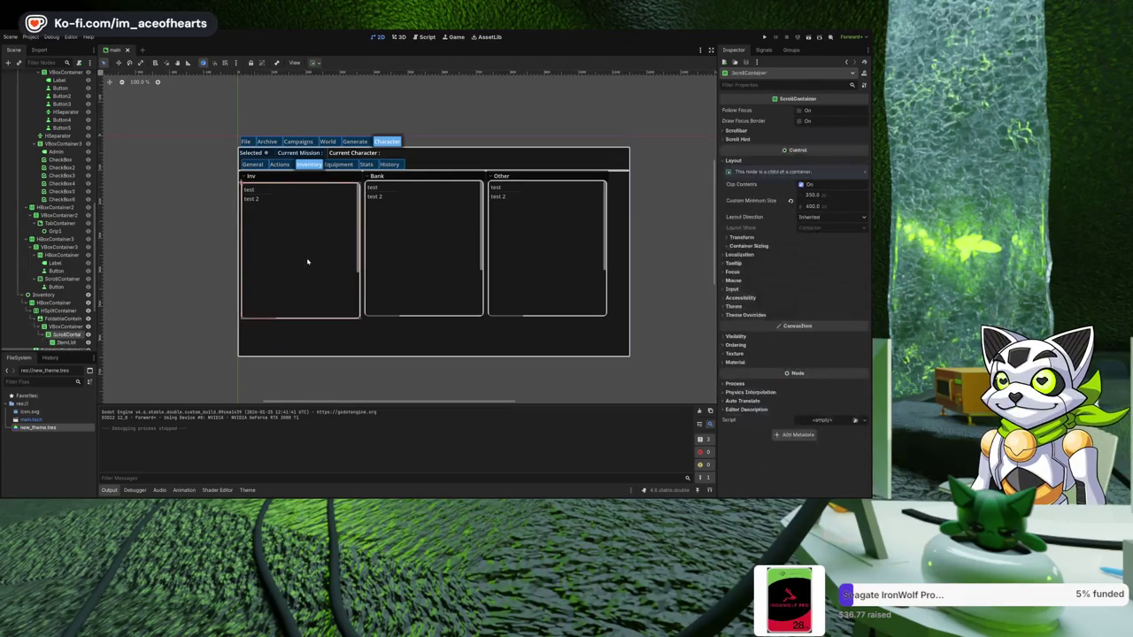
{"action": "scroll", "coordinate": [68, 333], "scroll_direction": "down", "scroll_amount": 2}
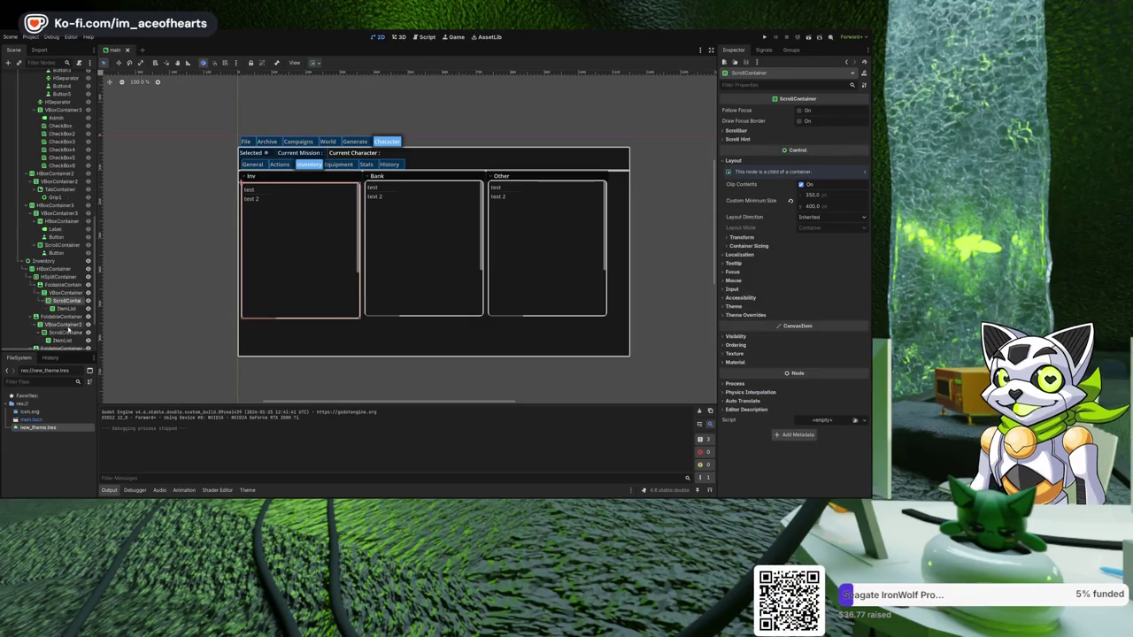
{"action": "left_click", "coordinate": [67, 308]}
{"action": "left_click", "coordinate": [68, 301]}
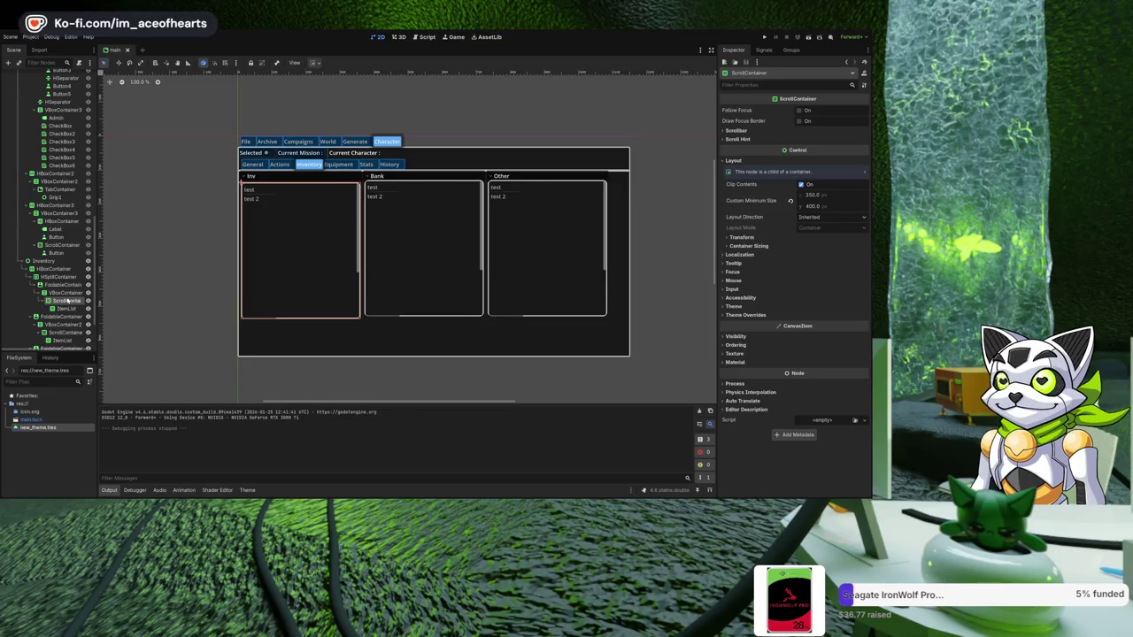
- Add a new left-aligned Label and place it below the Inv list
{"action": "key", "text": "Return"}
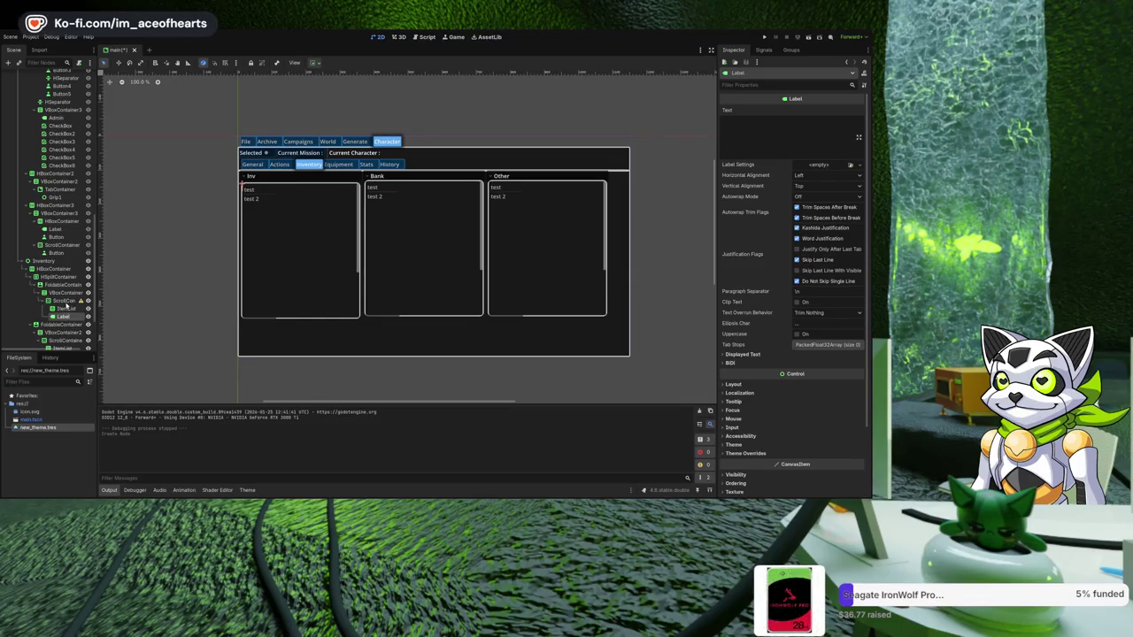
{"action": "left_click_drag", "start_coordinate": [64, 300], "coordinate": [64, 298]}
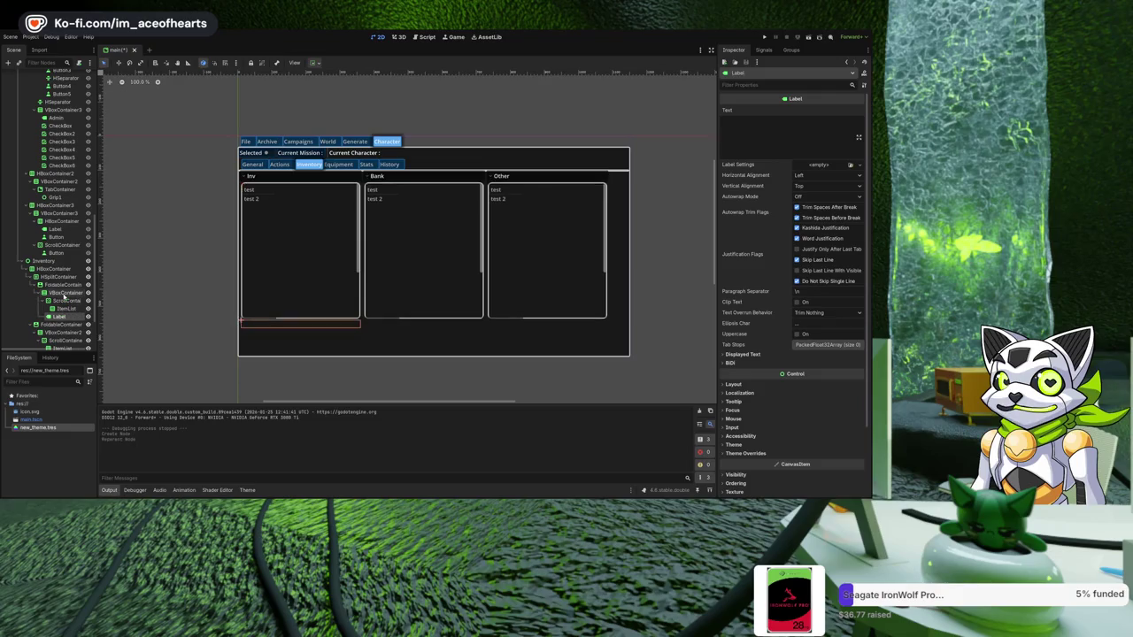
{"action": "left_click", "coordinate": [820, 176]}
{"action": "left_click", "coordinate": [822, 189]}
{"action": "left_click", "coordinate": [786, 175]}
- Set the label's text to 'Items: 0' and 'Weight: 0' on two lines
{"action": "left_click", "coordinate": [788, 143]}
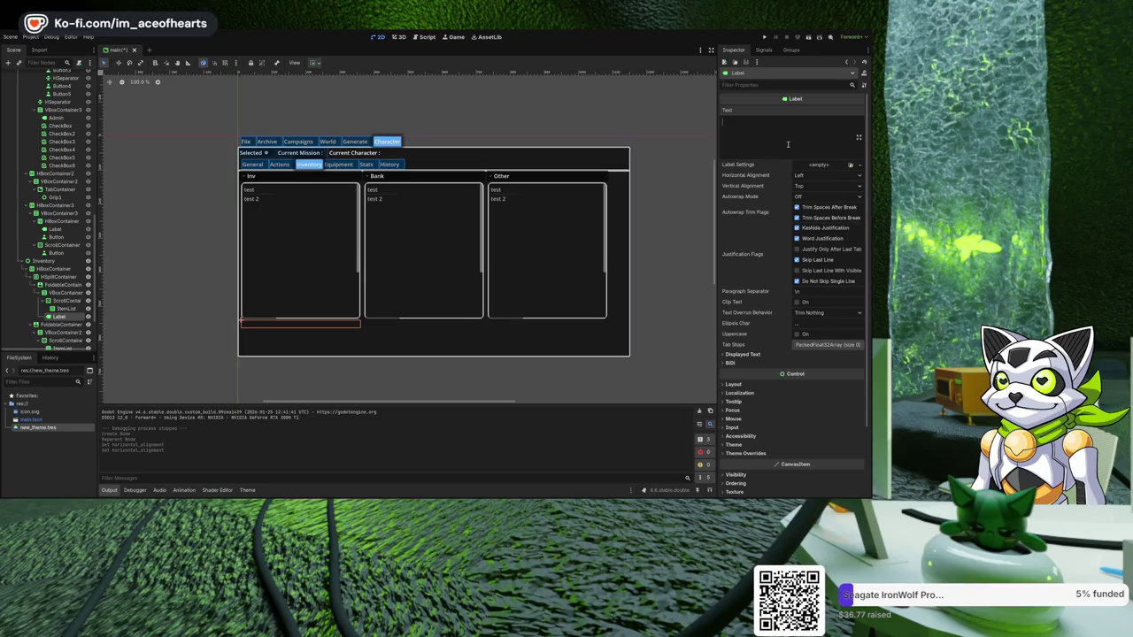
{"action": "type", "text": "Items: 0"}
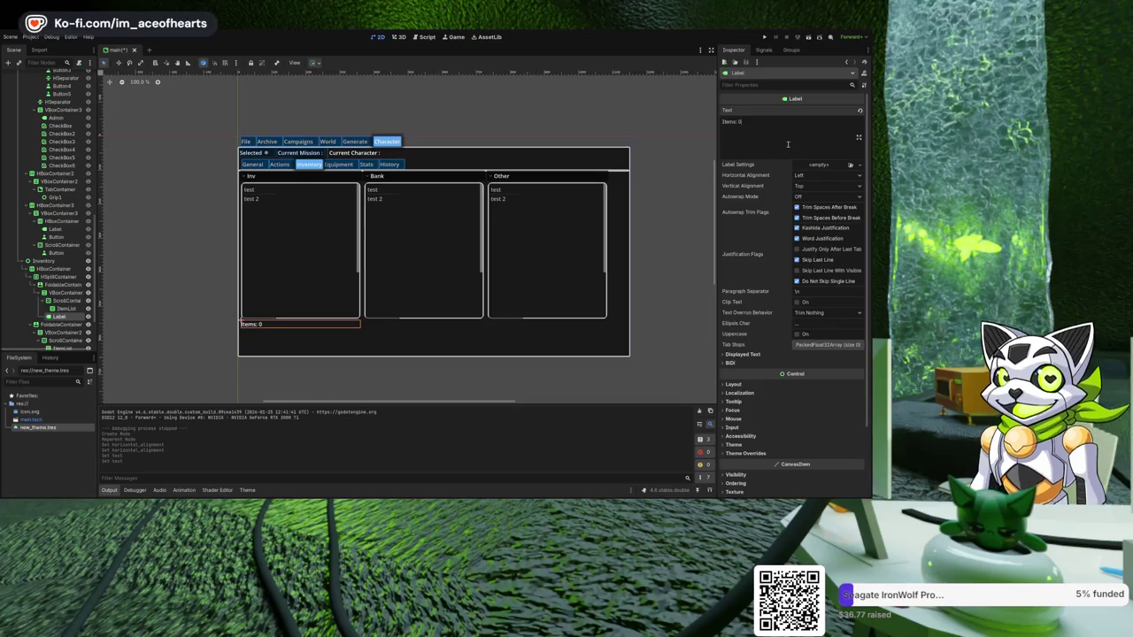
{"action": "key", "text": "Return"}
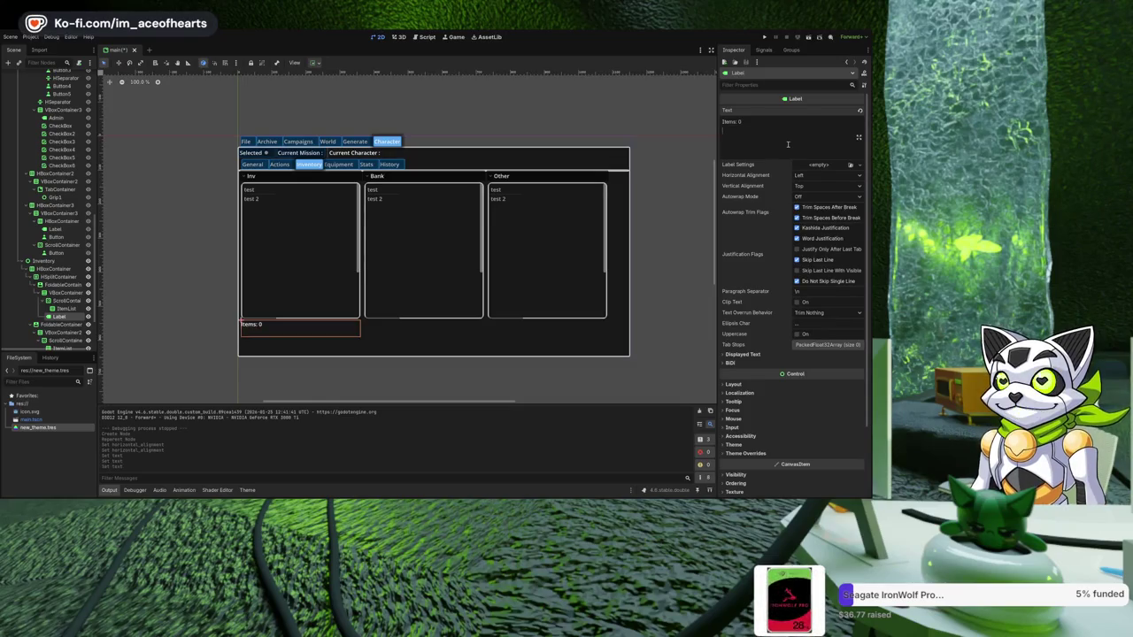
{"action": "type", "text": "Weight"}
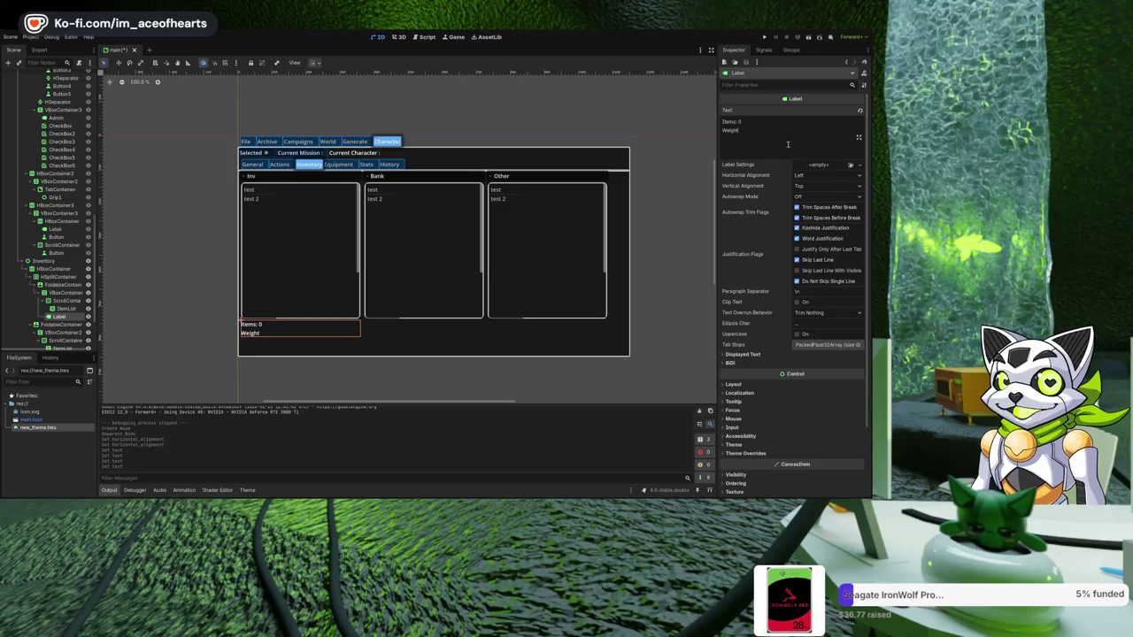
{"action": "type", "text": ": 0"}
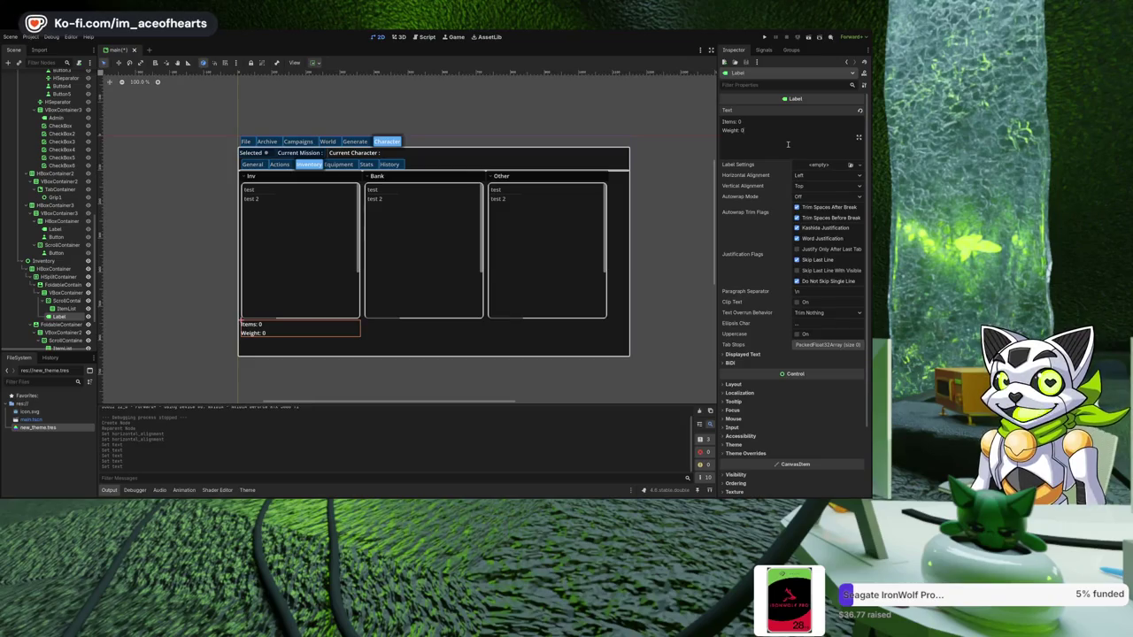
{"action": "key", "text": "Return"}
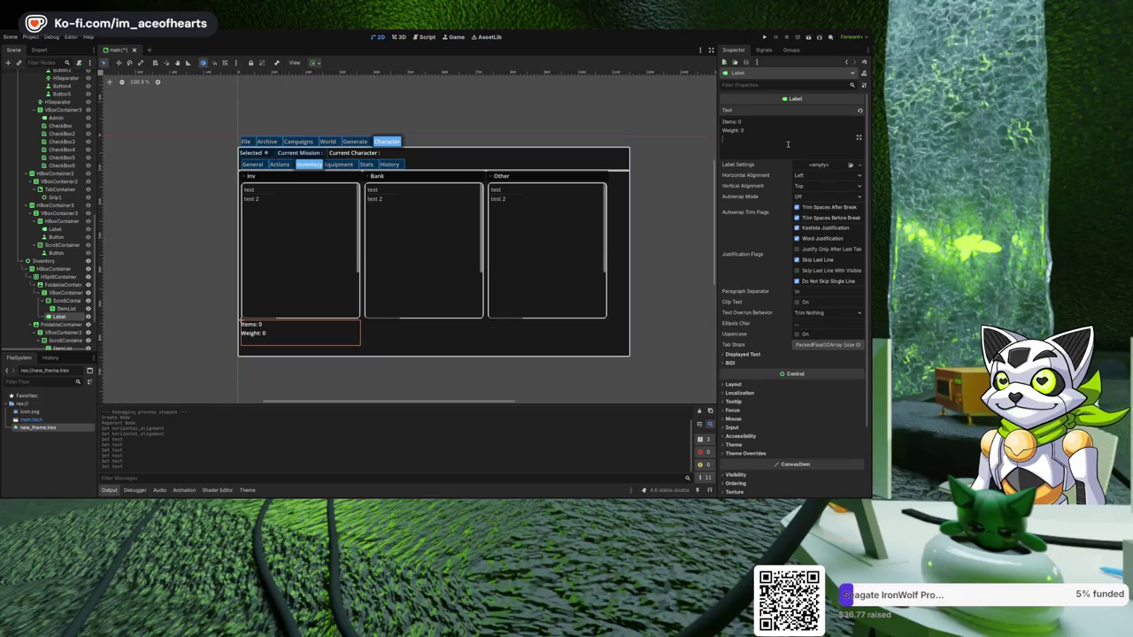
{"action": "key", "text": "BackSpace"}
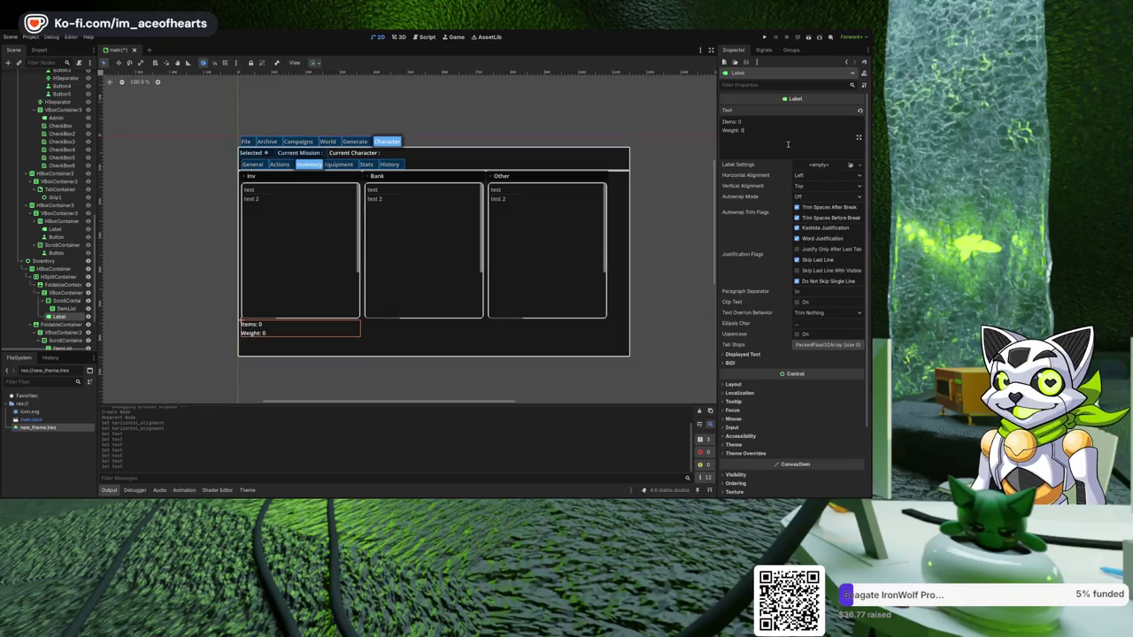
{"action": "left_click", "coordinate": [194, 273]}
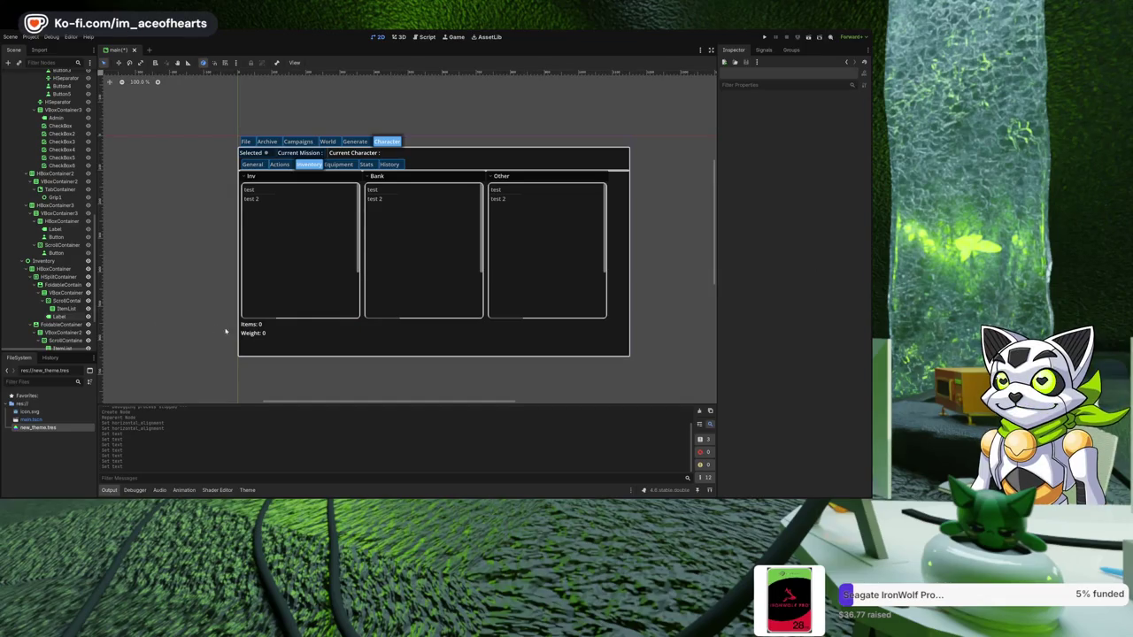
{"action": "left_click", "coordinate": [58, 316]}
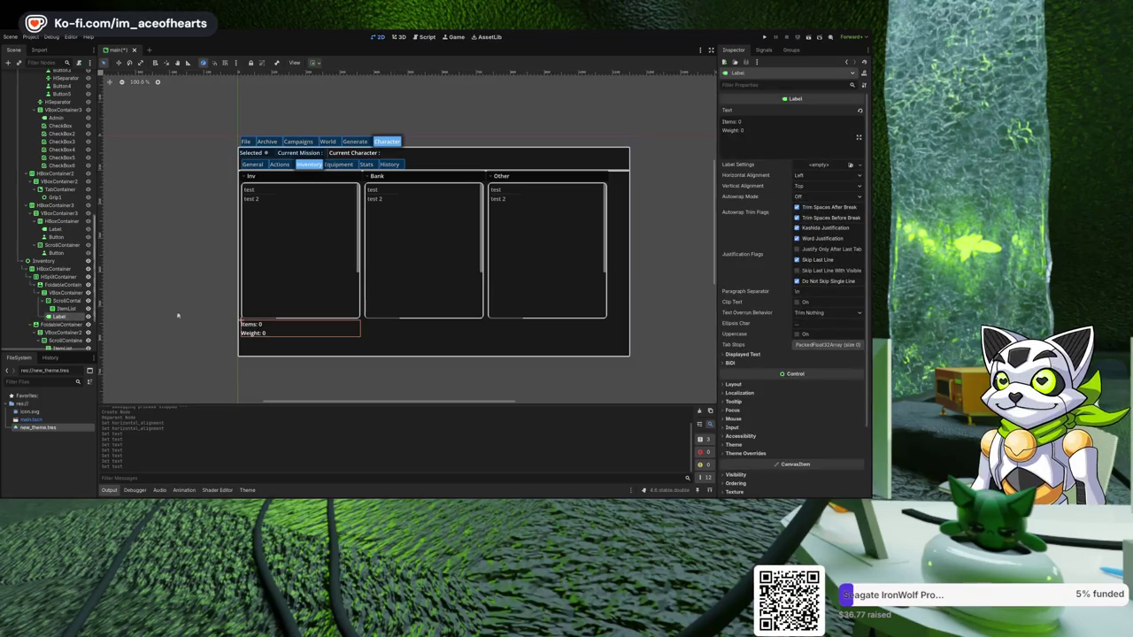
- Paste the copied Items/Weight label into the Bank and Other columns beneath their lists
{"action": "left_click", "coordinate": [438, 296]}
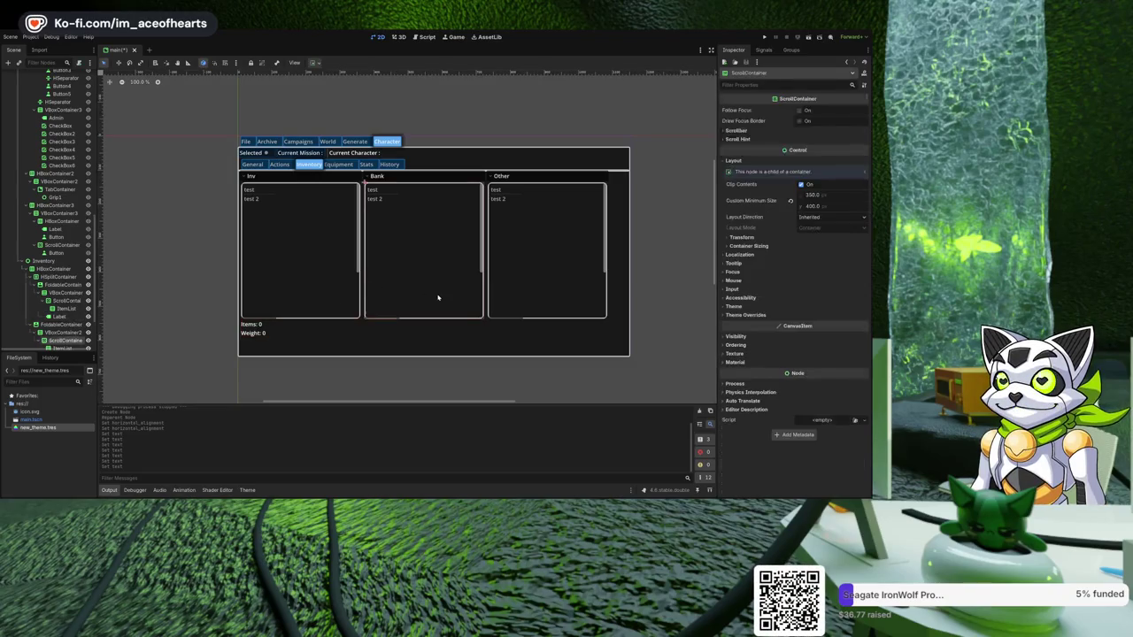
{"action": "left_click", "coordinate": [53, 333]}
{"action": "key", "text": "ctrl+v"}
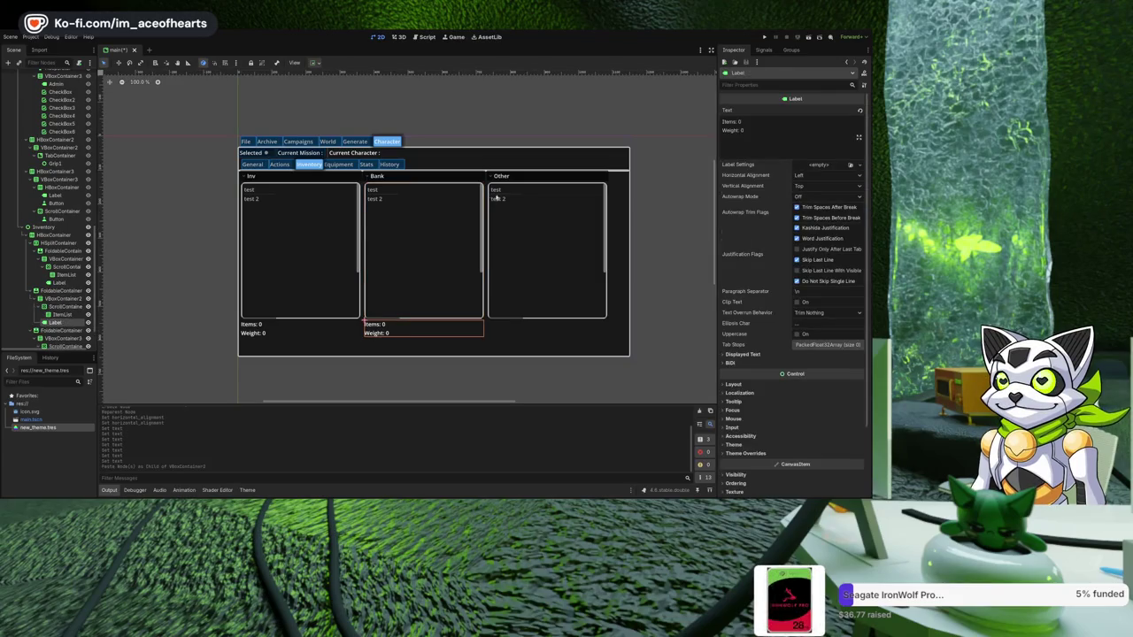
{"action": "left_click", "coordinate": [60, 330]}
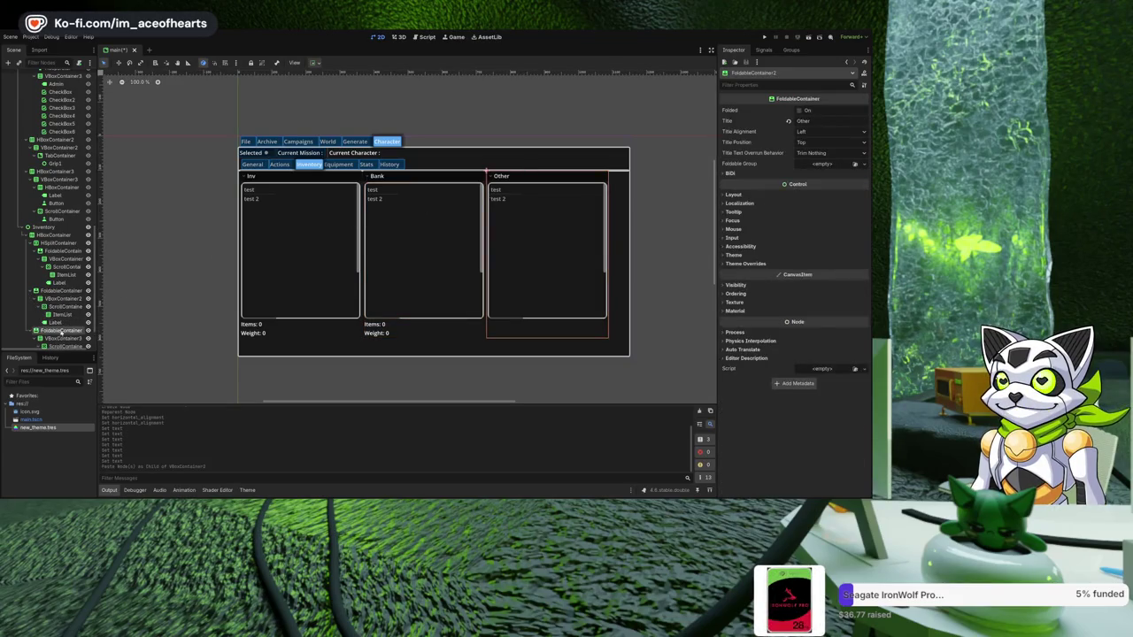
{"action": "left_click", "coordinate": [61, 338]}
{"action": "key", "text": "ctrl+v"}
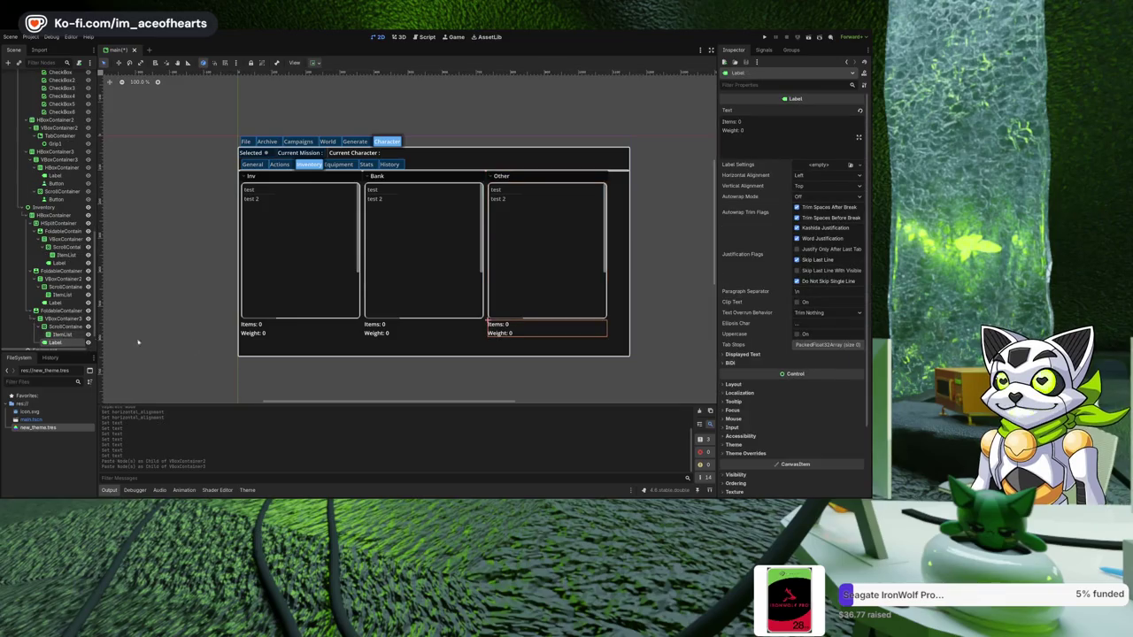
{"action": "left_click", "coordinate": [286, 295]}
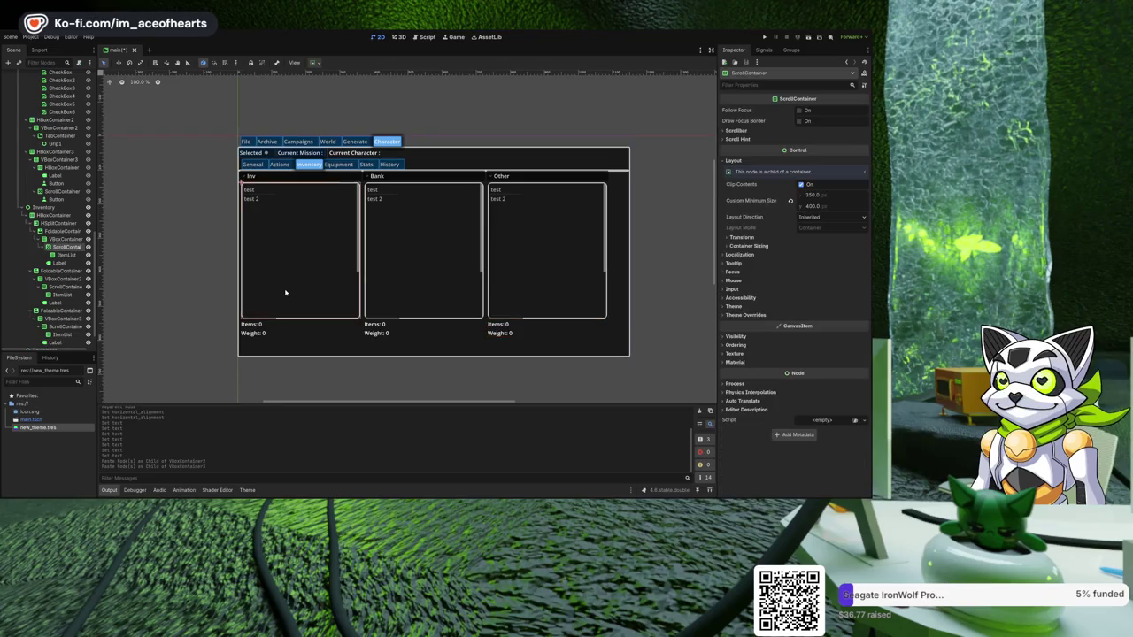
- Set the Inv scroll area's custom minimum height to 350
{"action": "left_click", "coordinate": [747, 238]}
{"action": "left_click", "coordinate": [757, 238]}
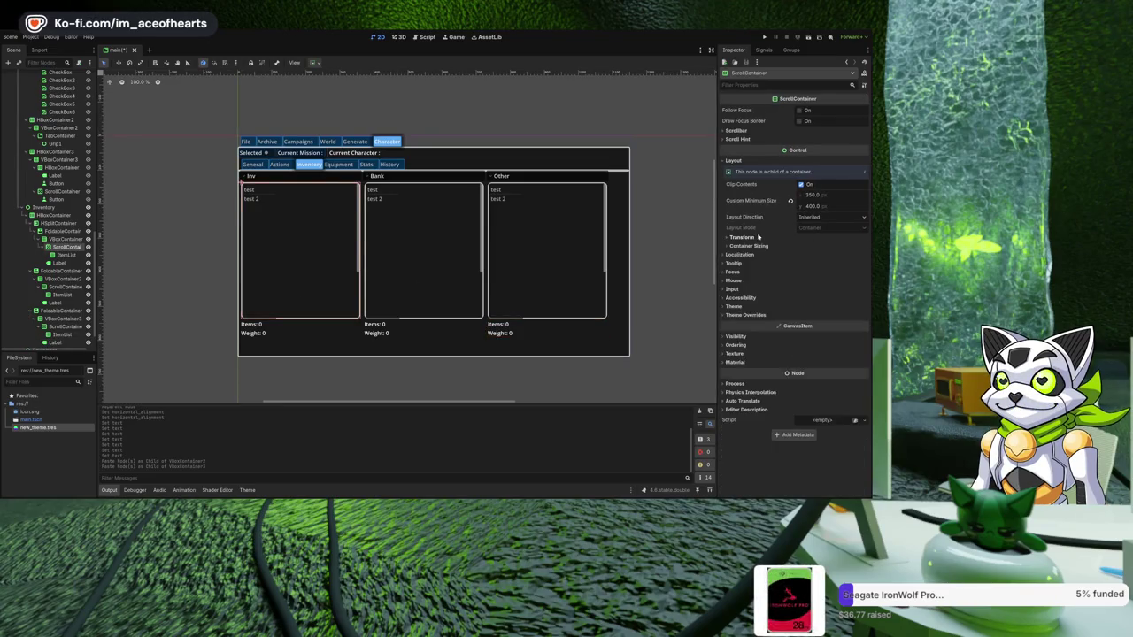
{"action": "left_click", "coordinate": [66, 255]}
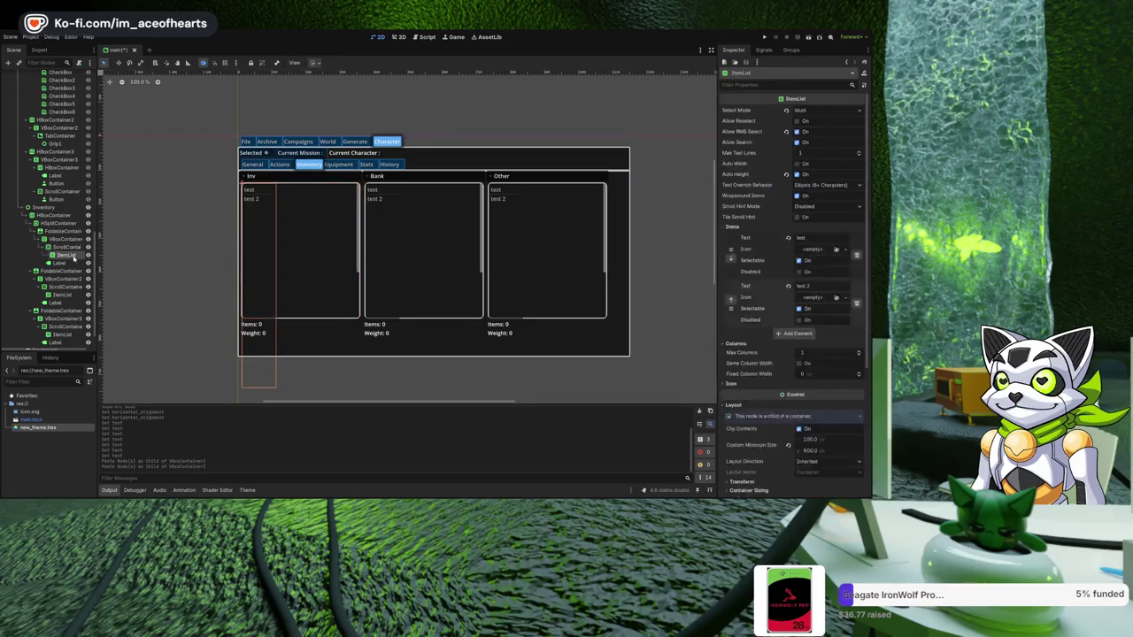
{"action": "left_click", "coordinate": [62, 247]}
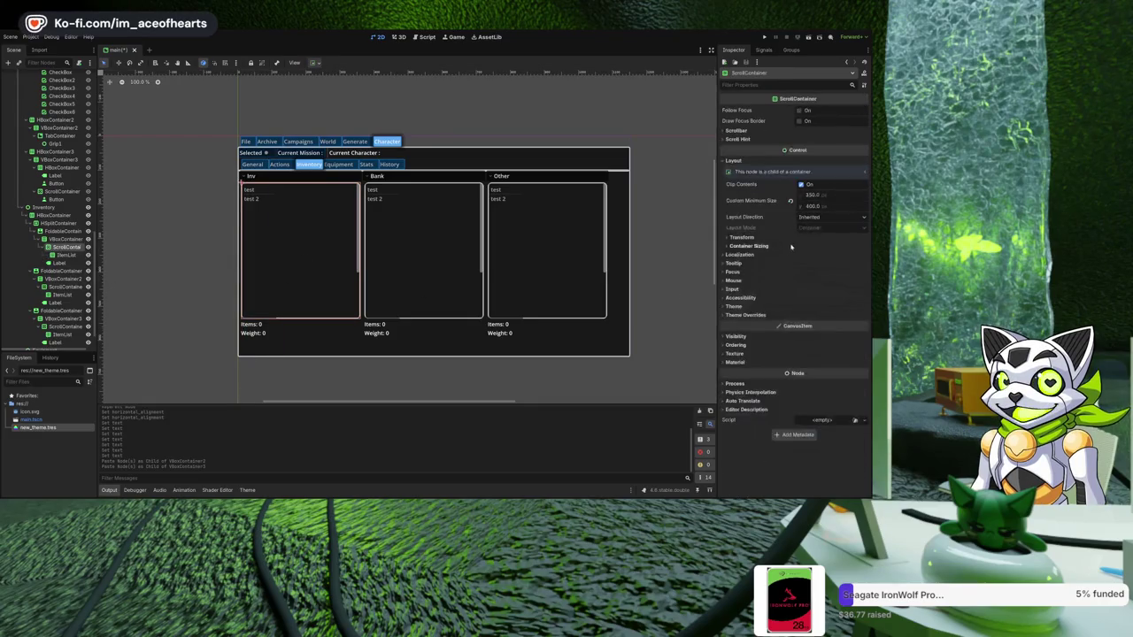
{"action": "left_click", "coordinate": [828, 206]}
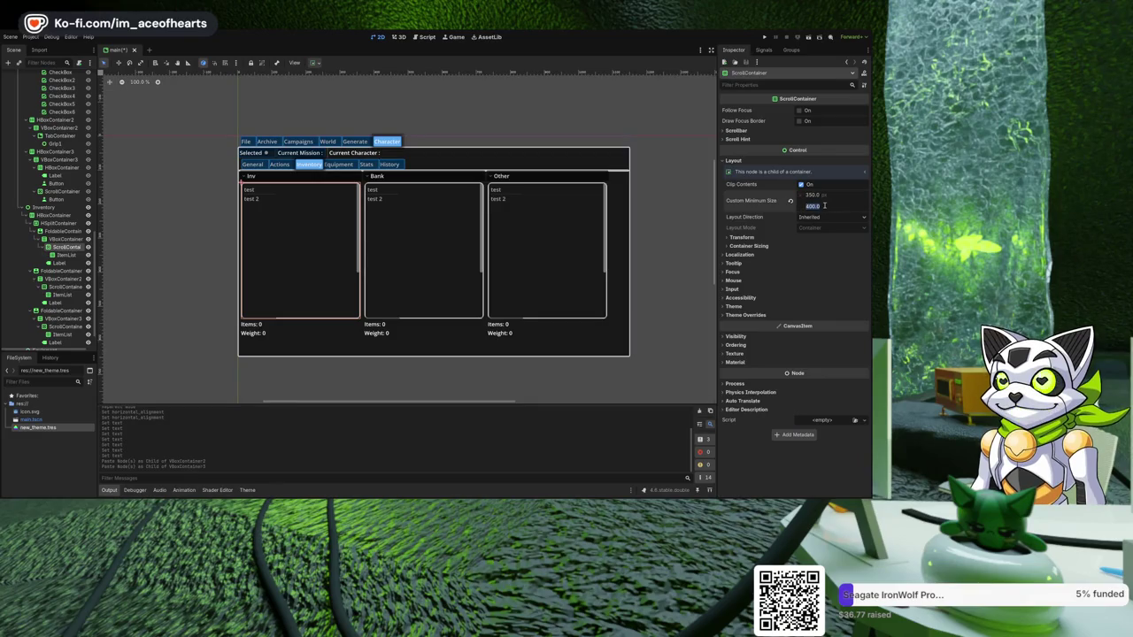
{"action": "type", "text": "350"}
{"action": "key", "text": "Return"}
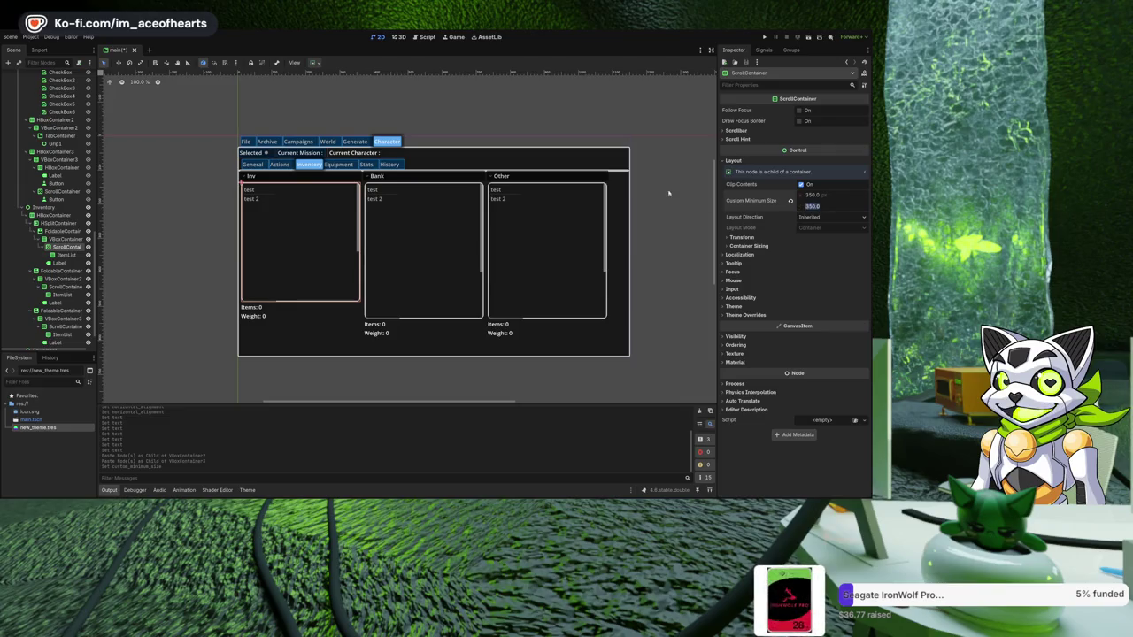
{"action": "left_click", "coordinate": [668, 192]}
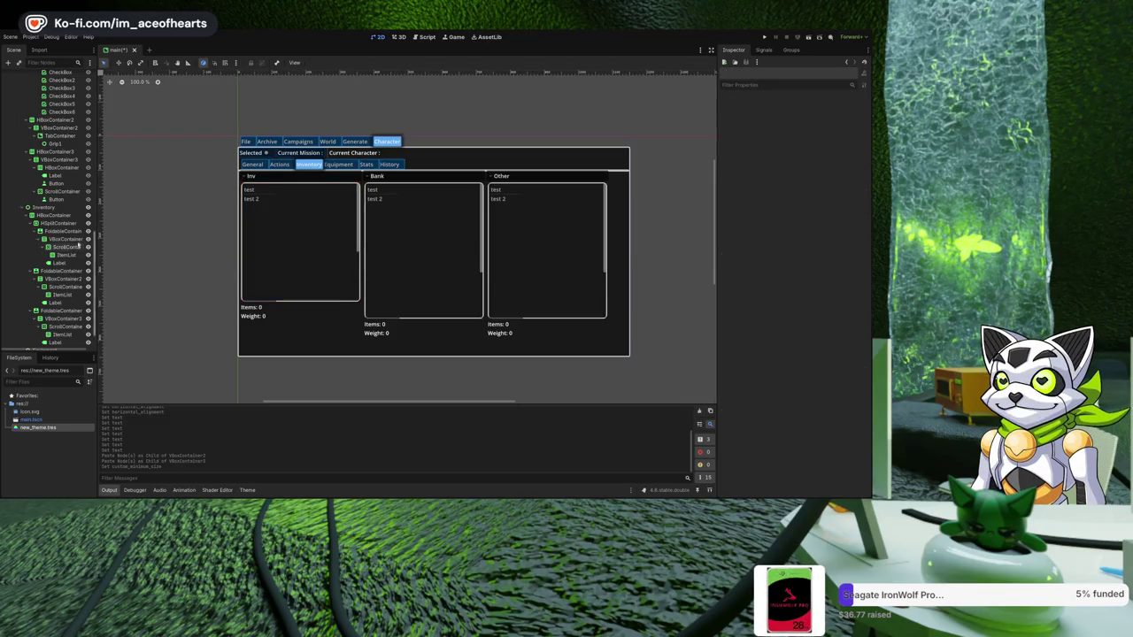
- Lower the Bank list's minimum height to 350 as well
{"action": "left_click", "coordinate": [412, 259]}
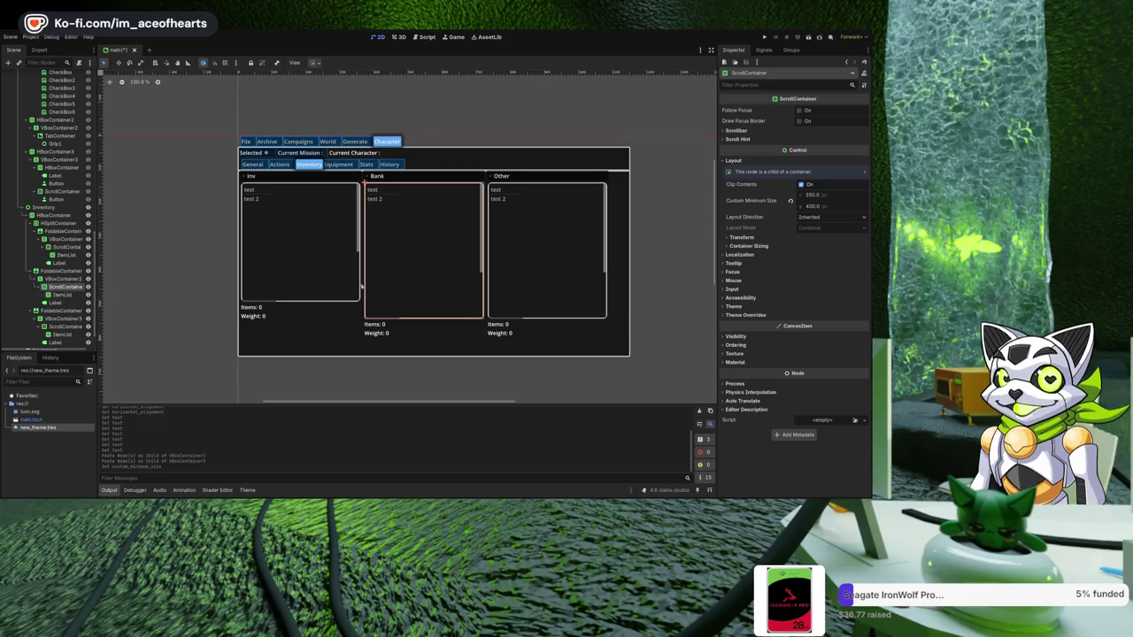
{"action": "mouse_move", "coordinate": [836, 202]}
{"action": "left_mouse_down"}
{"action": "mouse_move", "coordinate": [767, 216]}
{"action": "mouse_move", "coordinate": [788, 213]}
{"action": "left_mouse_up"}
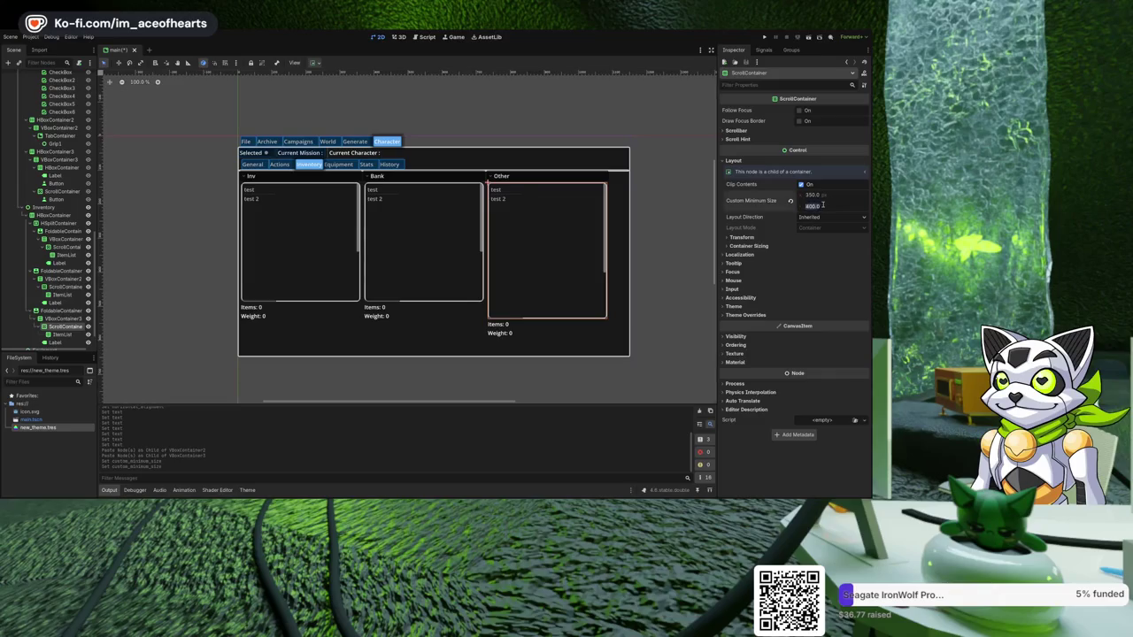
{"action": "left_click", "coordinate": [644, 199]}
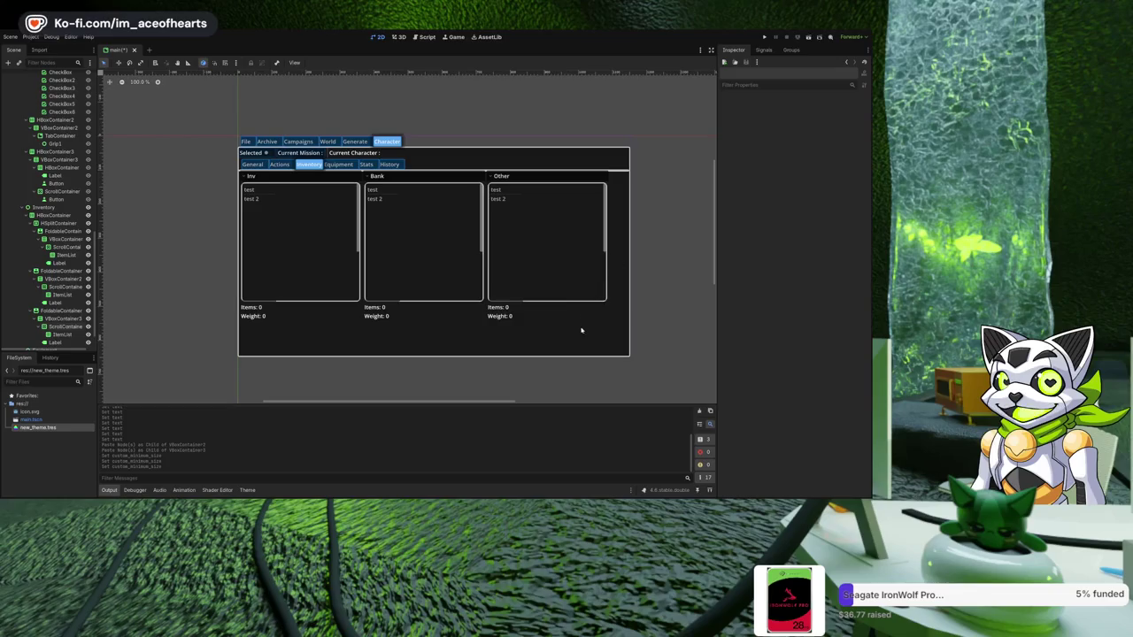
{"action": "left_click", "coordinate": [306, 173]}
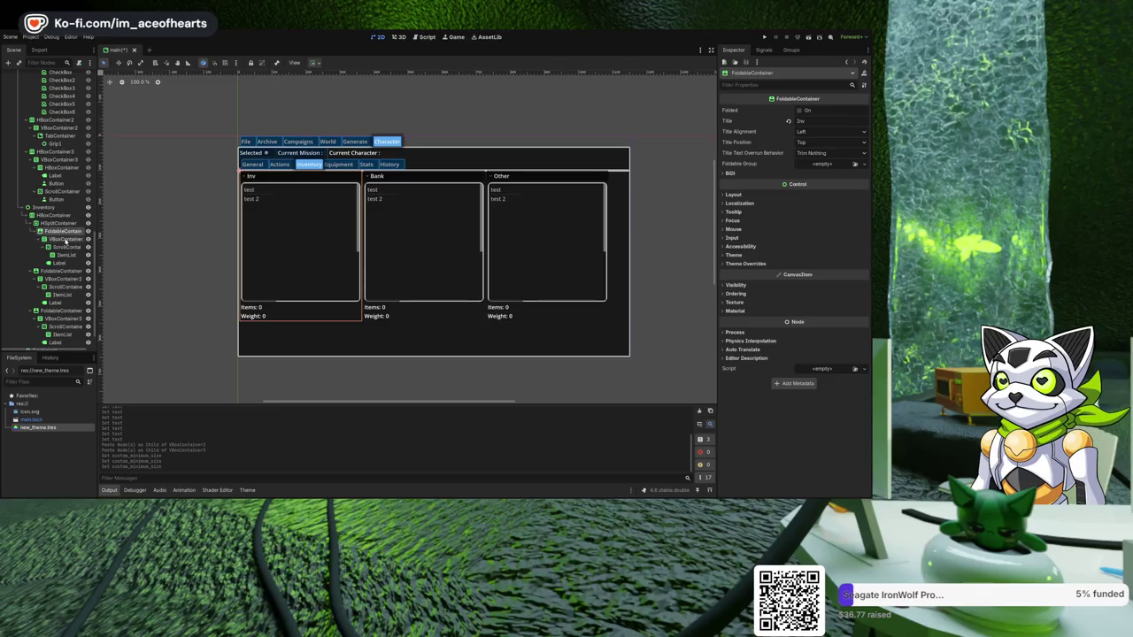
- Add a VSplitContainer under Inventory with an HBoxContainer and a Button inside
{"action": "left_click", "coordinate": [54, 215]}
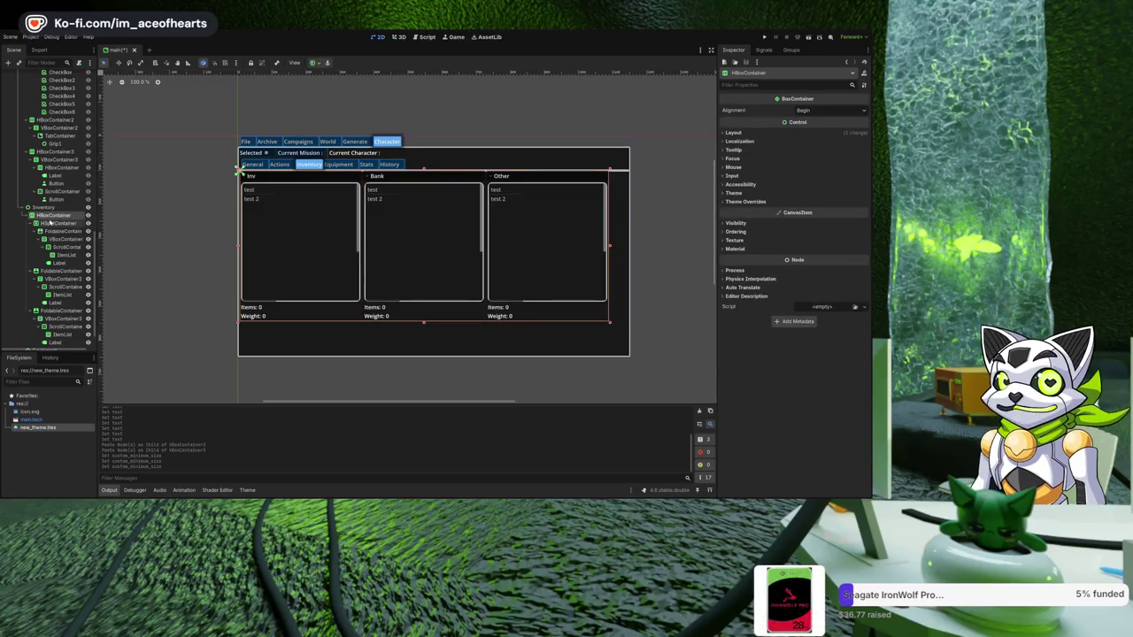
{"action": "left_click", "coordinate": [33, 215]}
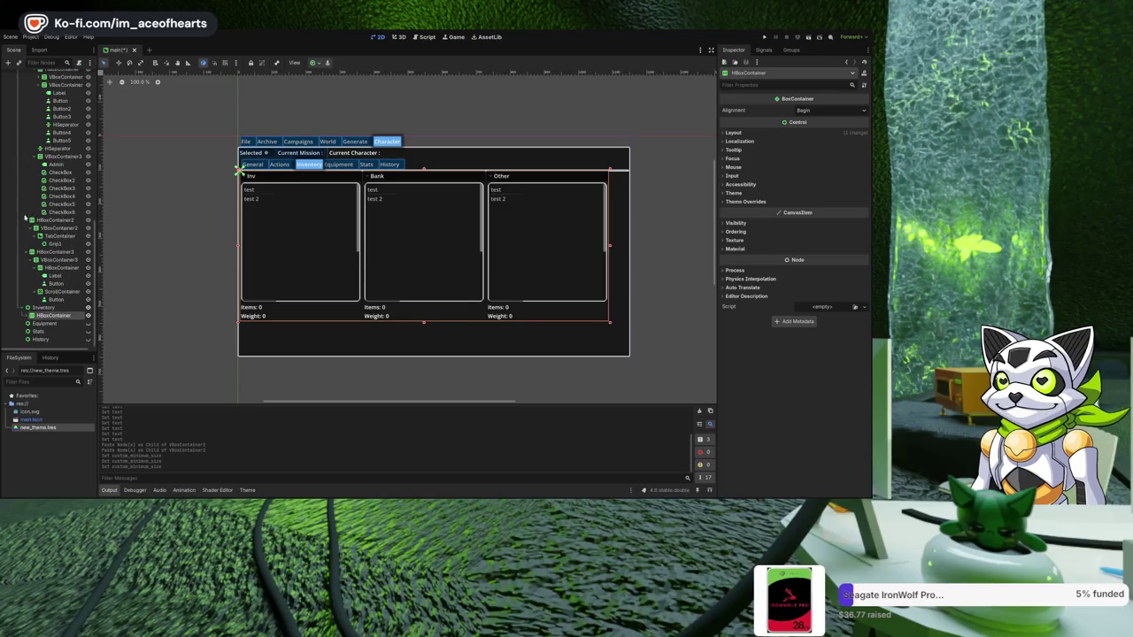
{"action": "left_click", "coordinate": [57, 308]}
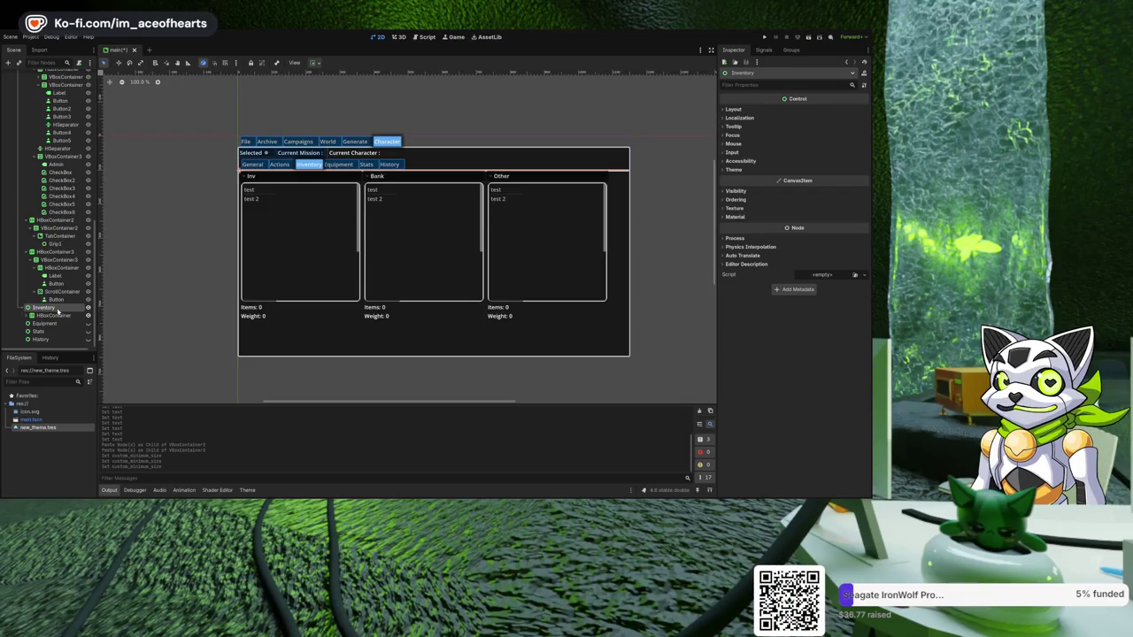
{"action": "key", "text": "ctrl+a"}
{"action": "key", "text": "Return"}
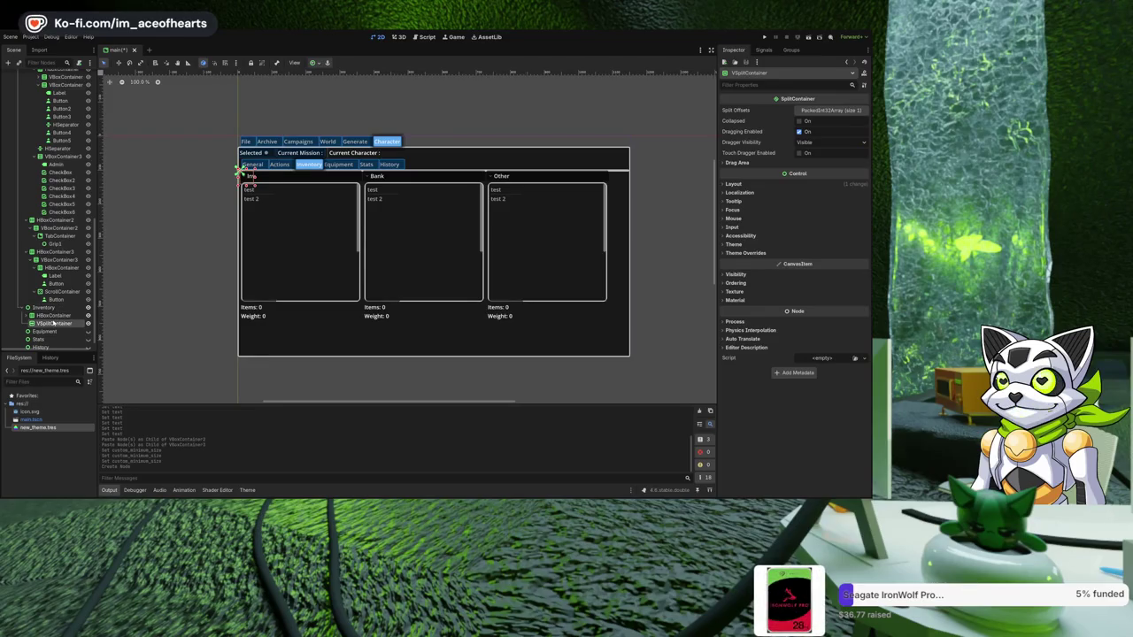
{"action": "key", "text": "Return"}
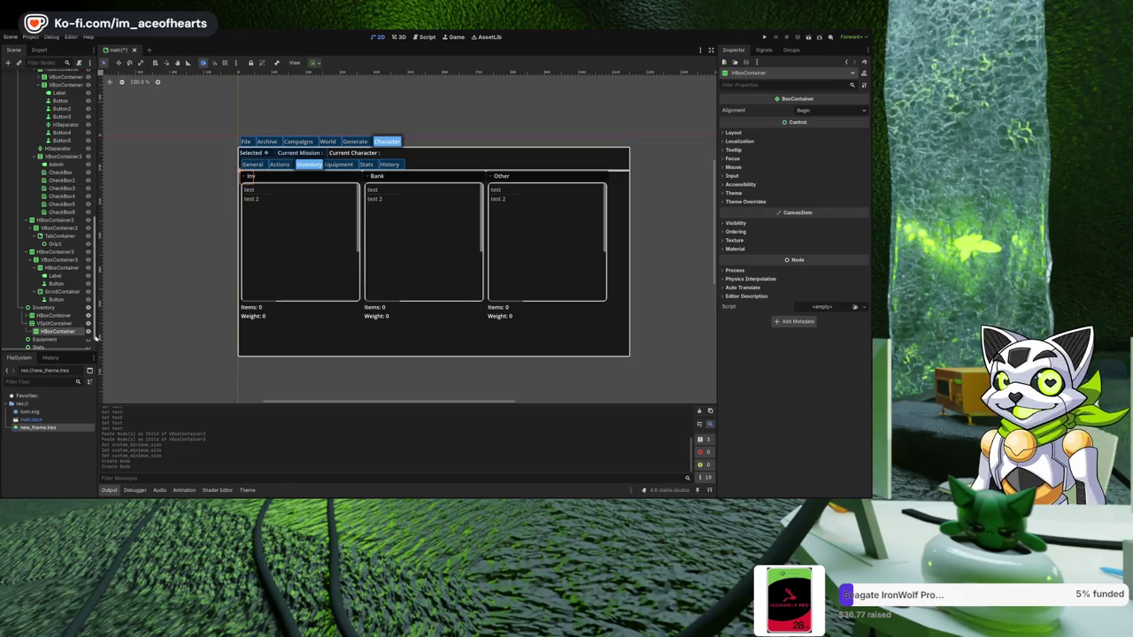
{"action": "key", "text": "ctrl+a"}
{"action": "key", "text": "Return"}
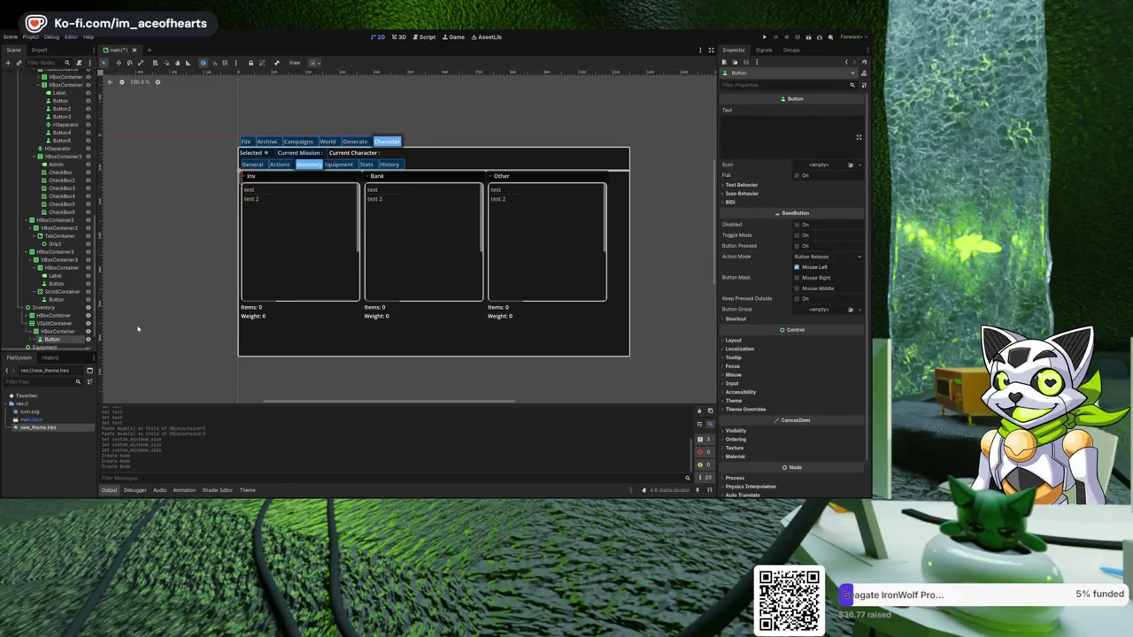
- Label the button 'Drop' and move its HBoxContainer up to be a direct child of Inventory
{"action": "left_click", "coordinate": [758, 136]}
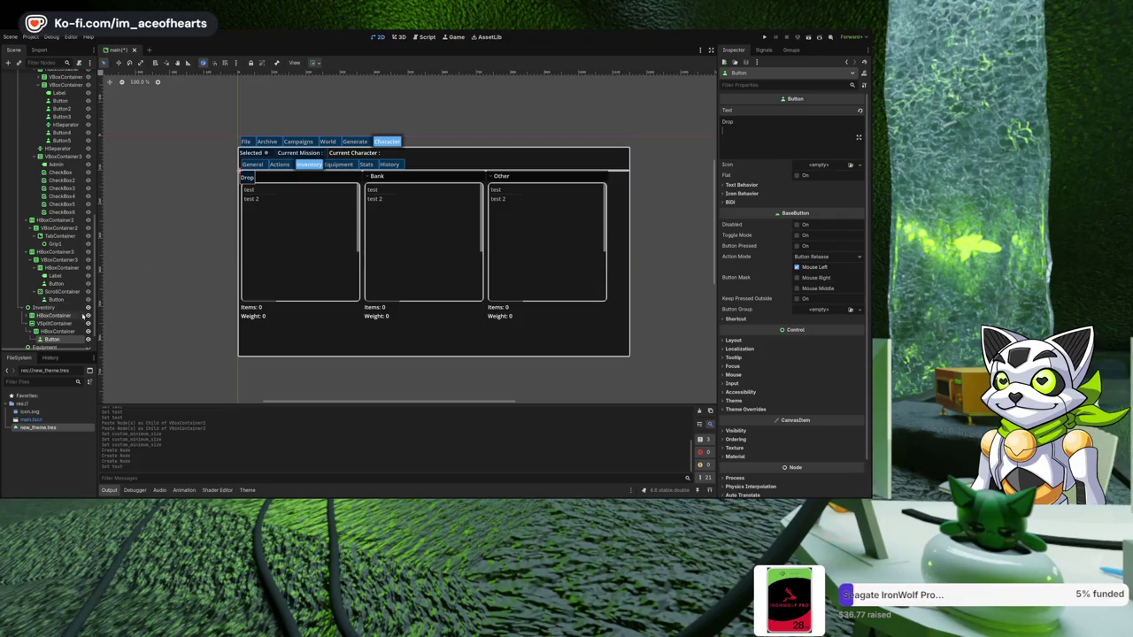
{"action": "scroll", "coordinate": [47, 312], "scroll_direction": "down", "scroll_amount": 1}
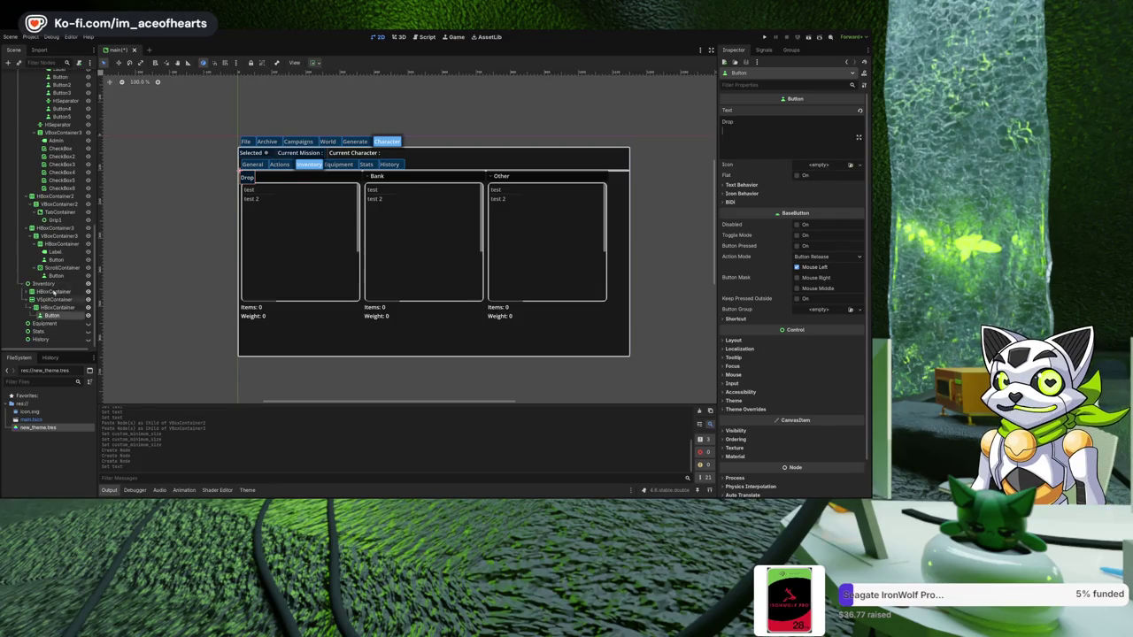
{"action": "left_click", "coordinate": [33, 308]}
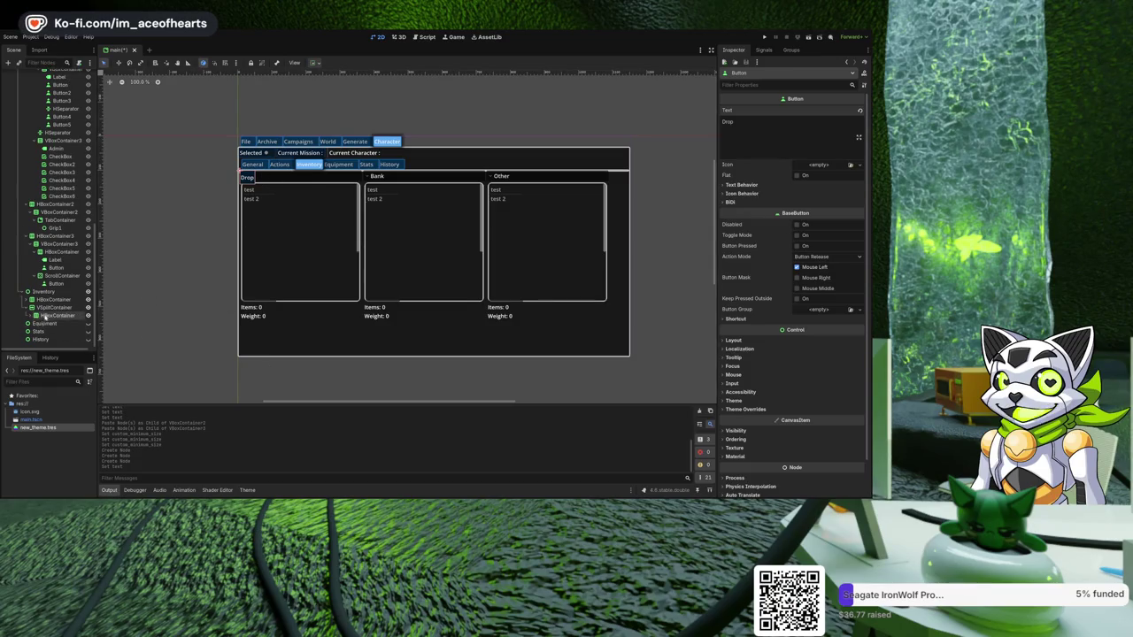
{"action": "left_click", "coordinate": [51, 308]}
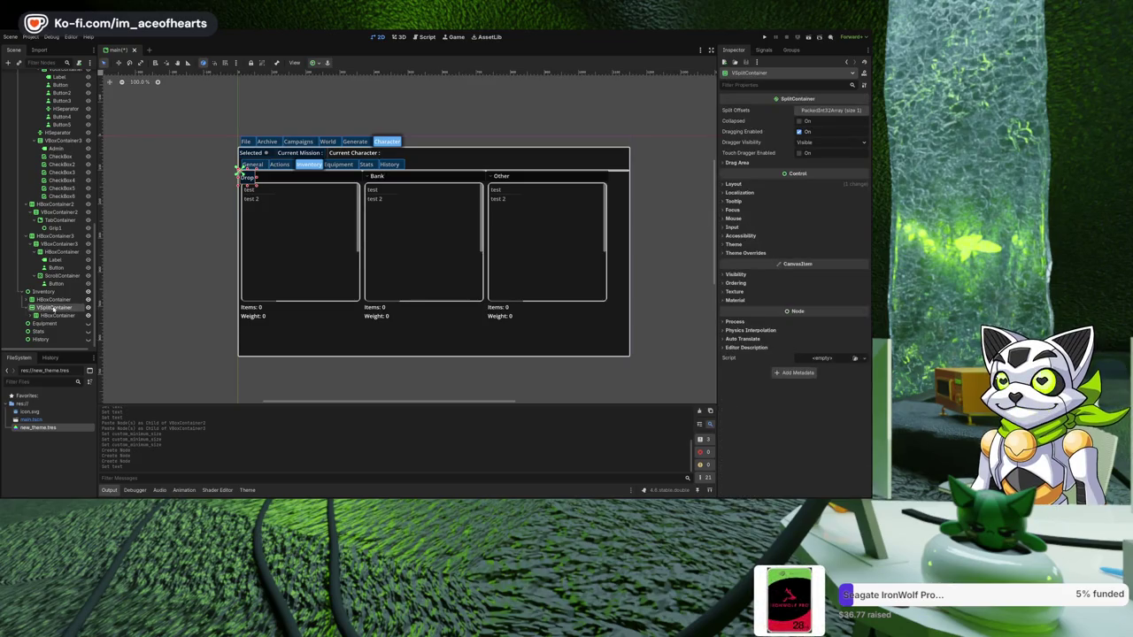
{"action": "left_click_drag", "start_coordinate": [54, 315], "coordinate": [49, 291]}
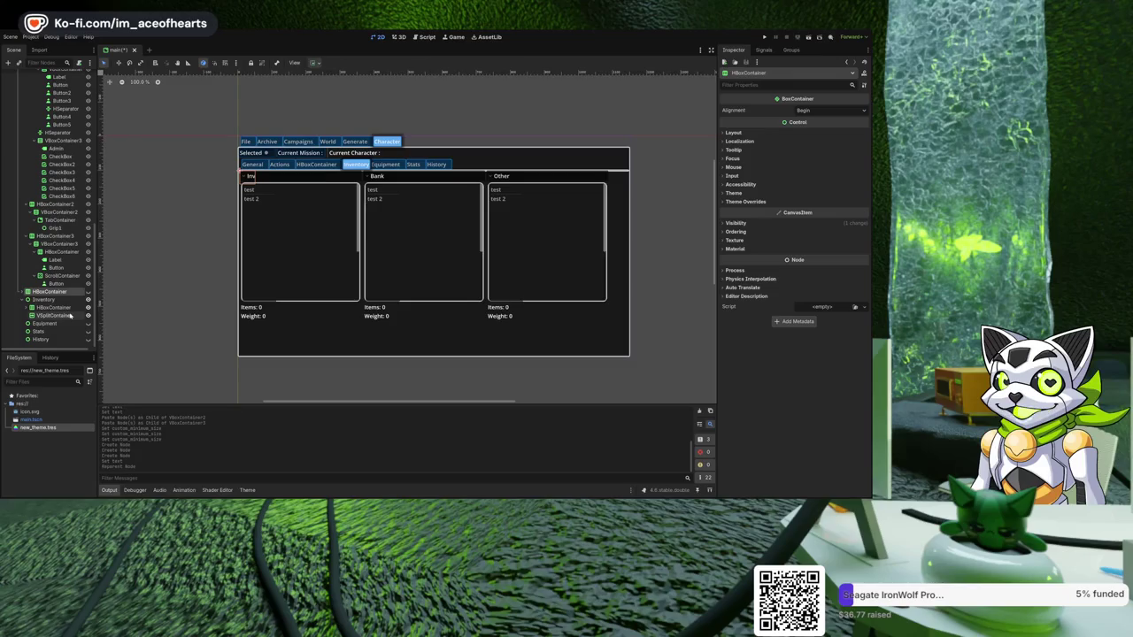
{"action": "key", "text": "ctrl+z"}
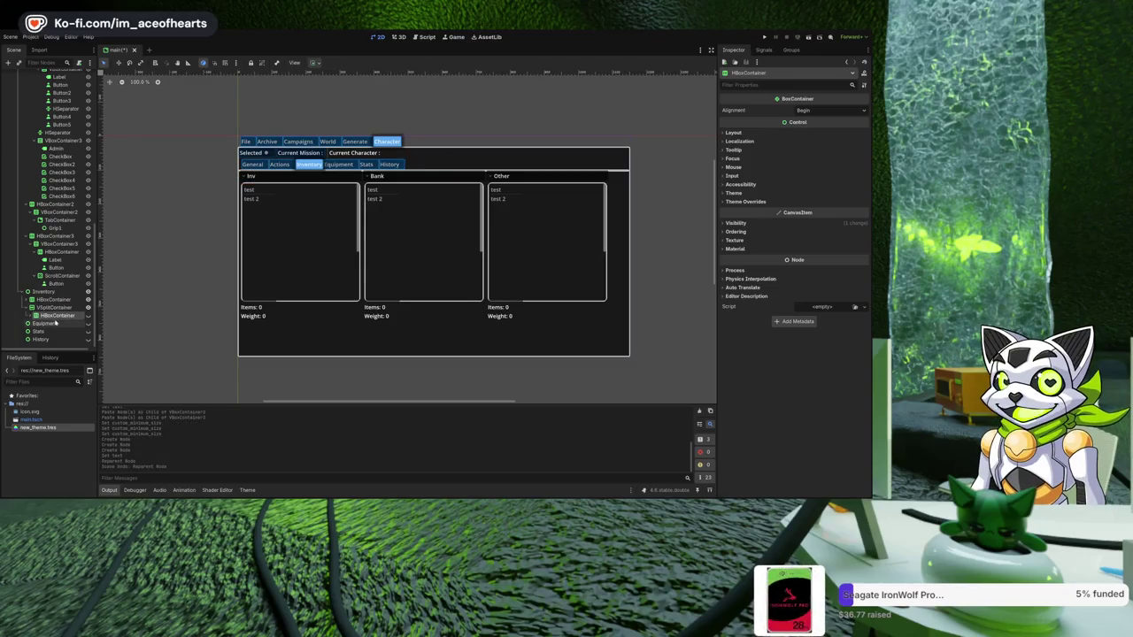
{"action": "left_click_drag", "start_coordinate": [53, 315], "coordinate": [51, 298]}
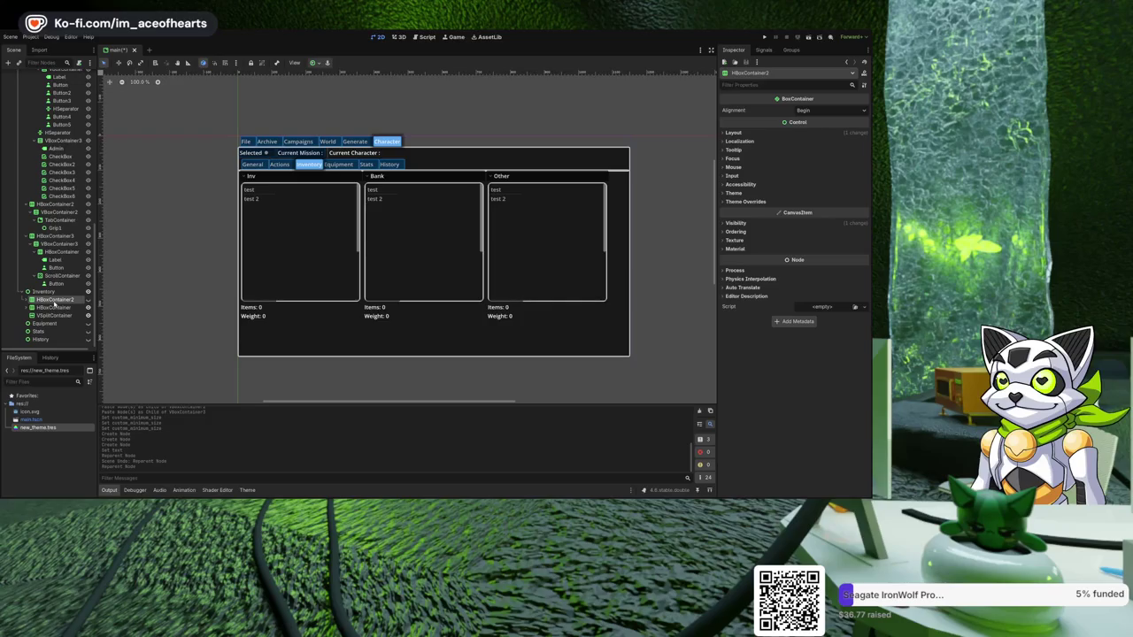
{"action": "left_click", "coordinate": [53, 315]}
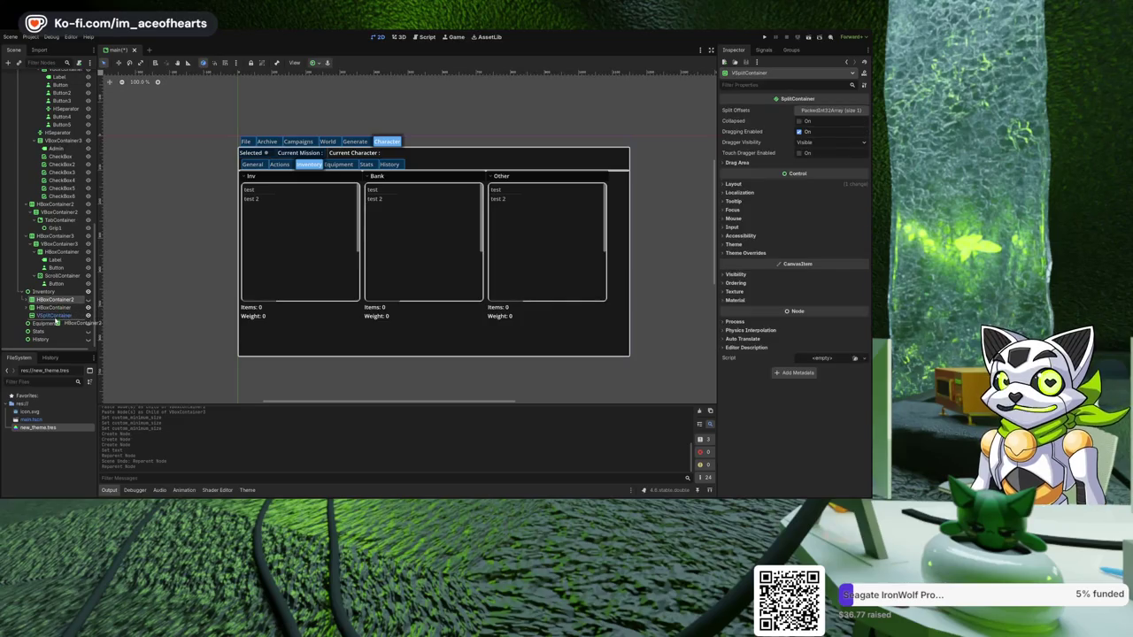
- Make the hidden Drop button row visible and try repositioning the VSplitContainer, undoing the move
{"action": "left_click_drag", "start_coordinate": [56, 321], "coordinate": [56, 320]}
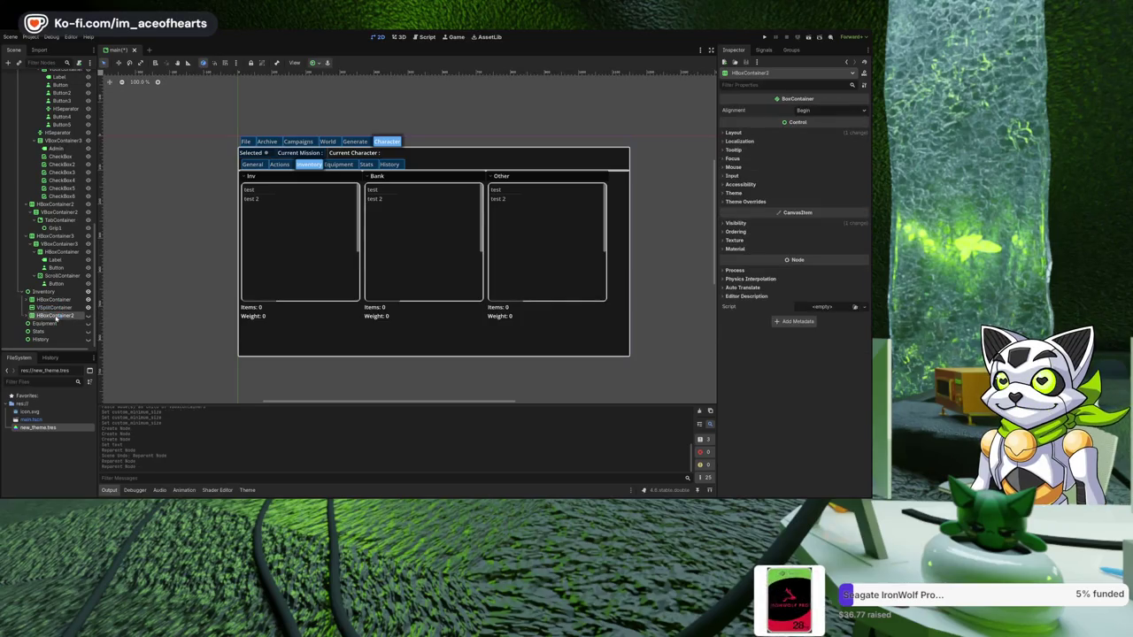
{"action": "left_click", "coordinate": [88, 316]}
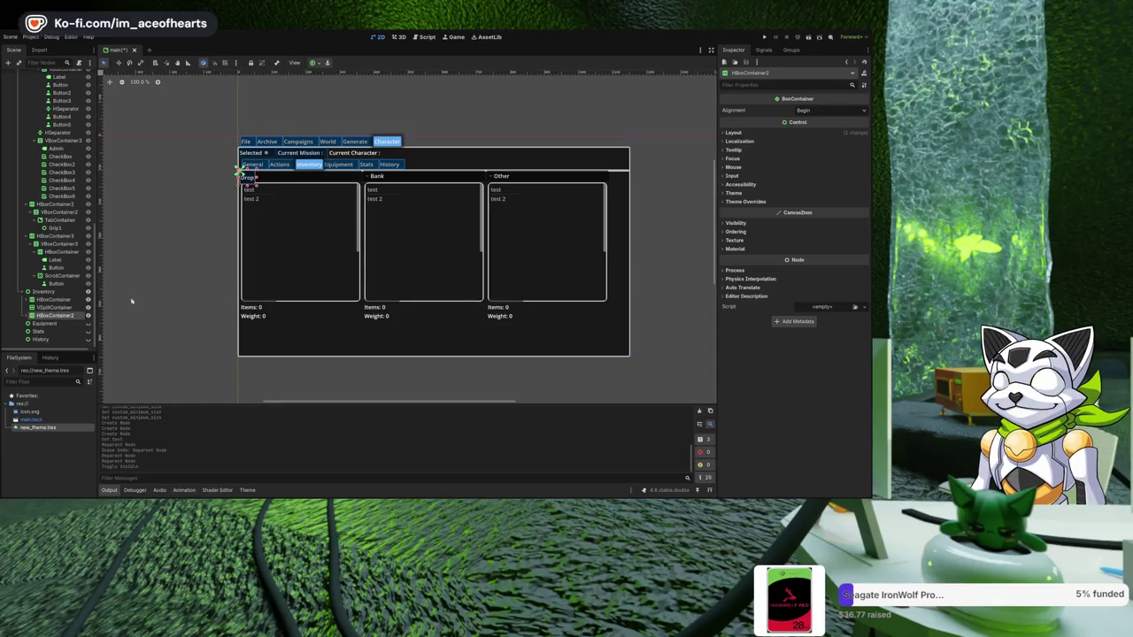
{"action": "left_click", "coordinate": [65, 308]}
{"action": "left_click_drag", "start_coordinate": [65, 307], "coordinate": [63, 292]}
{"action": "key", "text": "ctrl+z"}
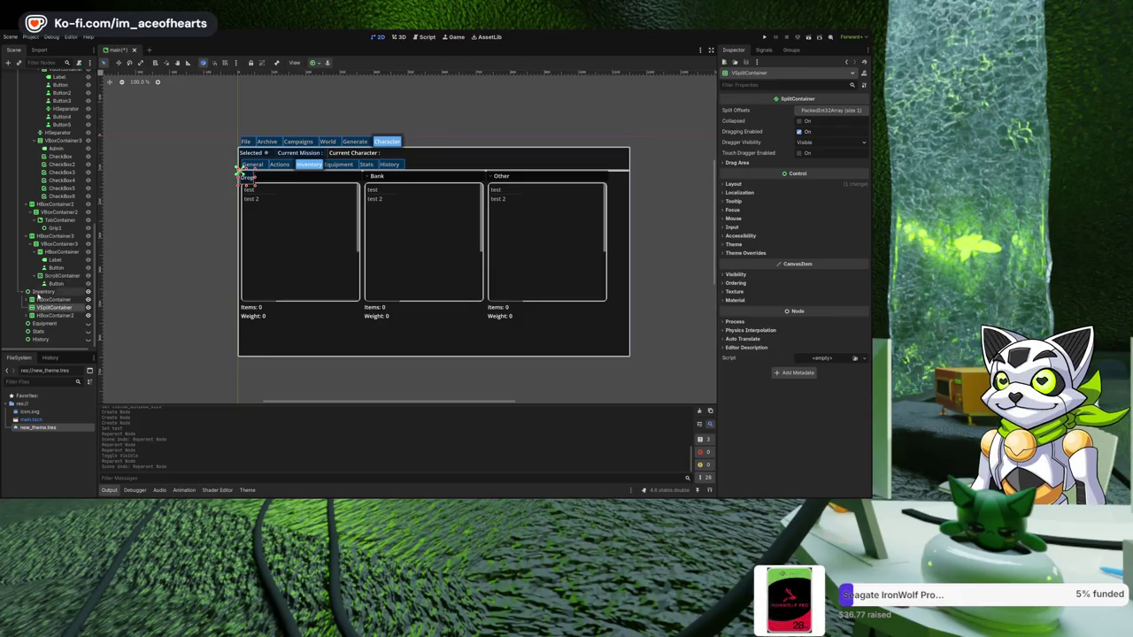
{"action": "left_click", "coordinate": [41, 300]}
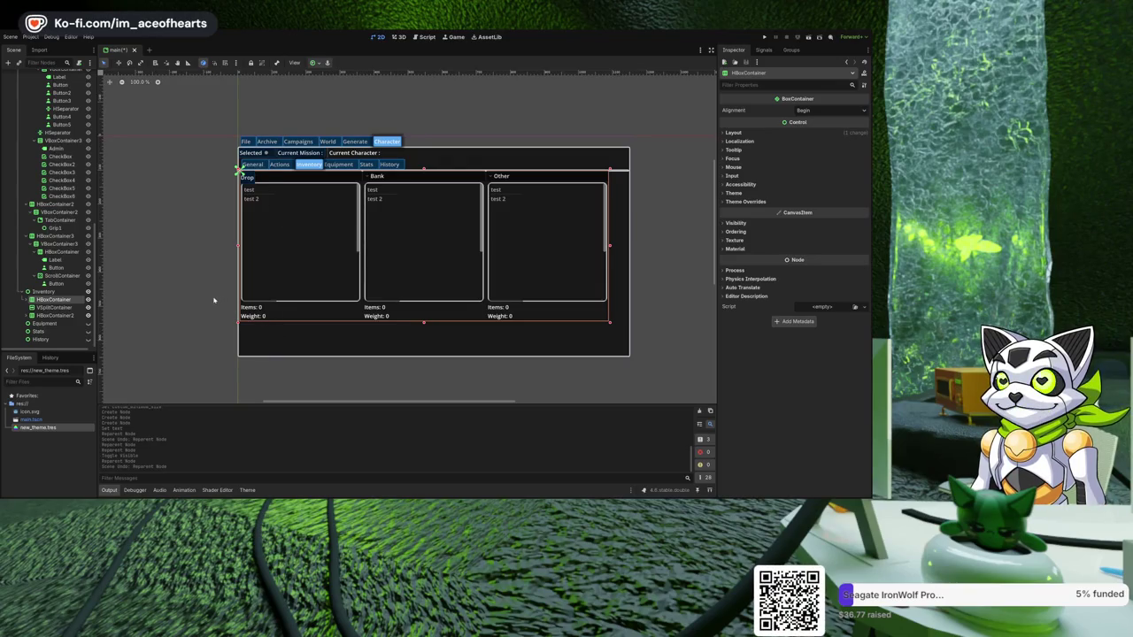
{"action": "left_click", "coordinate": [62, 307]}
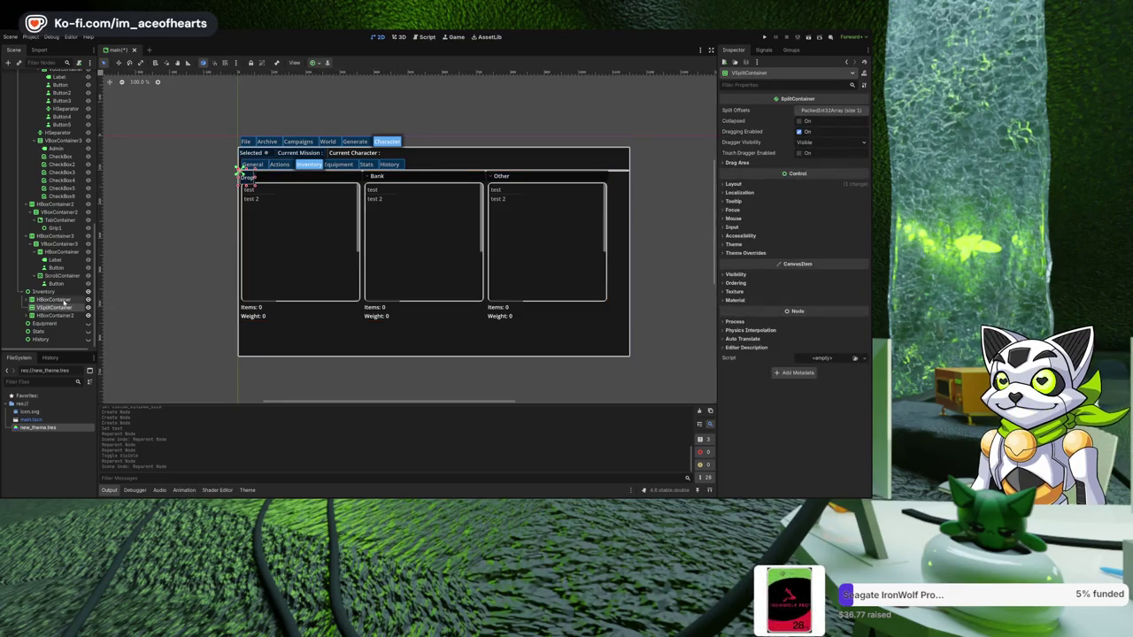
{"action": "left_click", "coordinate": [55, 315]}
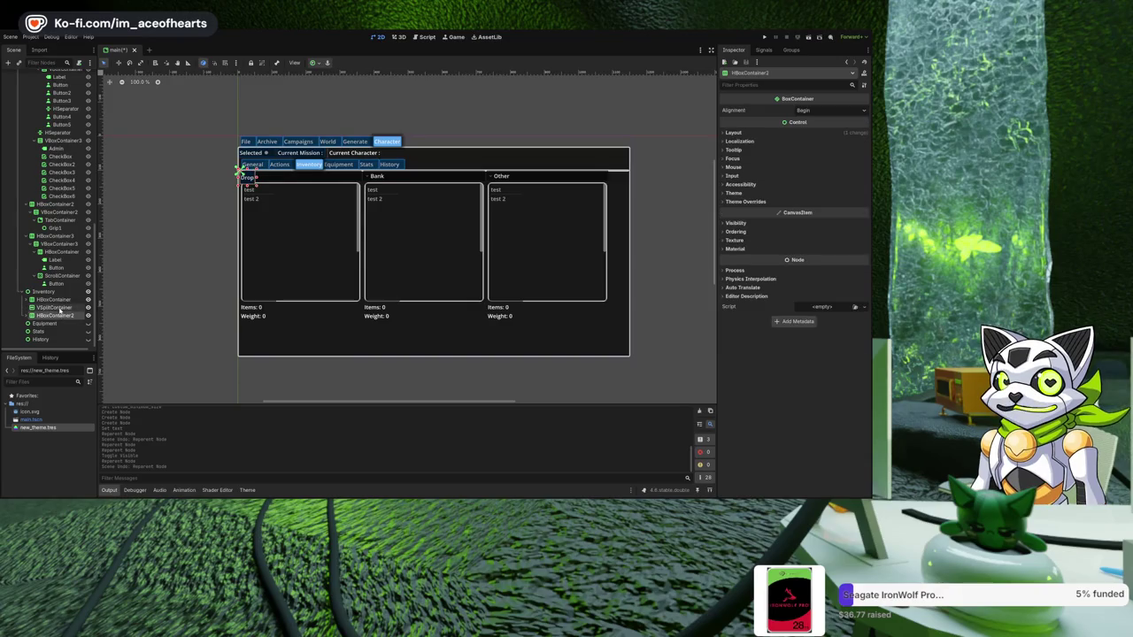
{"action": "left_click", "coordinate": [58, 307]}
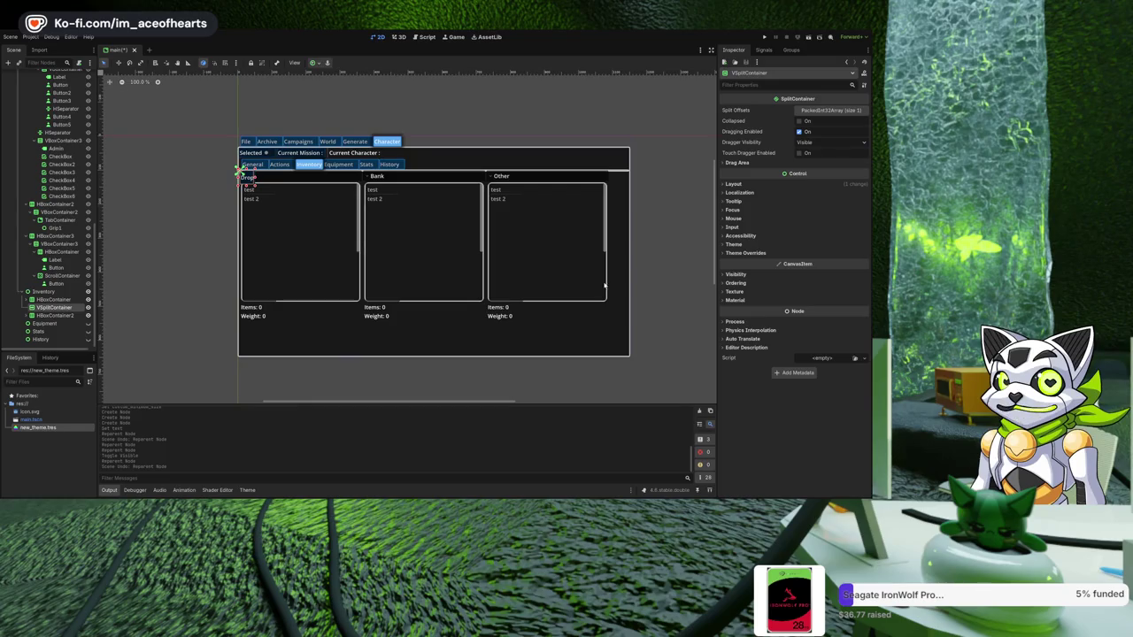
- Add a VBoxContainer, move it directly under Inventory, and delete the VSplitContainer
{"action": "key", "text": "Return"}
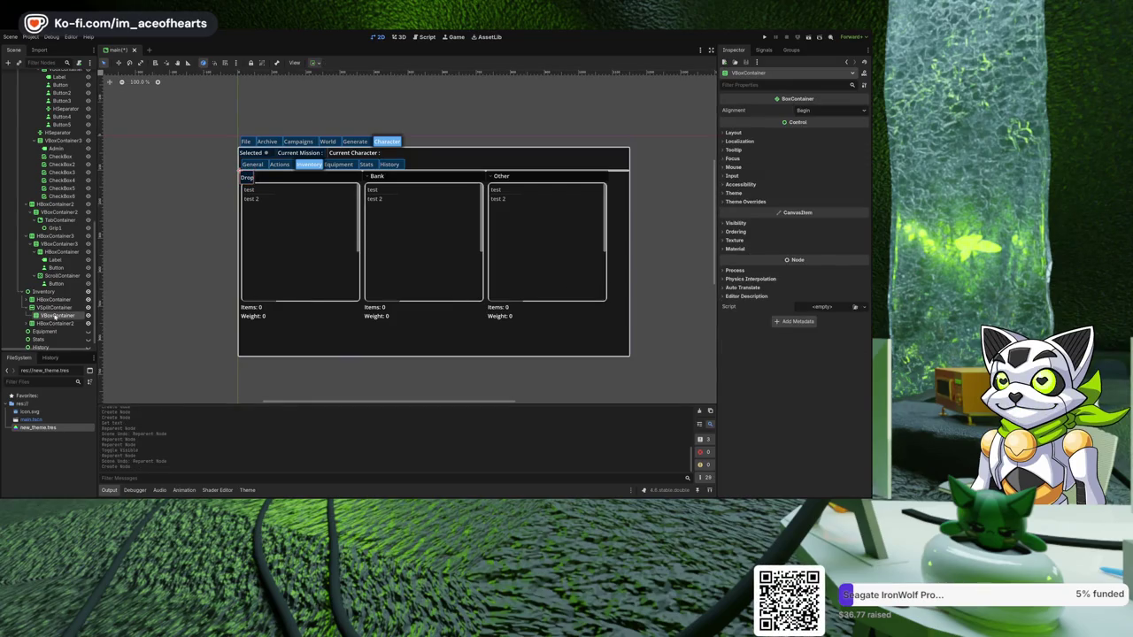
{"action": "mouse_move", "coordinate": [53, 315]}
{"action": "left_mouse_down"}
{"action": "mouse_move", "coordinate": [44, 289]}
{"action": "mouse_move", "coordinate": [45, 299]}
{"action": "left_mouse_up"}
{"action": "left_click", "coordinate": [88, 307]}
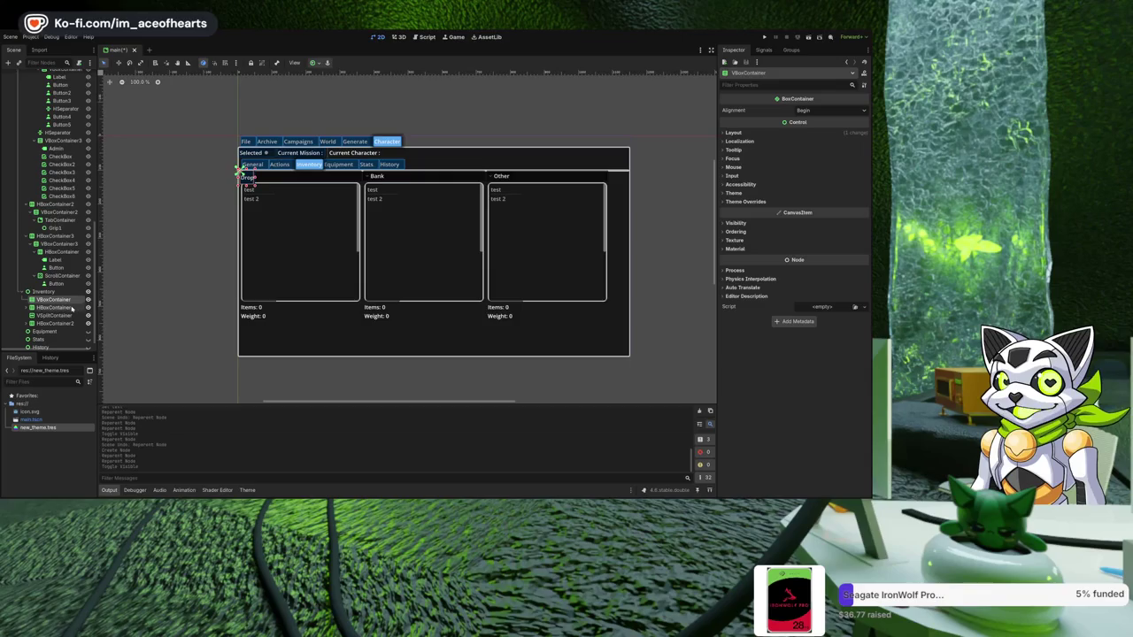
{"action": "left_click", "coordinate": [55, 316]}
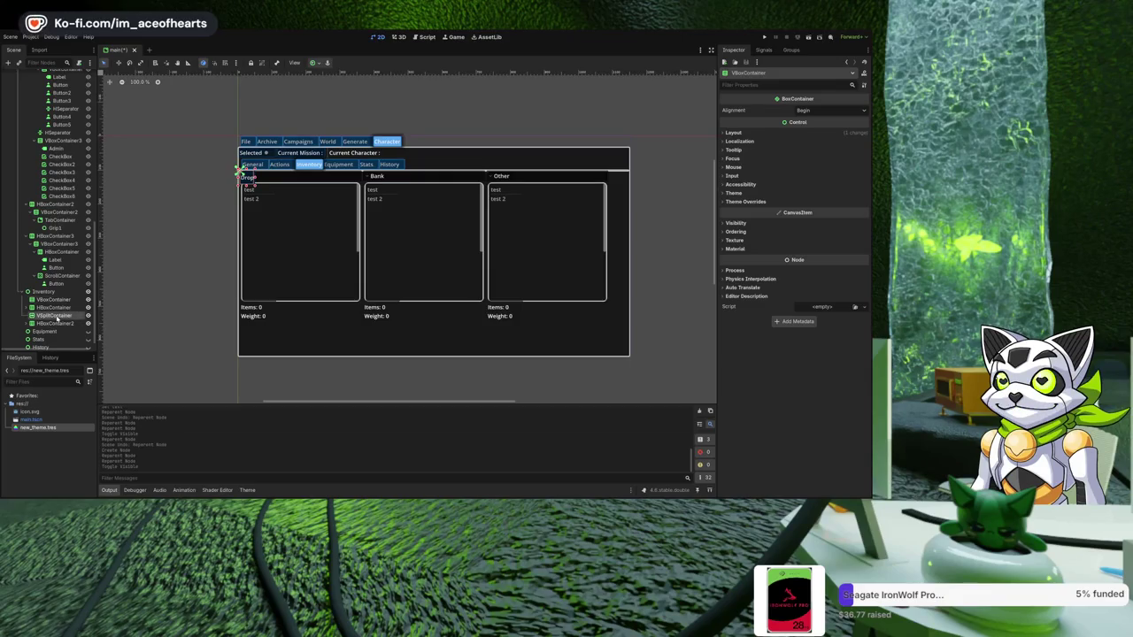
{"action": "key", "text": "Delete"}
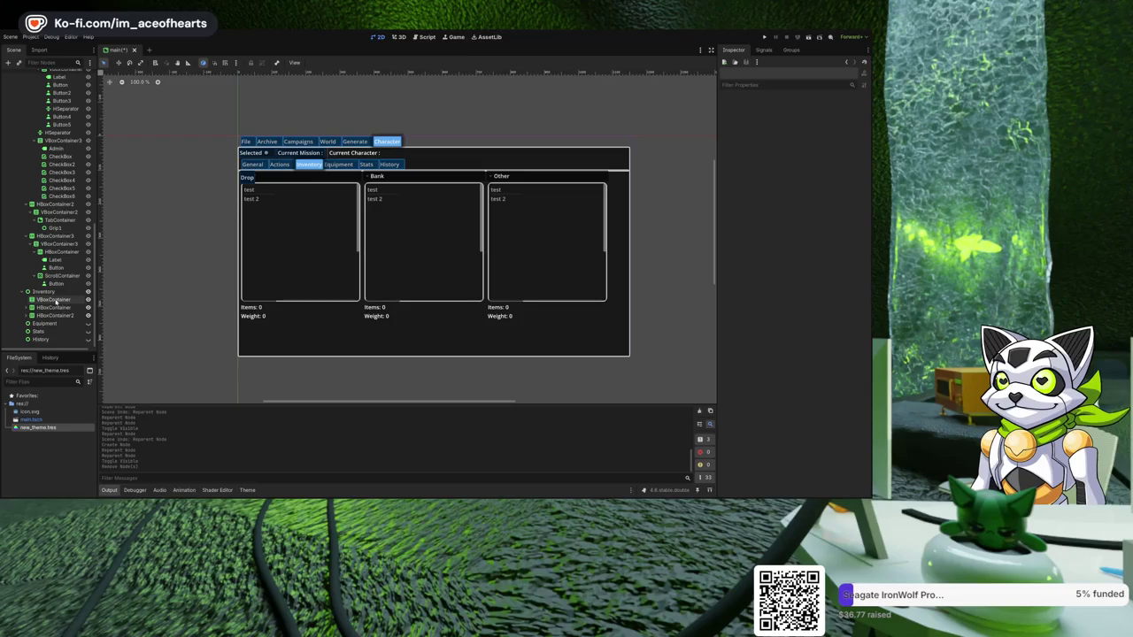
- Restore the VSplitContainer and move both HBox rows into it
{"action": "left_click", "coordinate": [55, 300]}
{"action": "left_click", "coordinate": [54, 307]}
{"action": "key", "text": "ctrl+z"}
{"action": "key", "text": "ctrl+z"}
{"action": "key", "text": "ctrl+z"}
{"action": "key", "text": "ctrl+z"}
{"action": "left_click", "coordinate": [53, 299]}
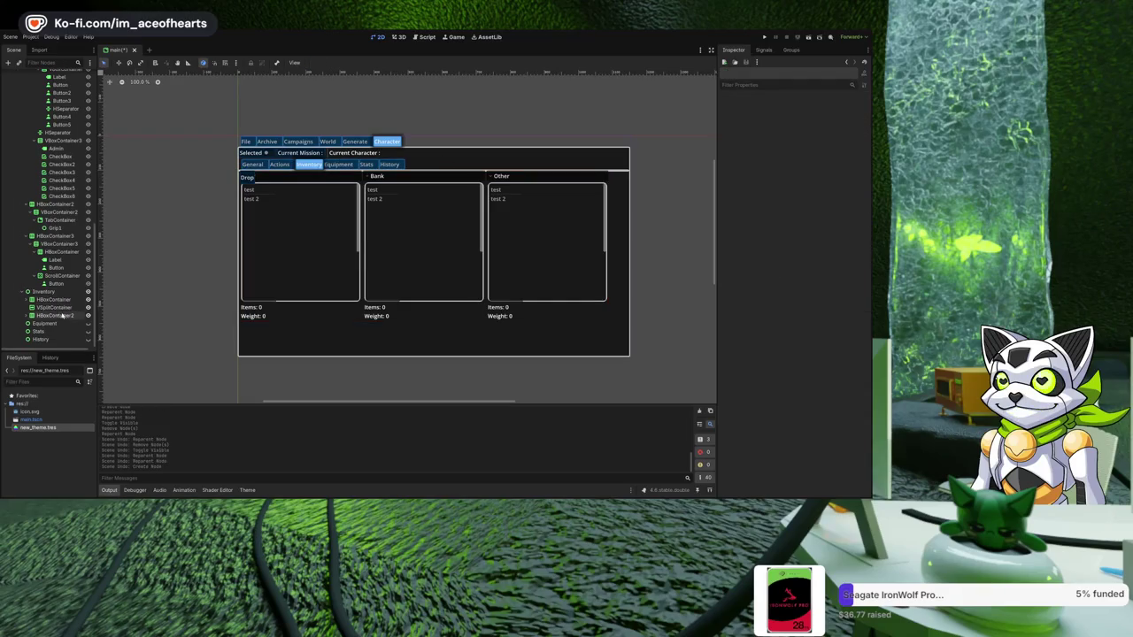
{"action": "left_click", "coordinate": [54, 315], "text": "ctrl"}
{"action": "mouse_move", "coordinate": [53, 315]}
{"action": "left_mouse_down"}
{"action": "mouse_move", "coordinate": [64, 311]}
{"action": "mouse_move", "coordinate": [55, 307]}
{"action": "left_mouse_up"}
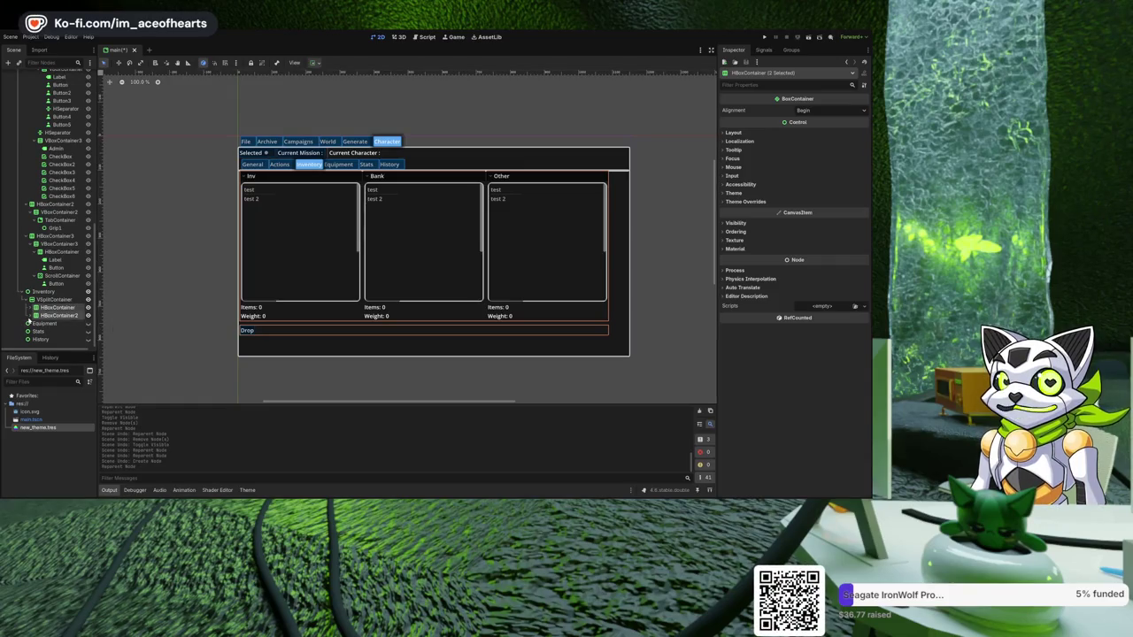
- Add an HSplitContainer child to the Inv panel's VBoxContainer, below its Items/Weight label
{"action": "scroll", "coordinate": [168, 315], "scroll_direction": "up", "scroll_amount": 2}
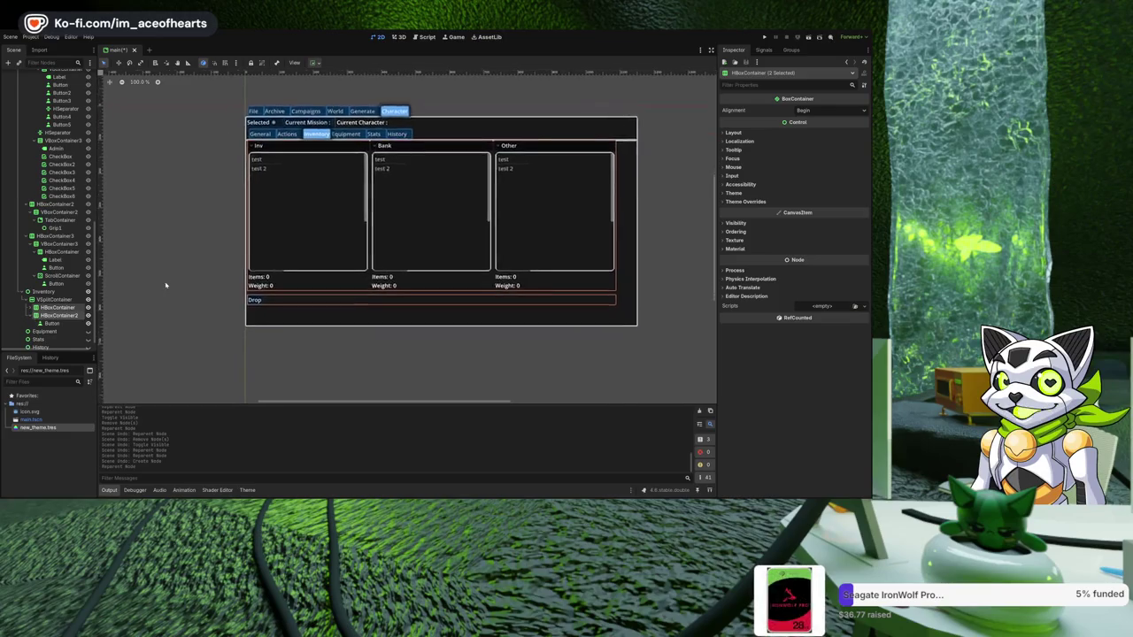
{"action": "scroll", "coordinate": [190, 315], "scroll_direction": "down", "scroll_amount": 2}
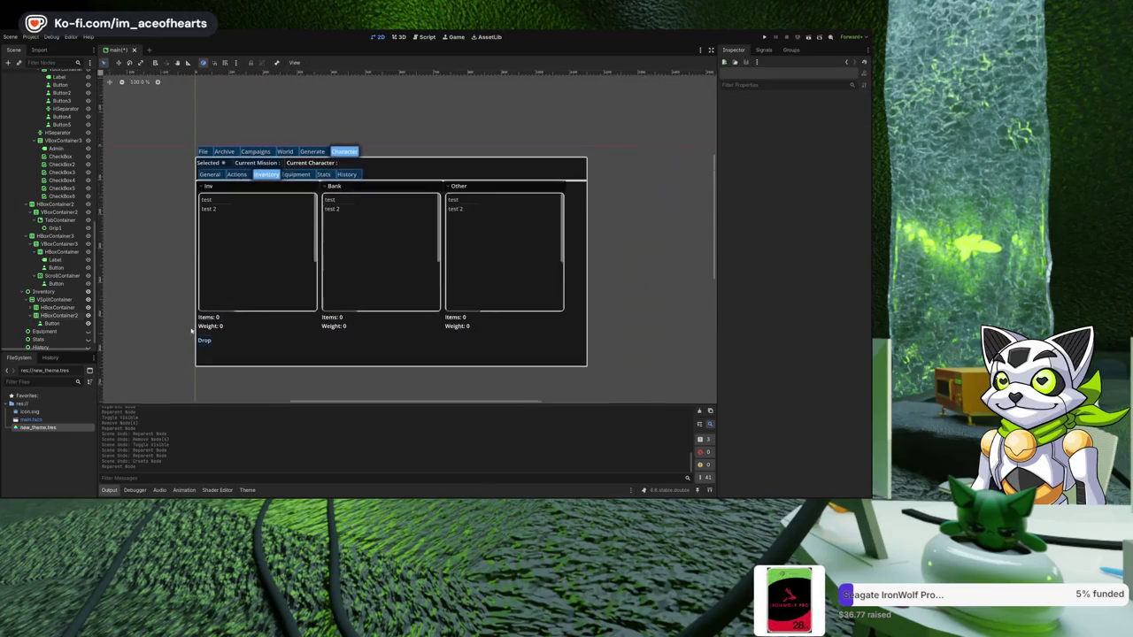
{"action": "left_click", "coordinate": [67, 324]}
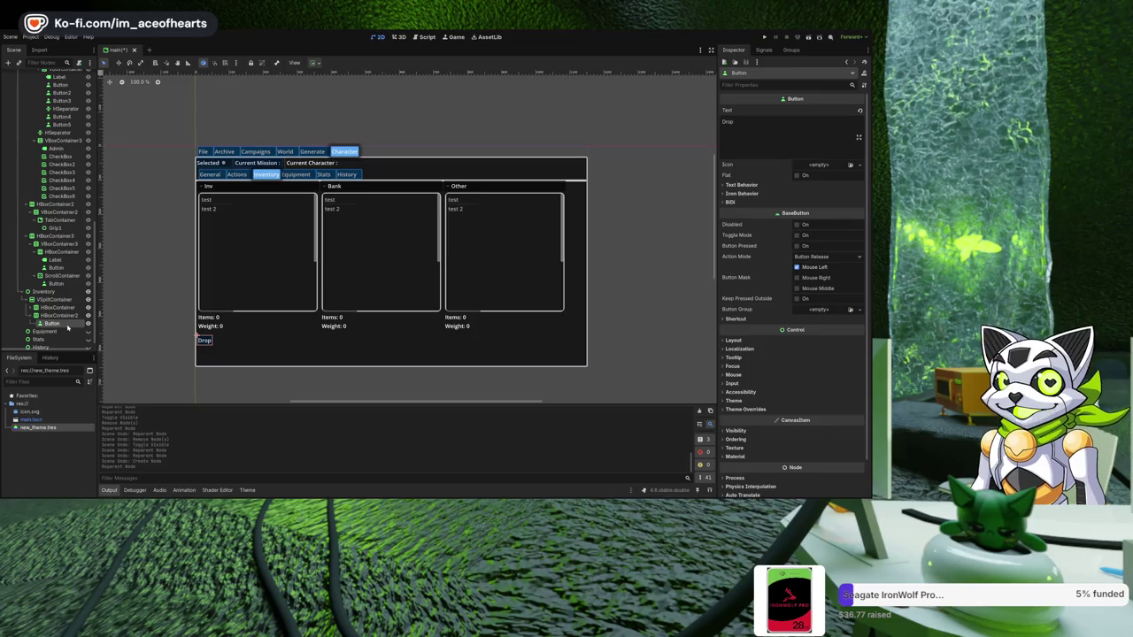
{"action": "left_click", "coordinate": [221, 323]}
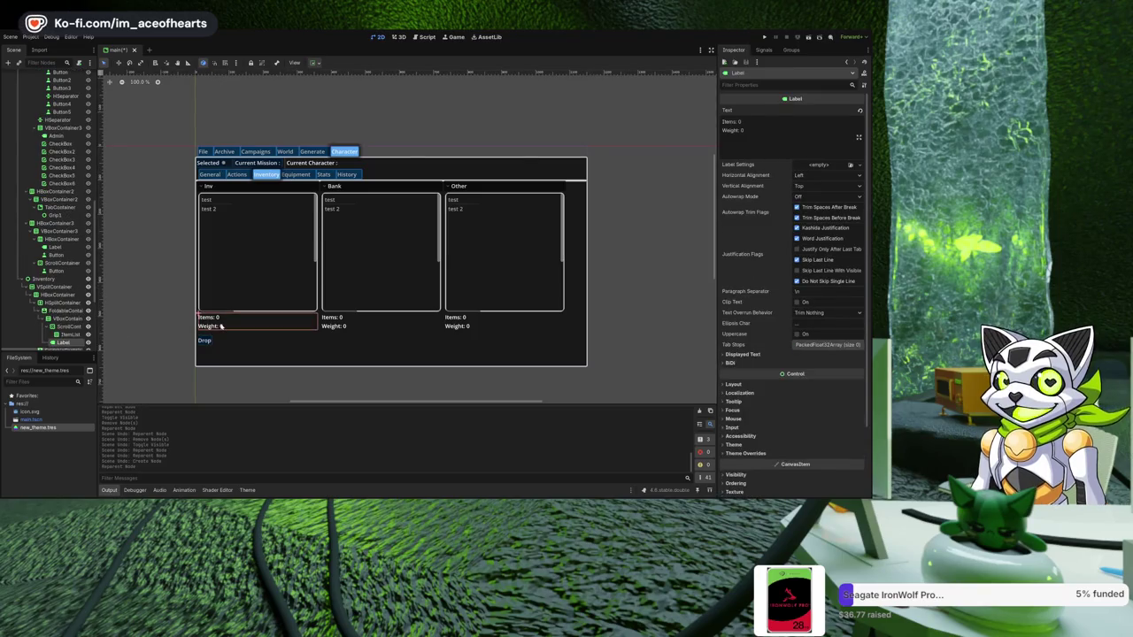
{"action": "scroll", "coordinate": [62, 296], "scroll_direction": "down", "scroll_amount": 3}
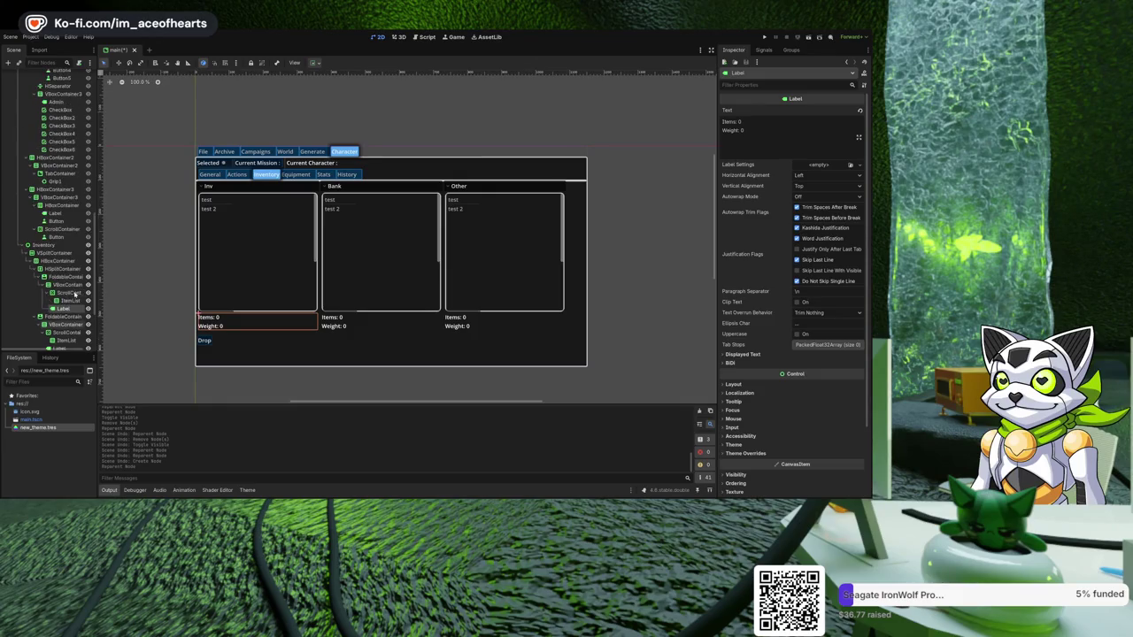
{"action": "left_click", "coordinate": [62, 286]}
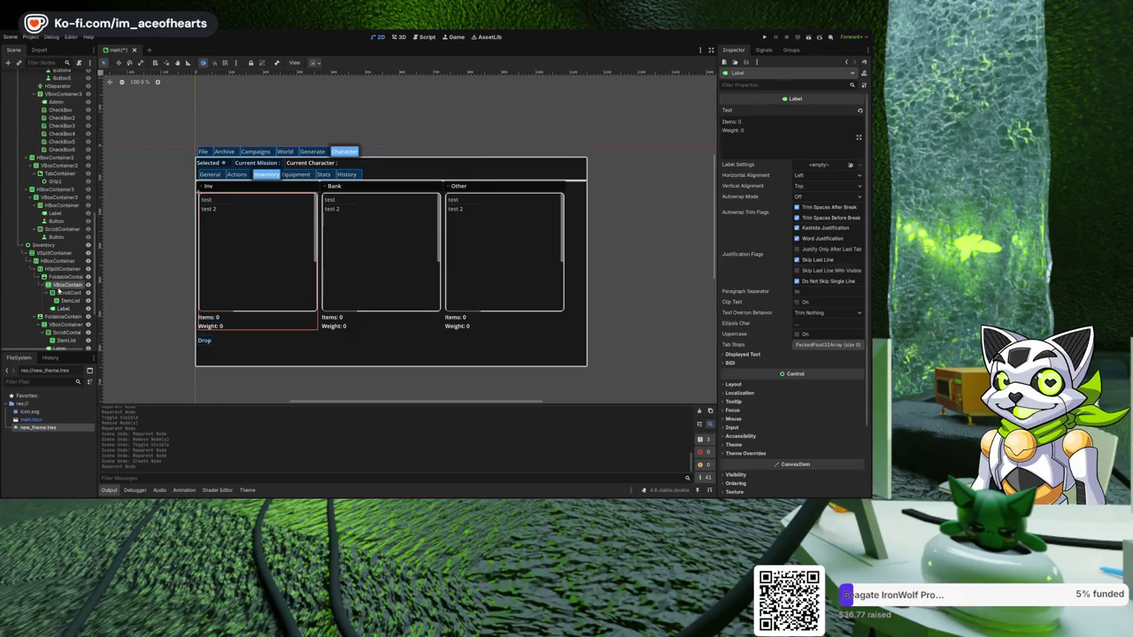
{"action": "left_click", "coordinate": [68, 293]}
{"action": "left_click", "coordinate": [67, 285]}
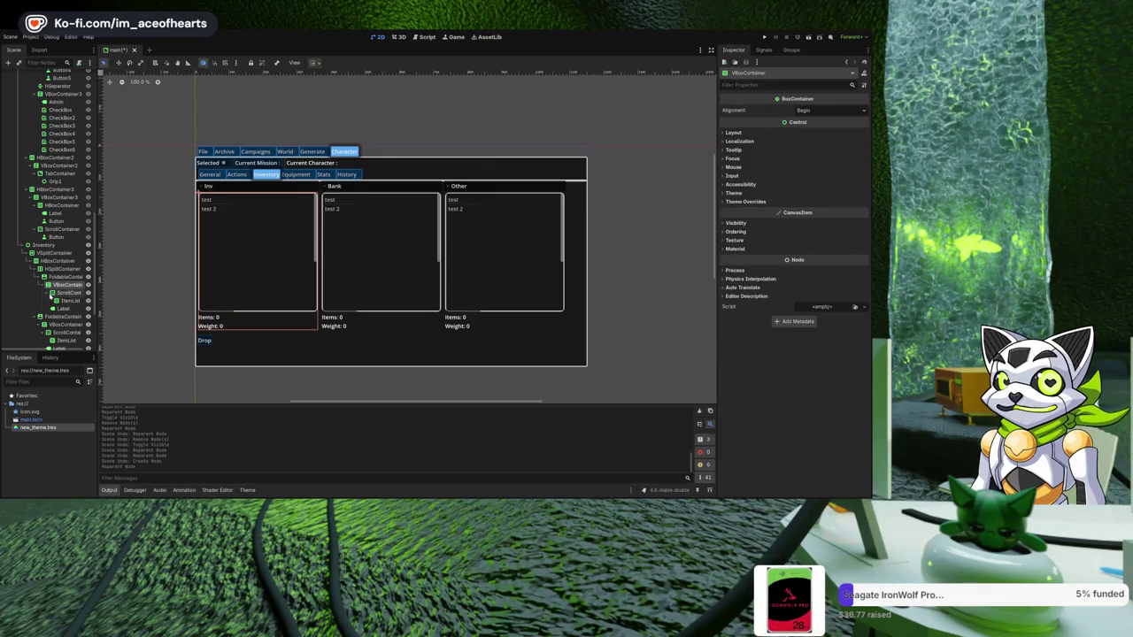
{"action": "left_click", "coordinate": [67, 292]}
{"action": "left_click", "coordinate": [49, 292]}
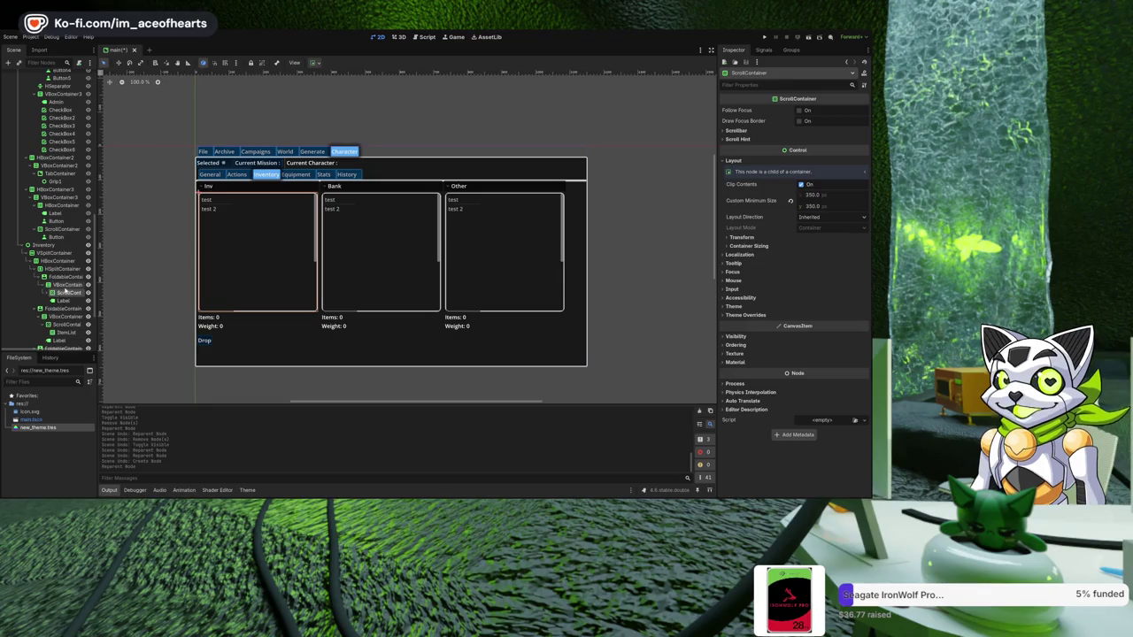
{"action": "left_click", "coordinate": [68, 285]}
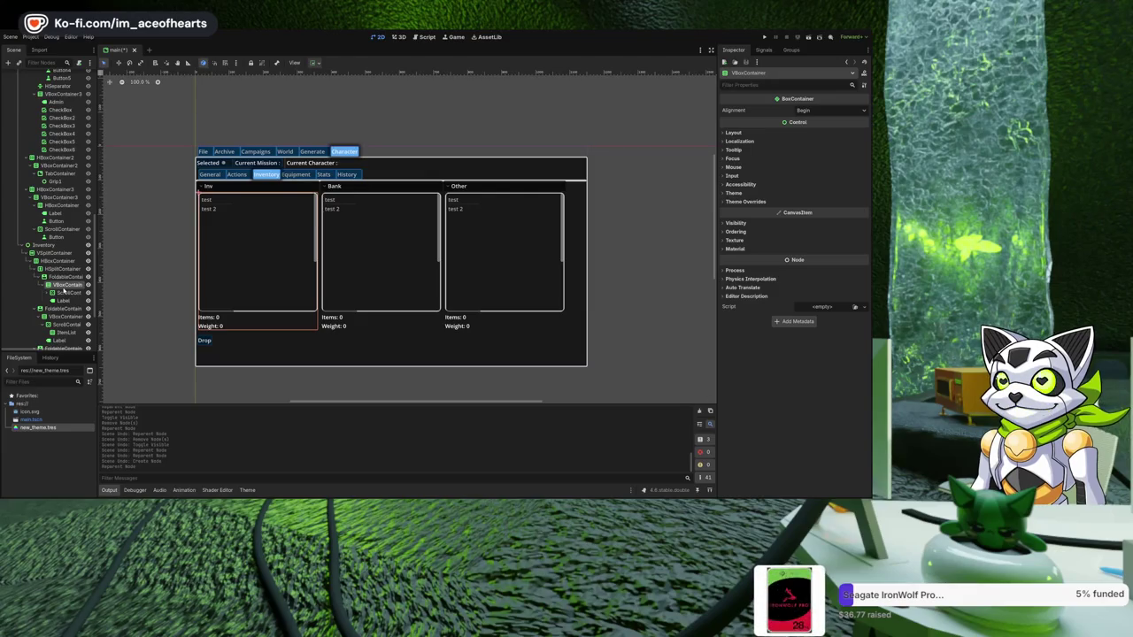
{"action": "key", "text": "Return"}
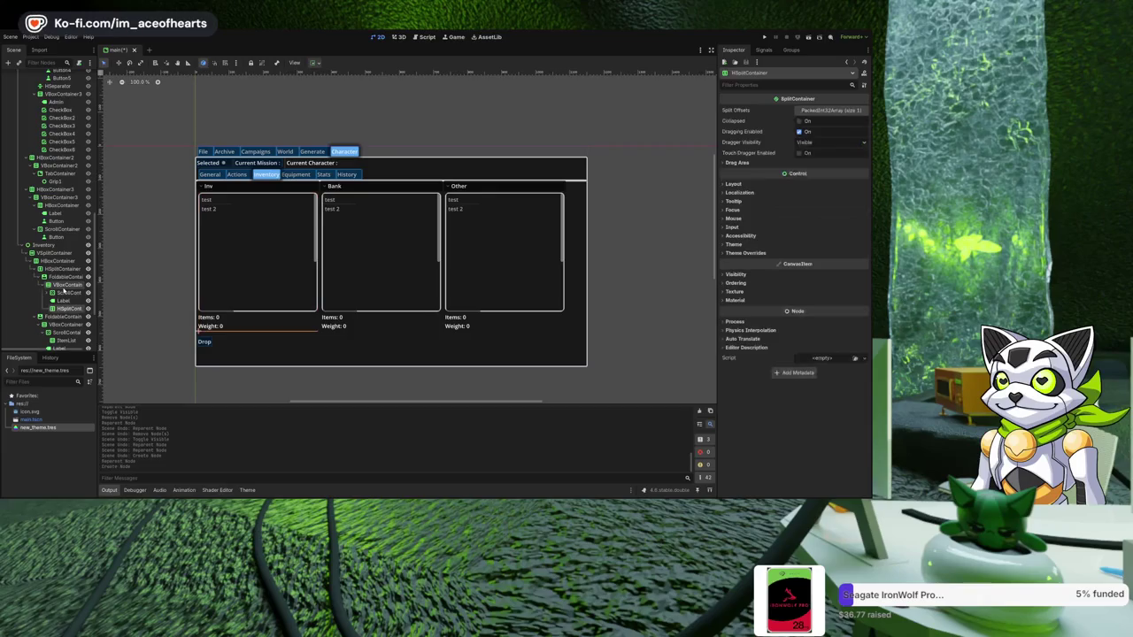
- Move the Items/Weight label into the HSplitContainer and add a VBoxContainer beside it
{"action": "left_click_drag", "start_coordinate": [67, 301], "coordinate": [70, 306]}
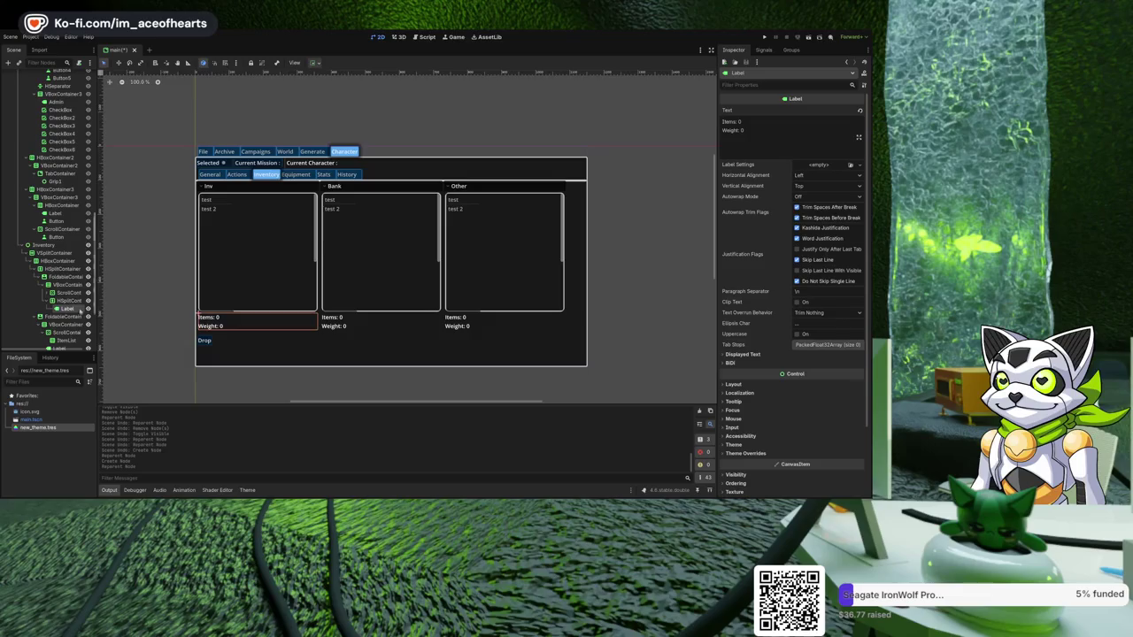
{"action": "left_click", "coordinate": [71, 302]}
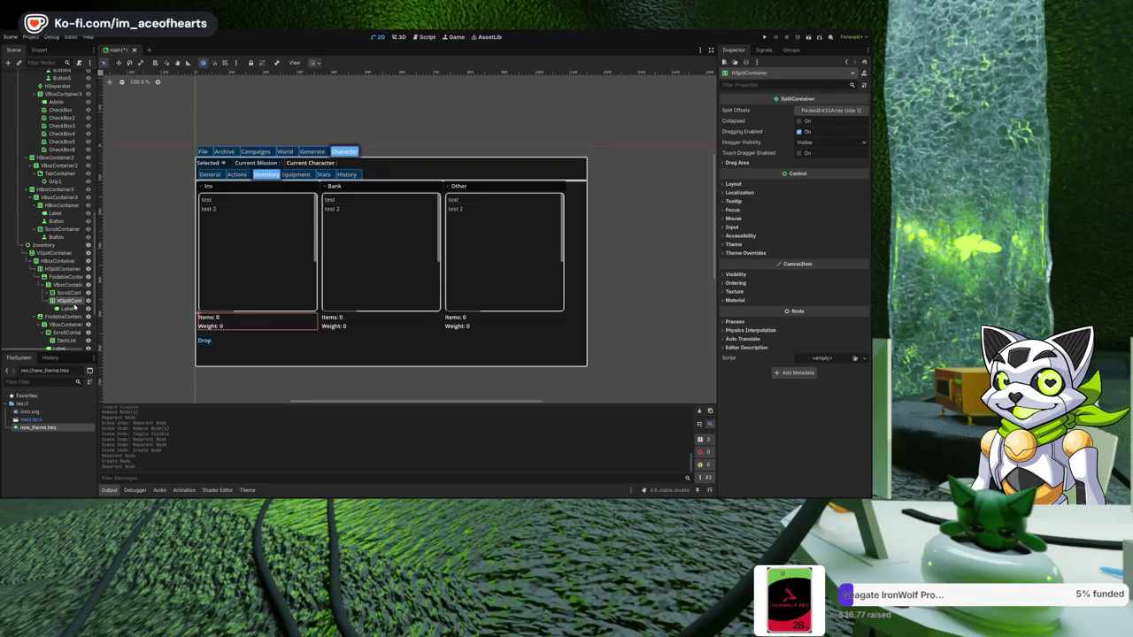
{"action": "key", "text": "ctrl+a"}
{"action": "key", "text": "Return"}
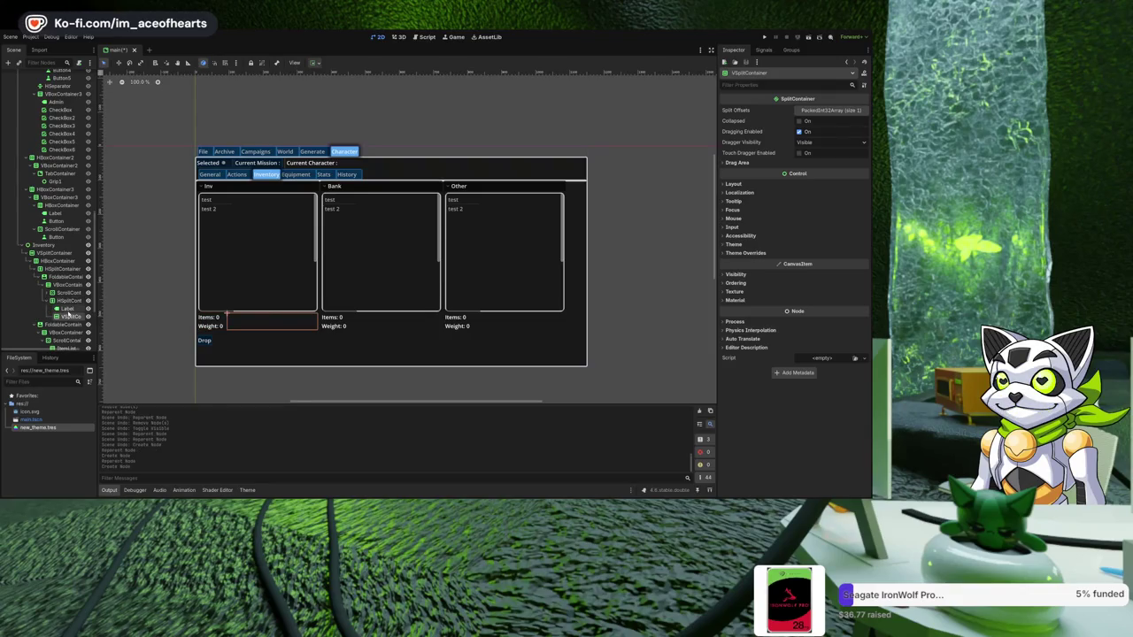
{"action": "key", "text": "ctrl+z"}
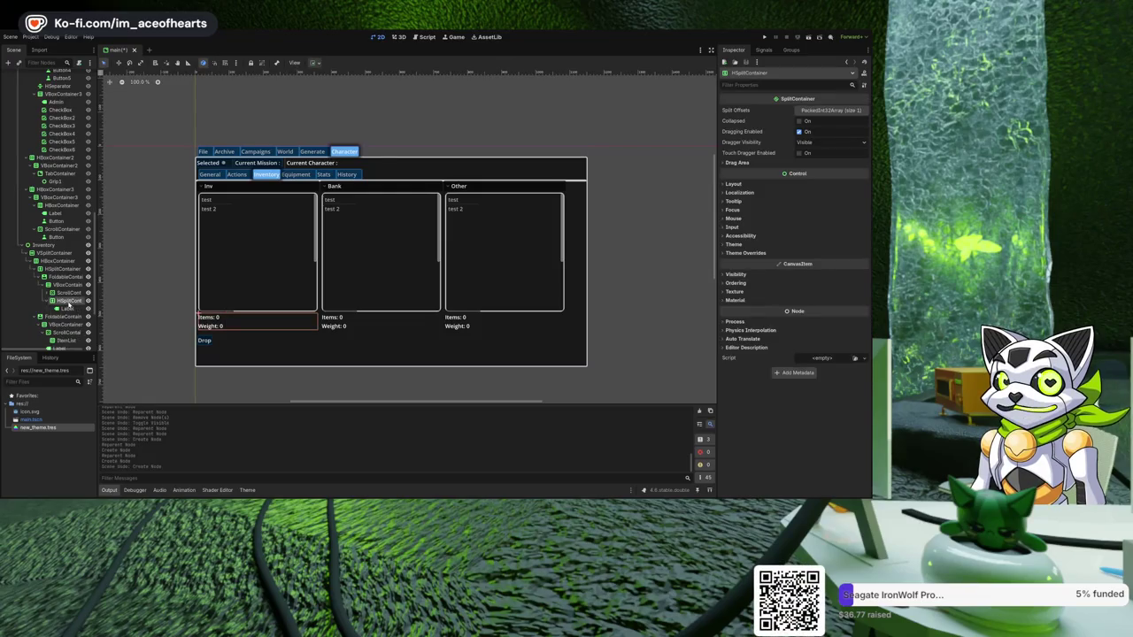
{"action": "key", "text": "ctrl+a"}
{"action": "type", "text": "vbox"}
{"action": "key", "text": "Return"}
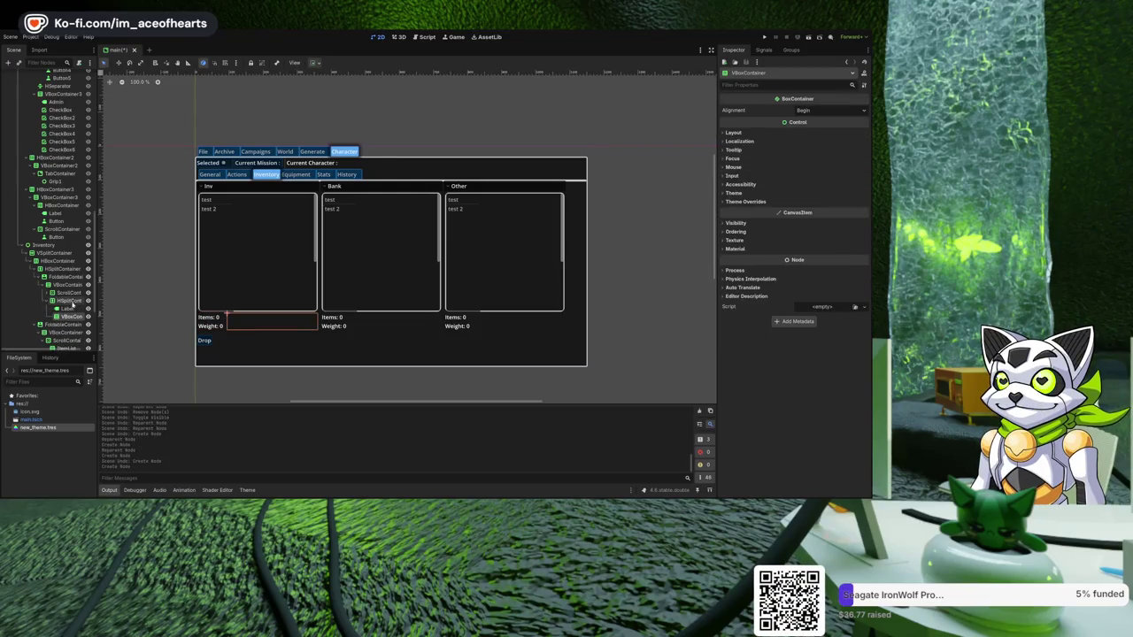
{"action": "scroll", "coordinate": [73, 305], "scroll_direction": "down", "scroll_amount": 1}
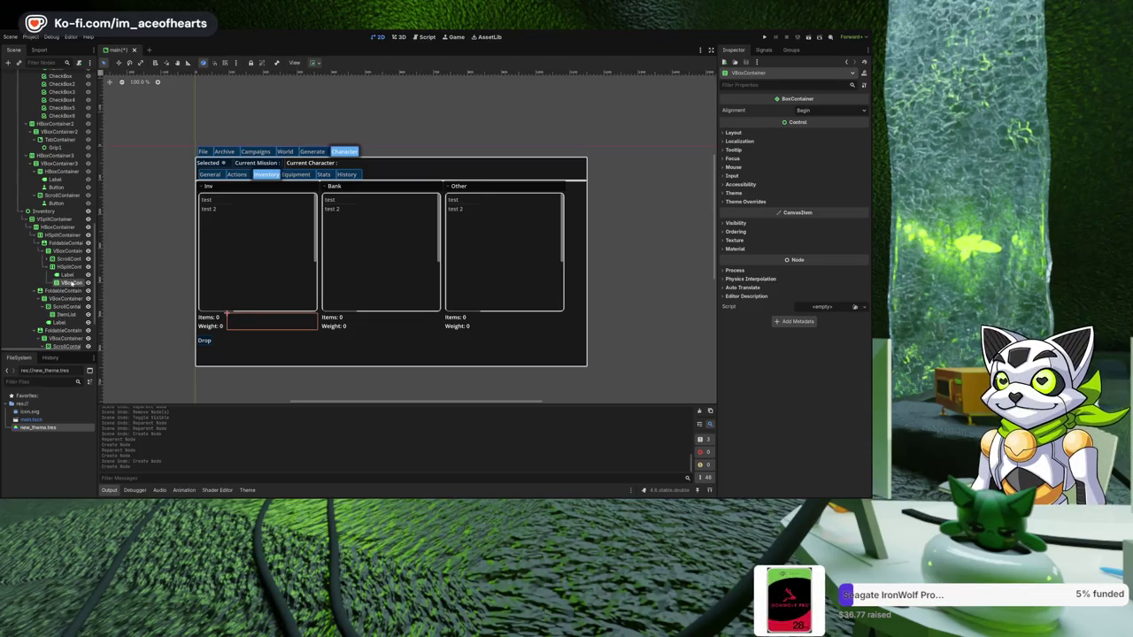
- Add a button labelled 'Transfer Items' to the new VBoxContainer and expand the split container's Split Offsets
{"action": "key", "text": "ctrl+v"}
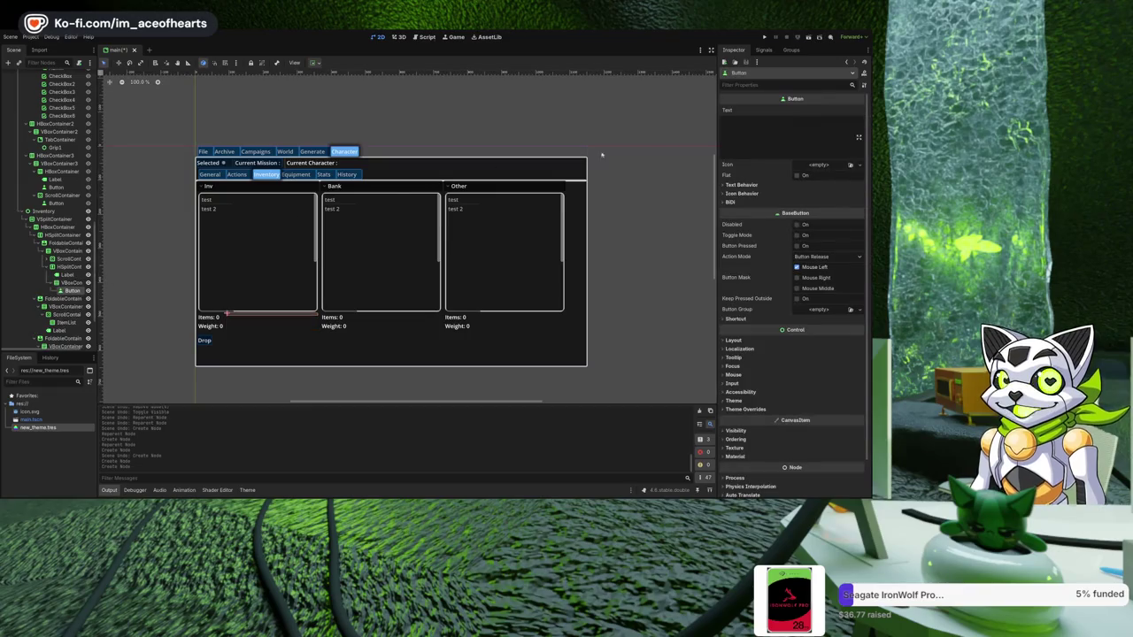
{"action": "left_click", "coordinate": [752, 147]}
{"action": "type", "text": "Tra"}
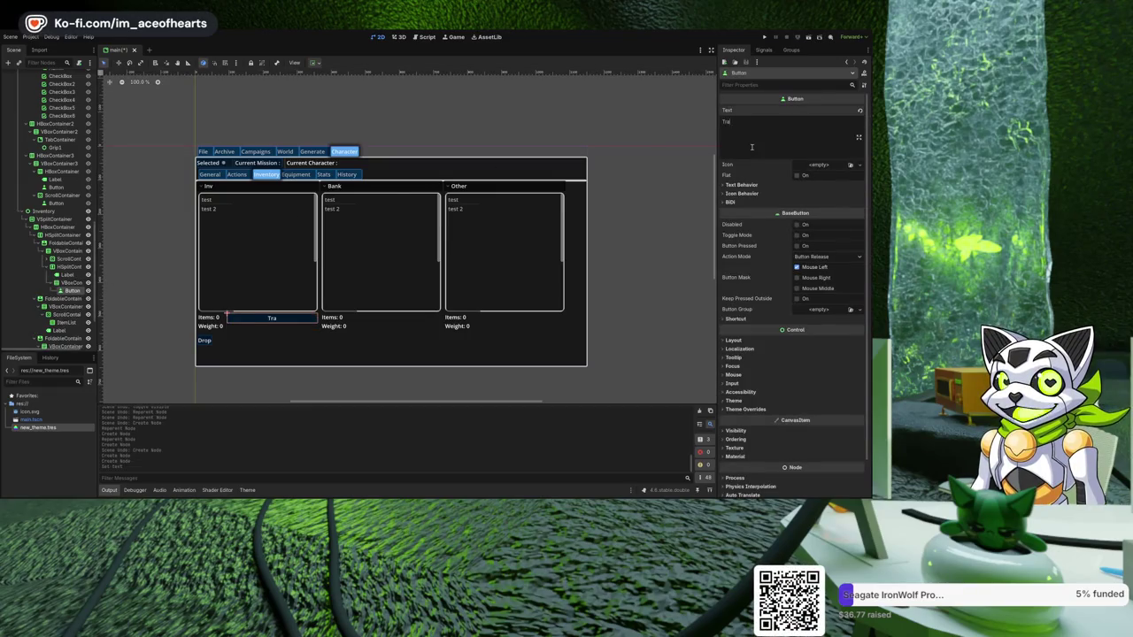
{"action": "type", "text": "nsfer Items"}
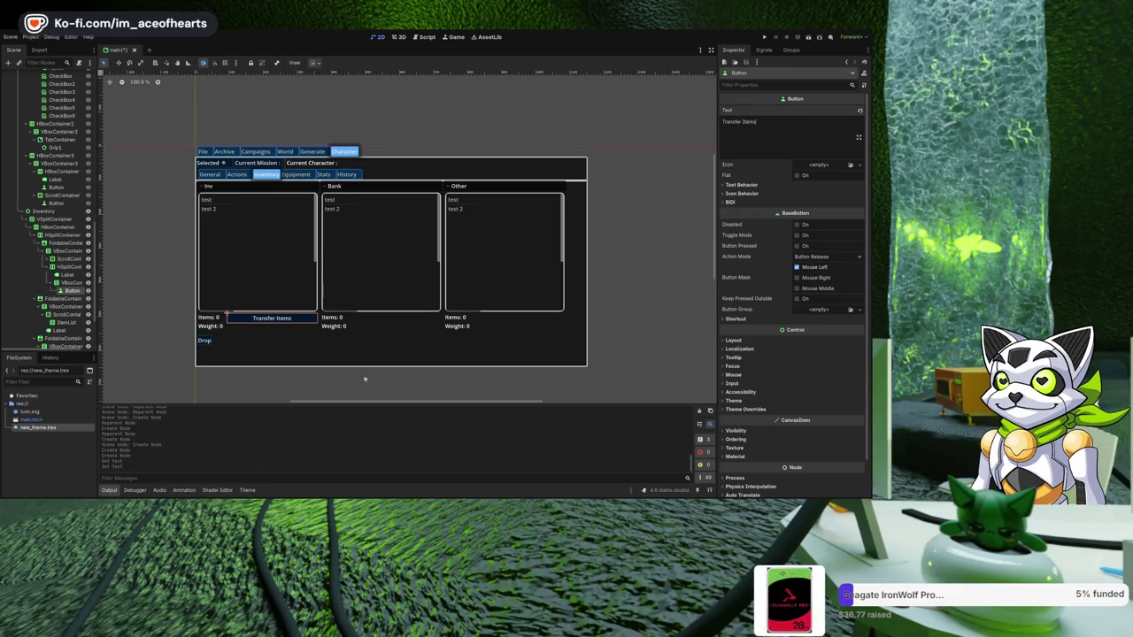
{"action": "left_click", "coordinate": [69, 266]}
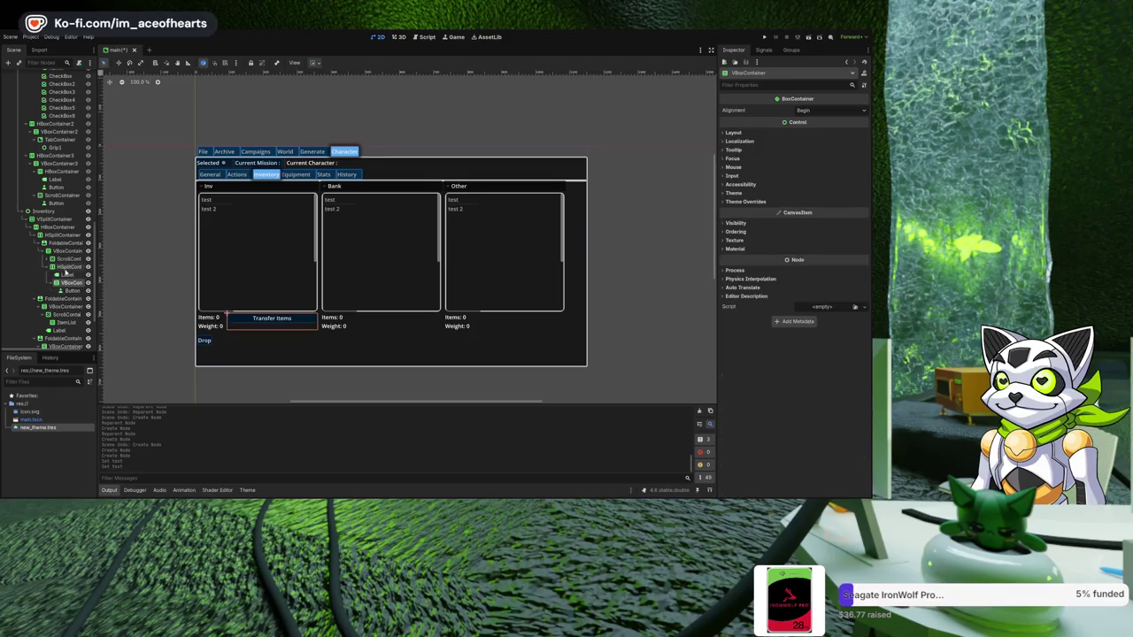
{"action": "left_click", "coordinate": [828, 110]}
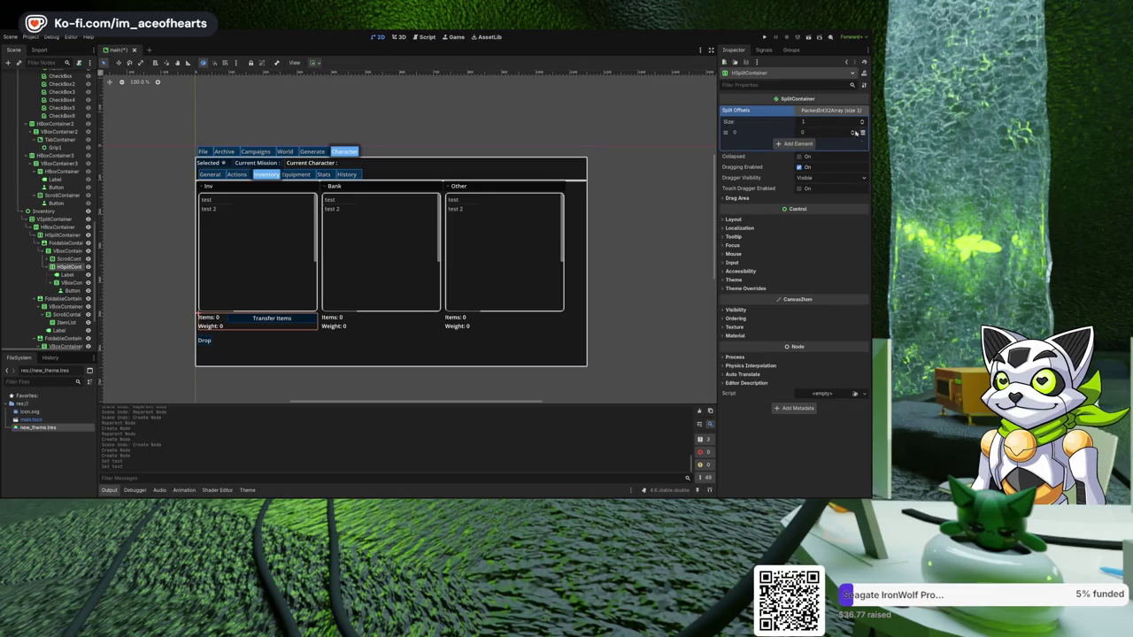
- Set the Inv HSplitContainer's Split Offsets element 0 to 300, after trying 100 and 400
{"action": "left_click", "coordinate": [854, 131]}
{"action": "left_click", "coordinate": [853, 131]}
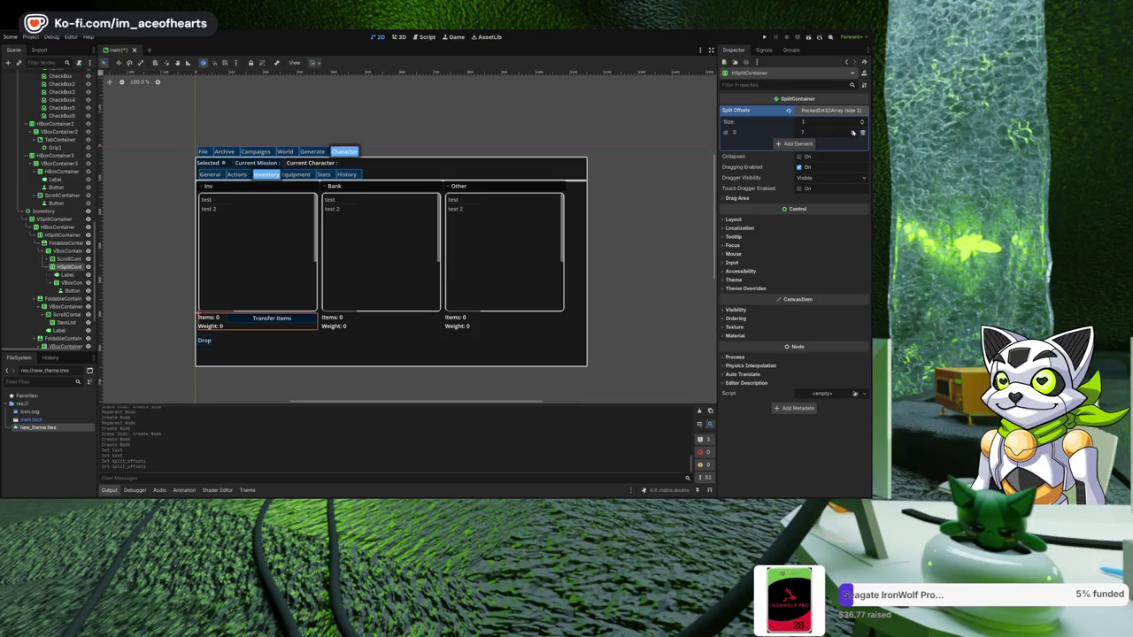
{"action": "left_click", "coordinate": [854, 131]}
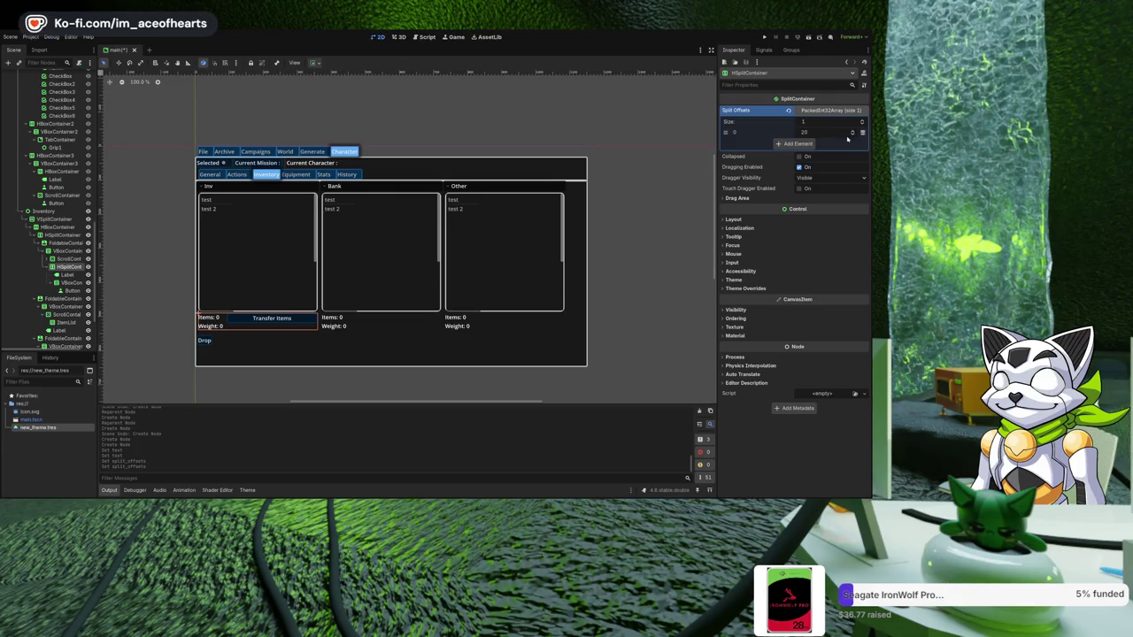
{"action": "left_click", "coordinate": [820, 129]}
{"action": "type", "text": "100"}
{"action": "key", "text": "Return"}
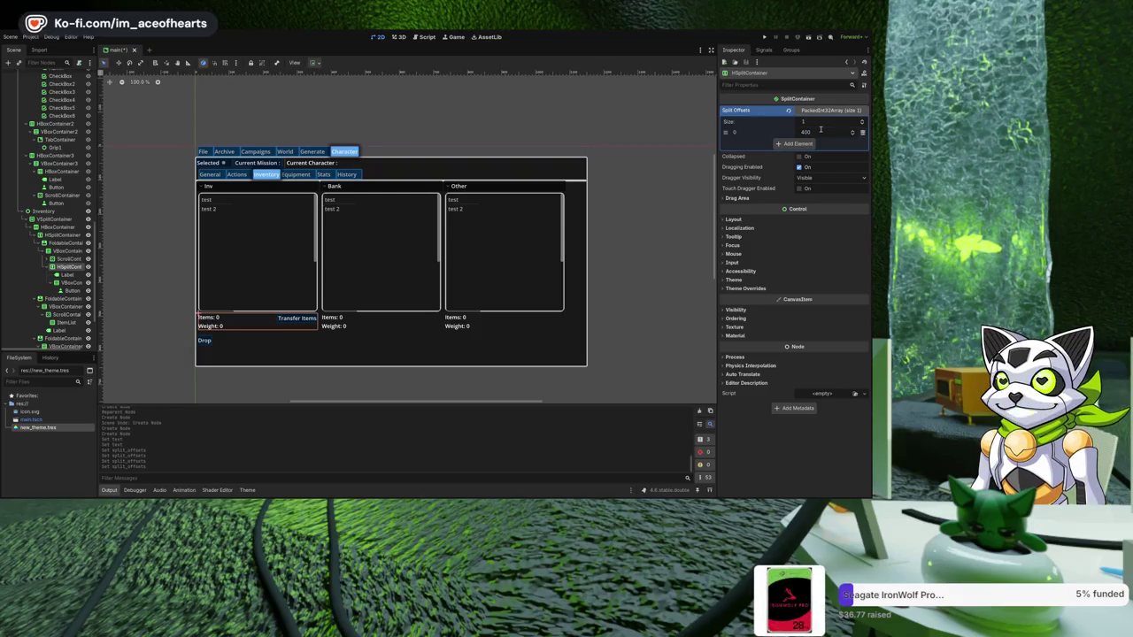
{"action": "type", "text": "0"}
{"action": "key", "text": "Return"}
{"action": "type", "text": "300"}
{"action": "key", "text": "Return"}
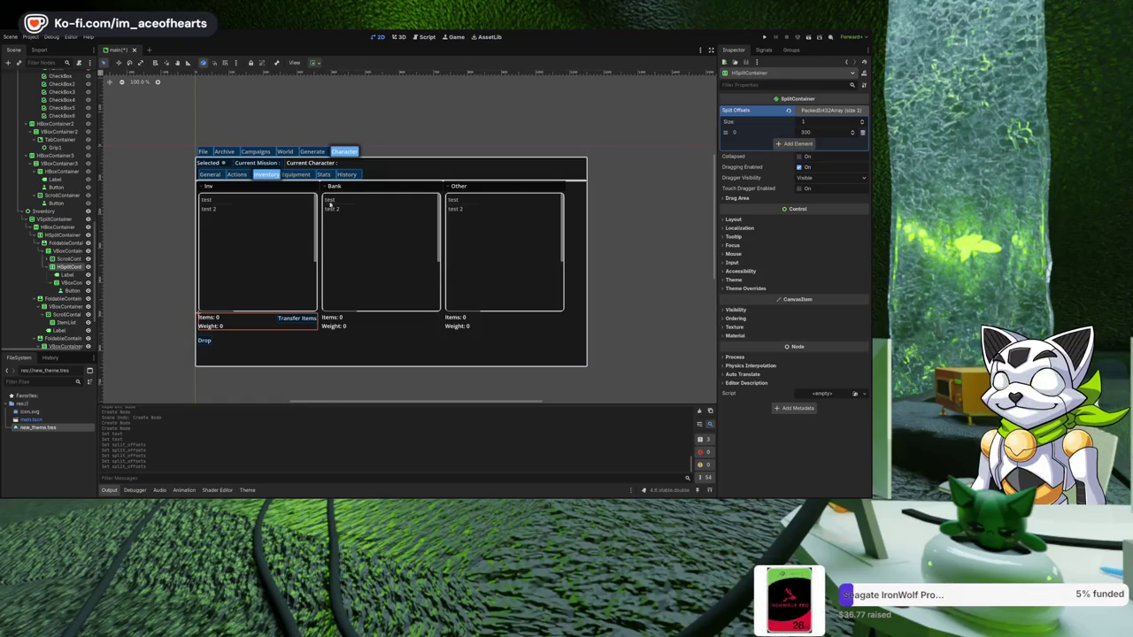
{"action": "left_click", "coordinate": [174, 346]}
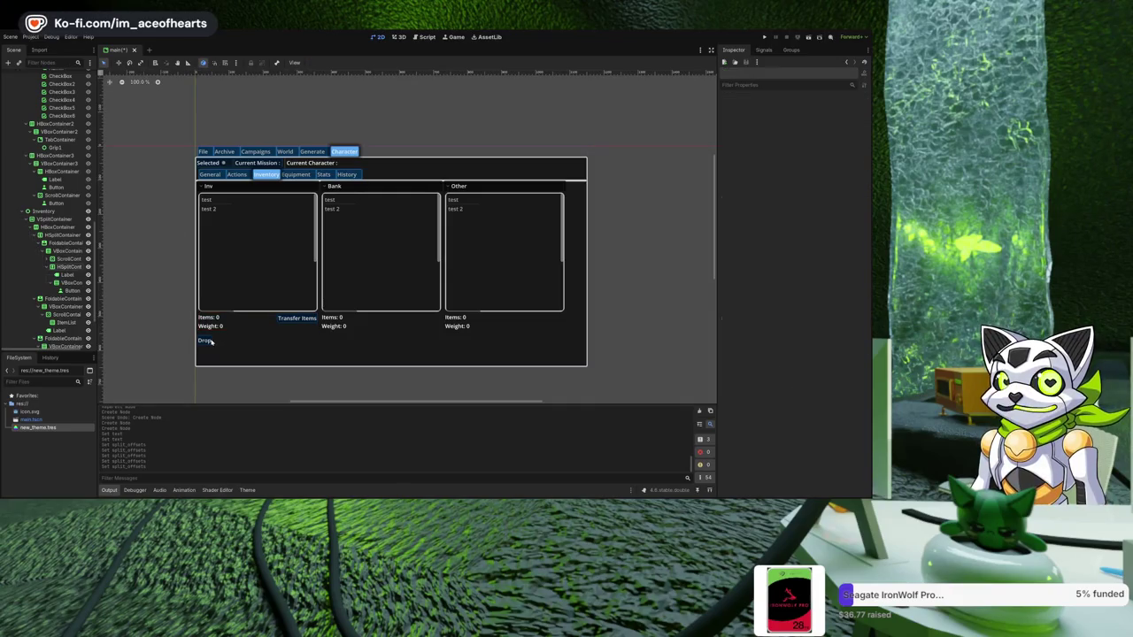
- Delete the Bank panel's Items/Weight label
{"action": "left_click", "coordinate": [303, 320]}
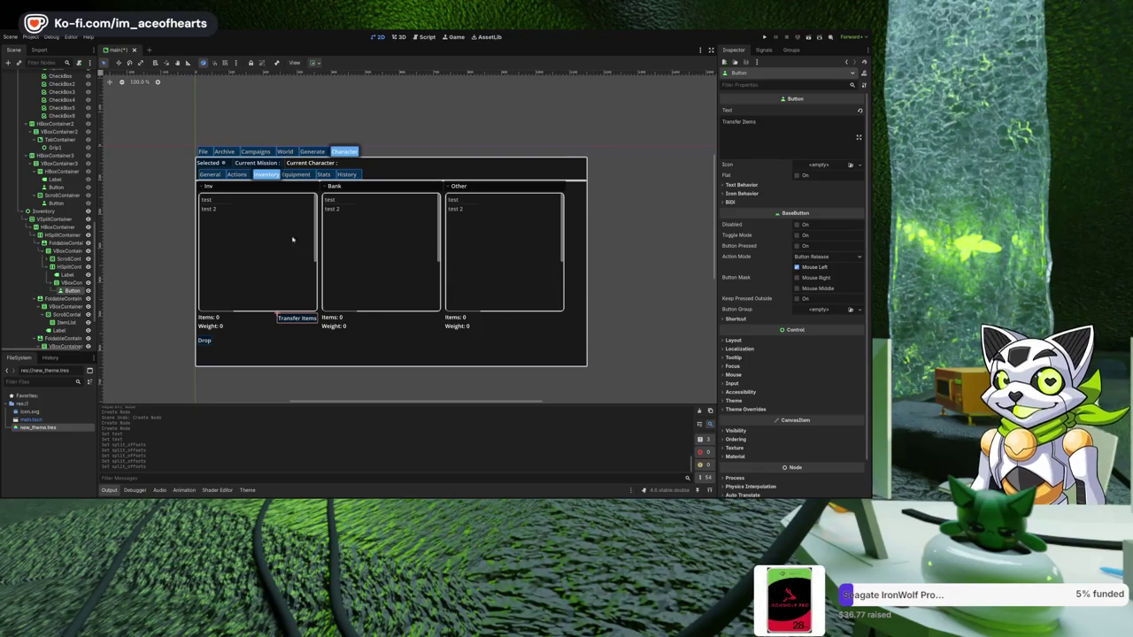
{"action": "left_click", "coordinate": [355, 202]}
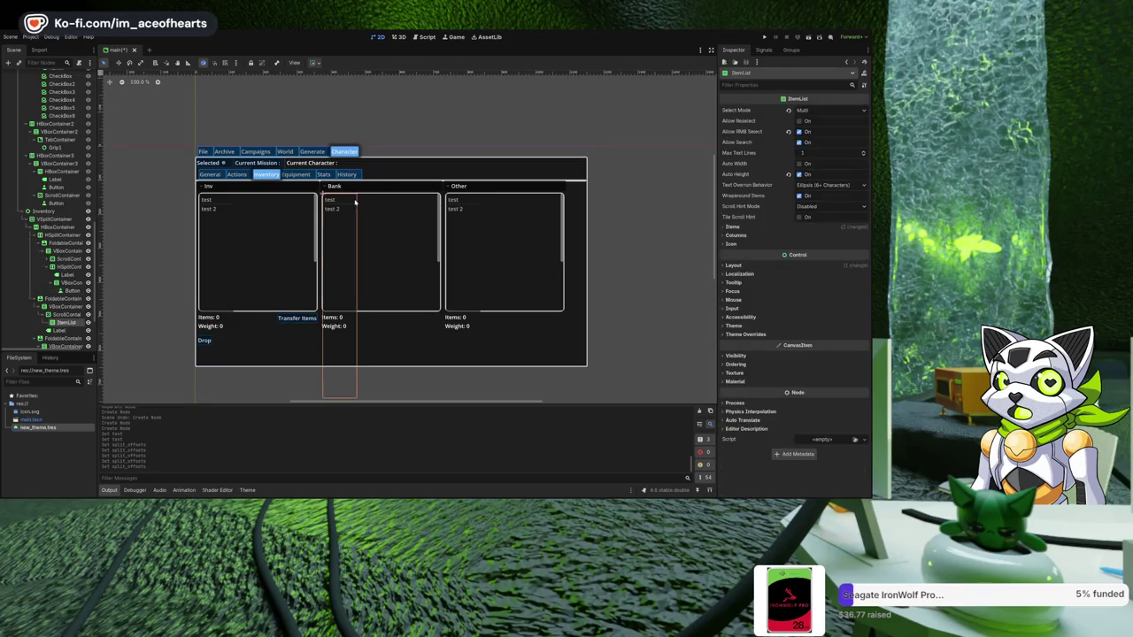
{"action": "left_click", "coordinate": [484, 216]}
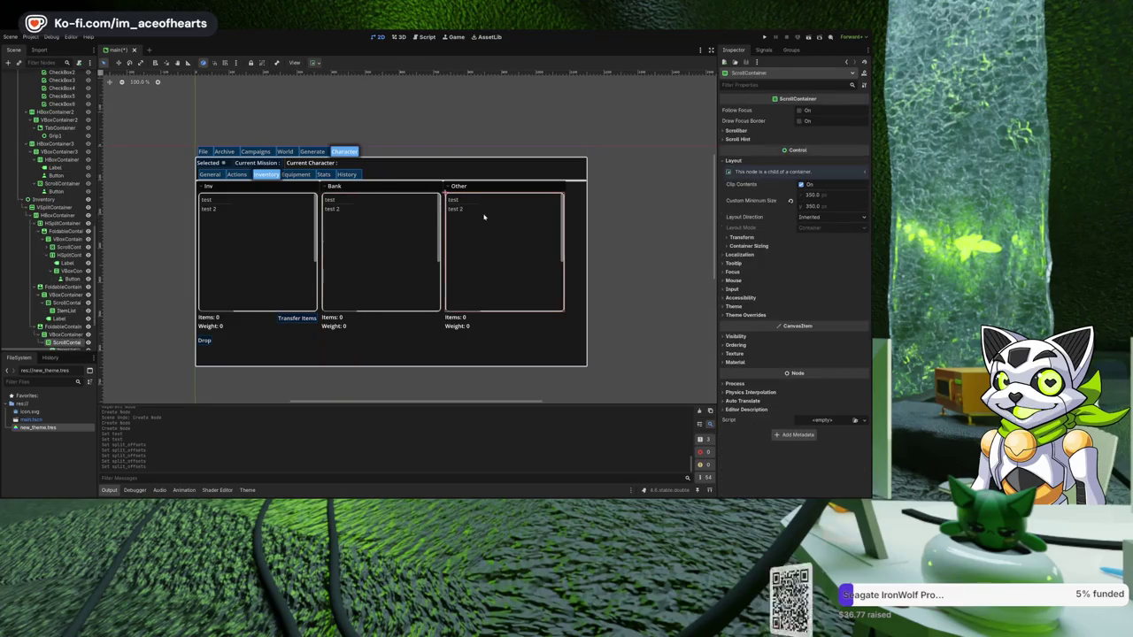
{"action": "left_click", "coordinate": [298, 317]}
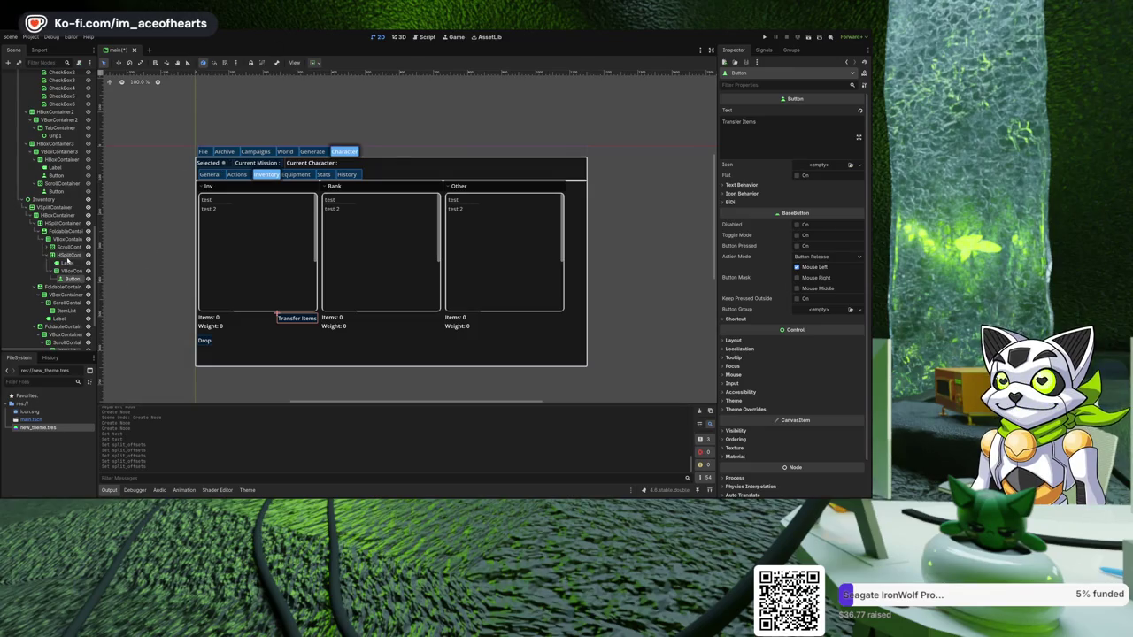
{"action": "left_click", "coordinate": [67, 255]}
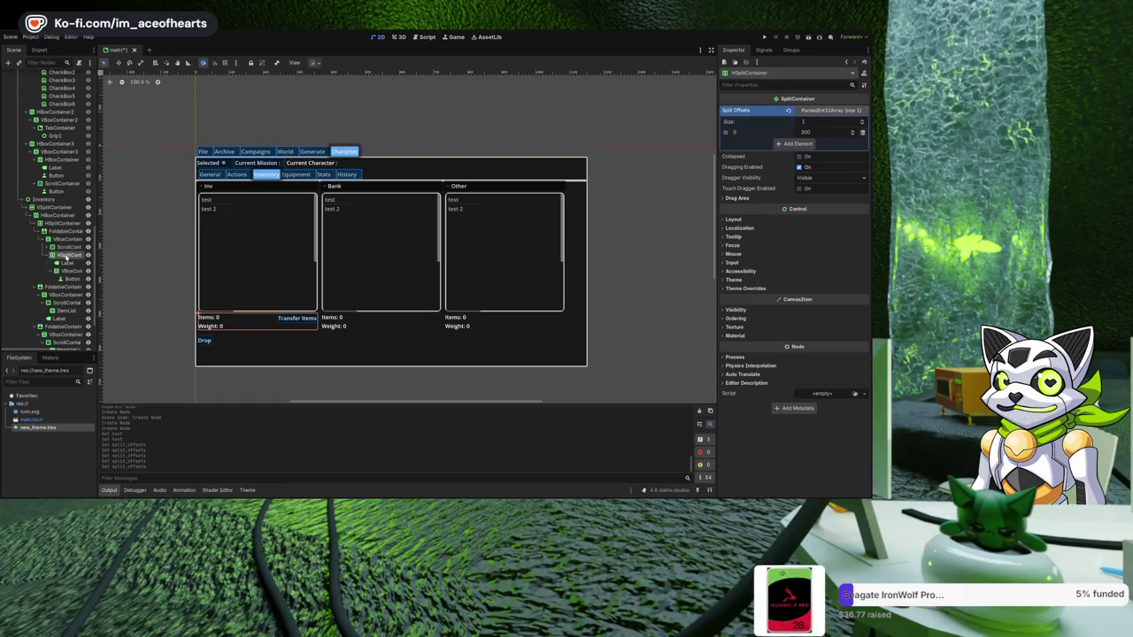
{"action": "left_click", "coordinate": [352, 320]}
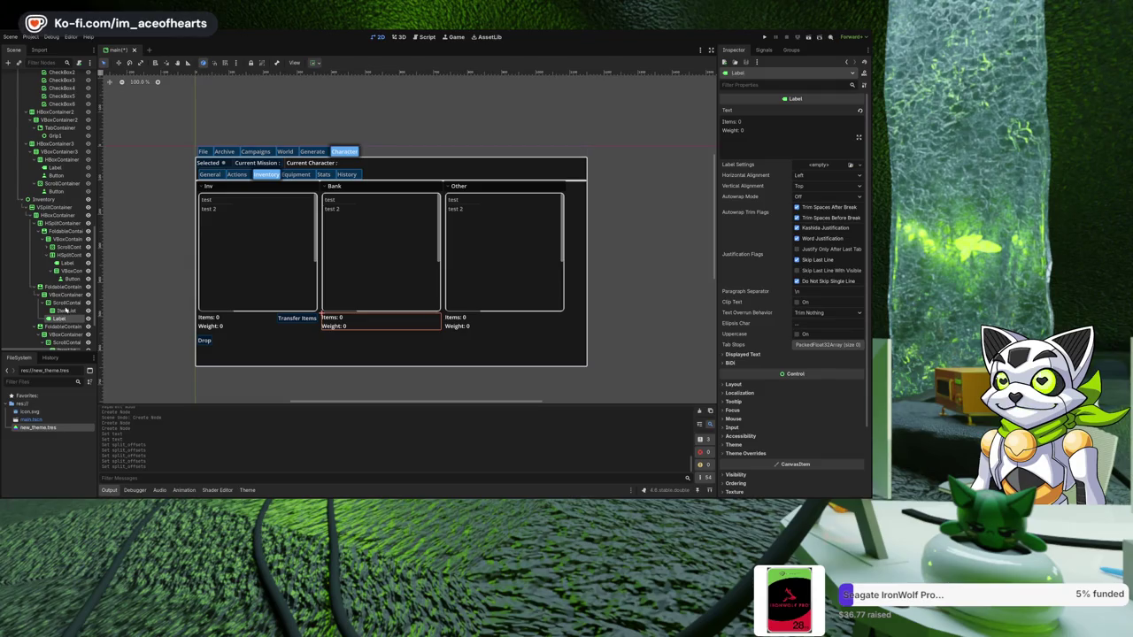
{"action": "key", "text": "Delete"}
- Delete the Bank panel's VBoxContainer, ScrollContainer and ItemList nodes
{"action": "left_click", "coordinate": [63, 304]}
{"action": "key", "text": "ctrl+v"}
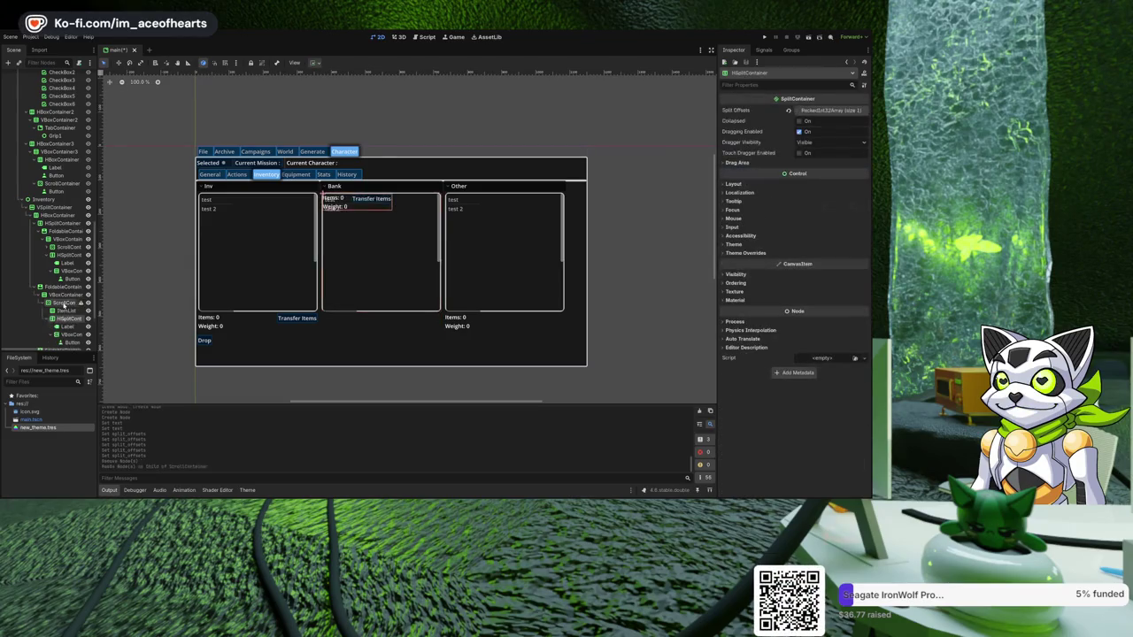
{"action": "key", "text": "ctrl+z"}
{"action": "left_click", "coordinate": [69, 255]}
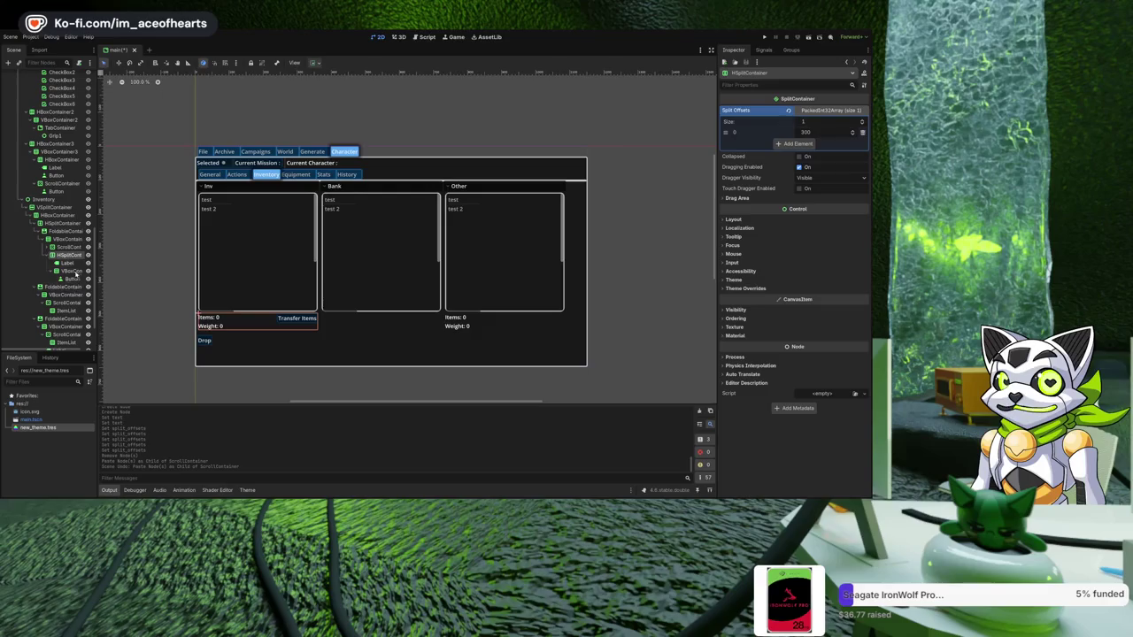
{"action": "left_click", "coordinate": [66, 295]}
{"action": "left_click", "coordinate": [65, 310], "text": "shift"}
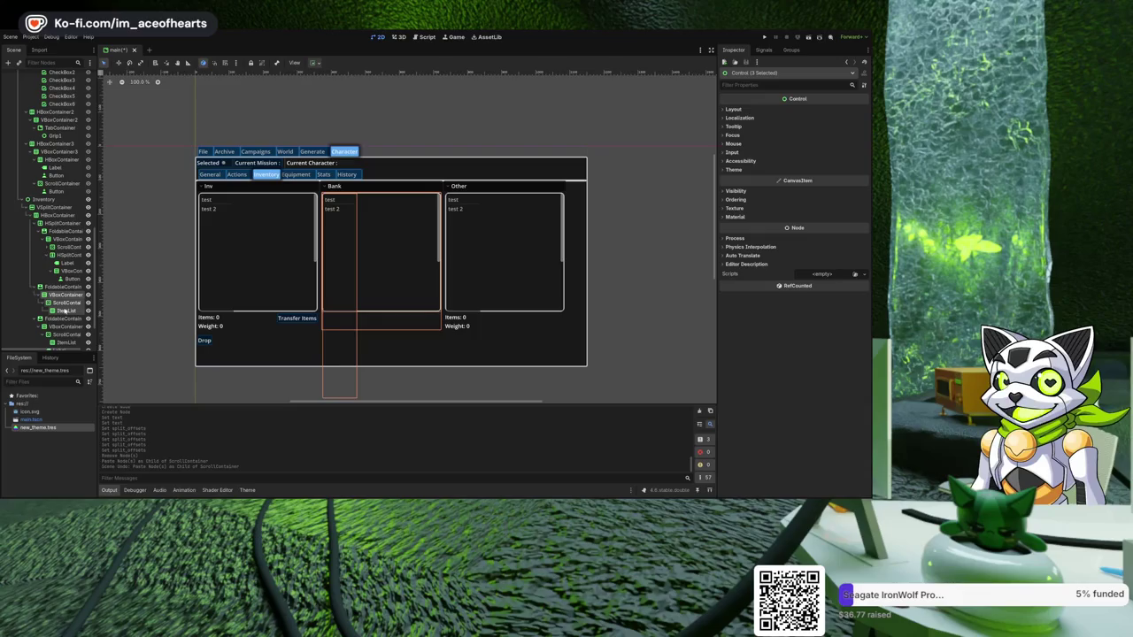
{"action": "key", "text": "Delete"}
- Delete the Other panel's container, scroll area, item list and label nodes
{"action": "left_click", "coordinate": [65, 303]}
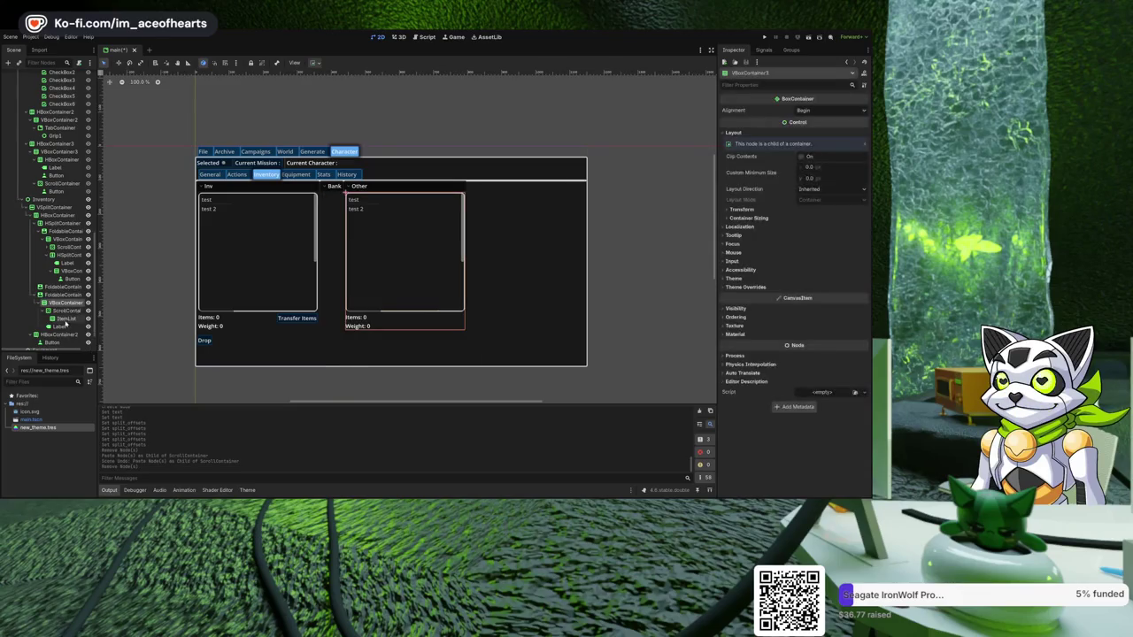
{"action": "left_click", "coordinate": [65, 327], "text": "shift"}
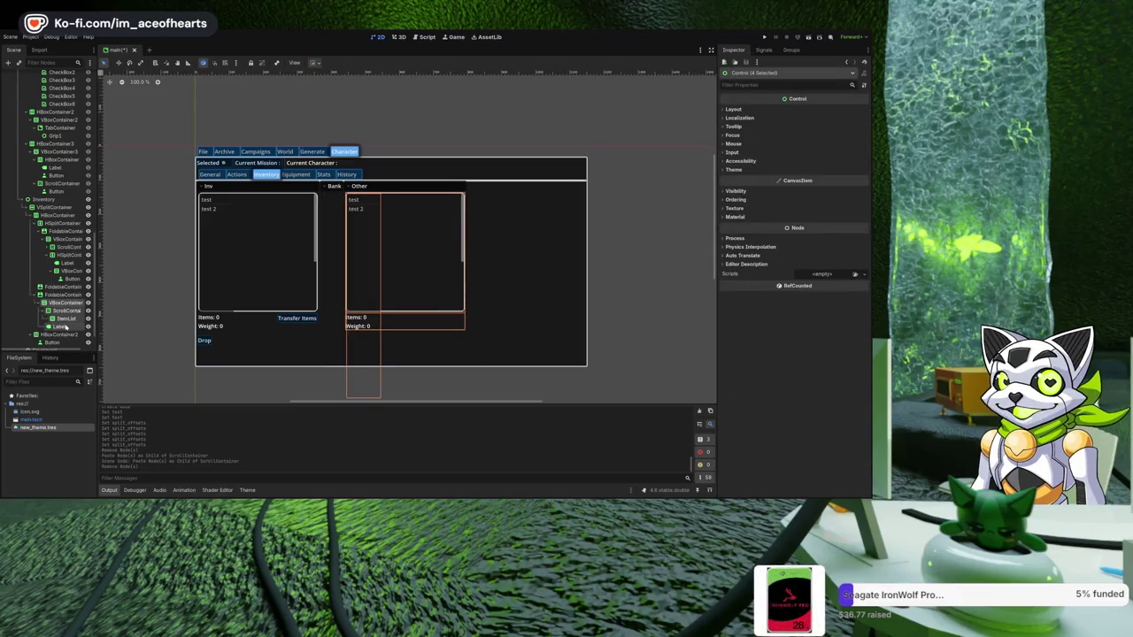
{"action": "key", "text": "Delete"}
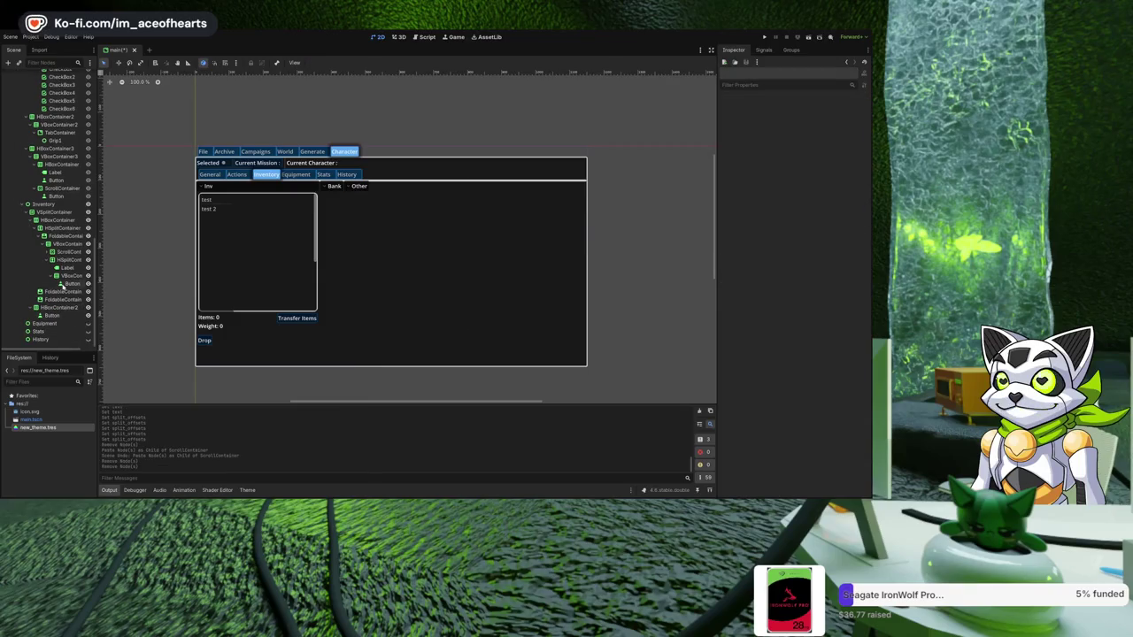
{"action": "left_click", "coordinate": [56, 228]}
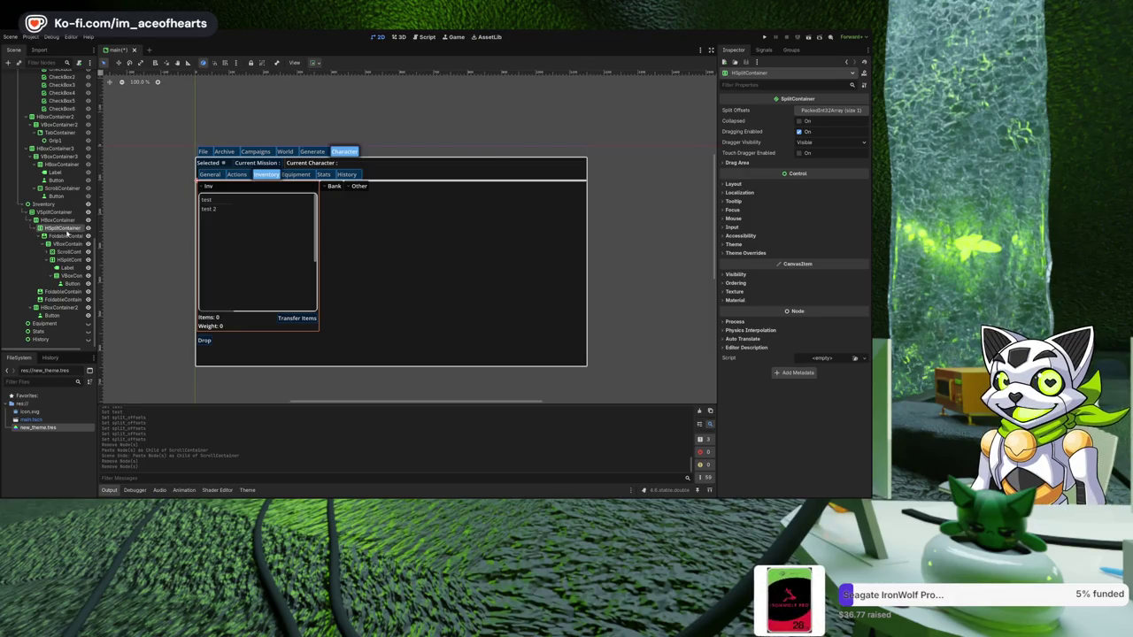
- Paste copies of the Inv panel container into the empty Bank and Other foldable containers
{"action": "left_click", "coordinate": [61, 290]}
{"action": "key", "text": "ctrl+v"}
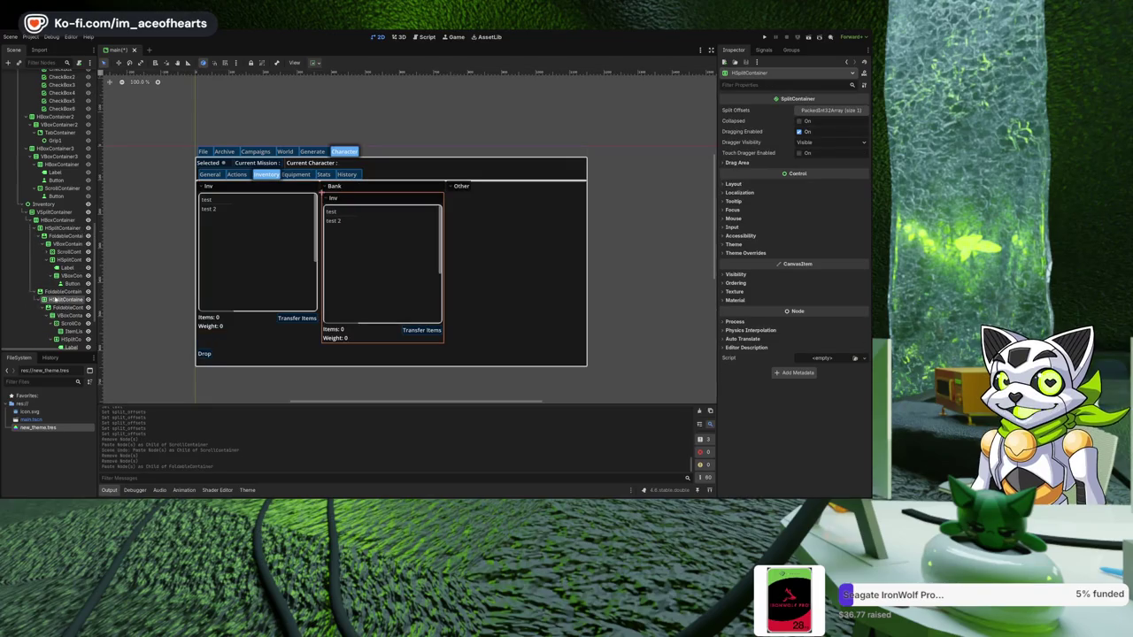
{"action": "key", "text": "ctrl+z"}
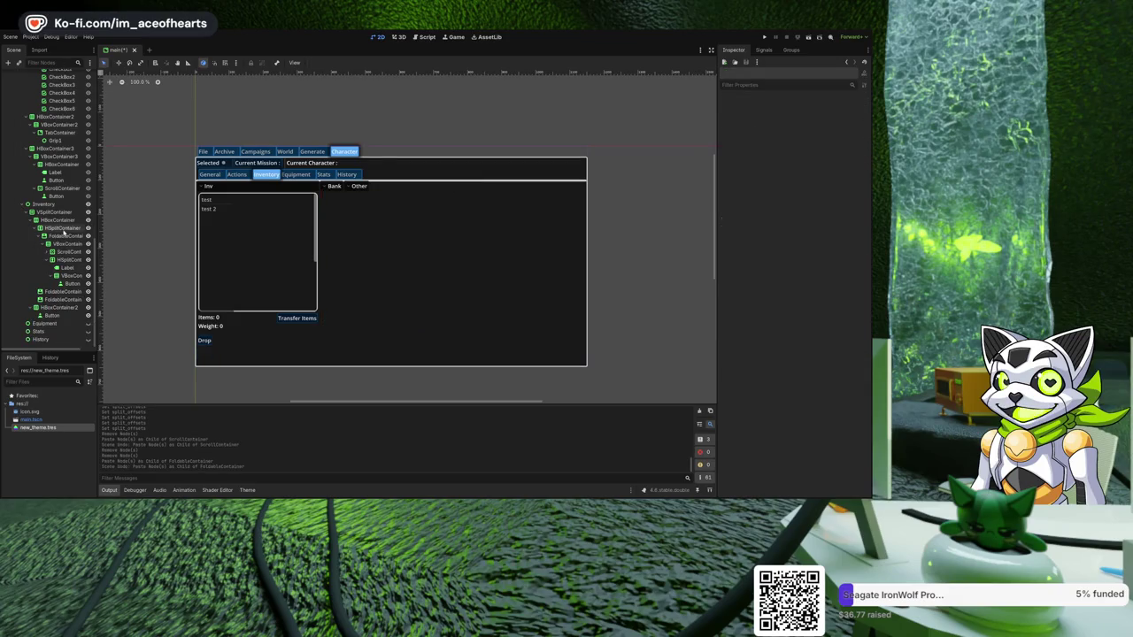
{"action": "left_click", "coordinate": [63, 229]}
{"action": "left_click", "coordinate": [67, 243]}
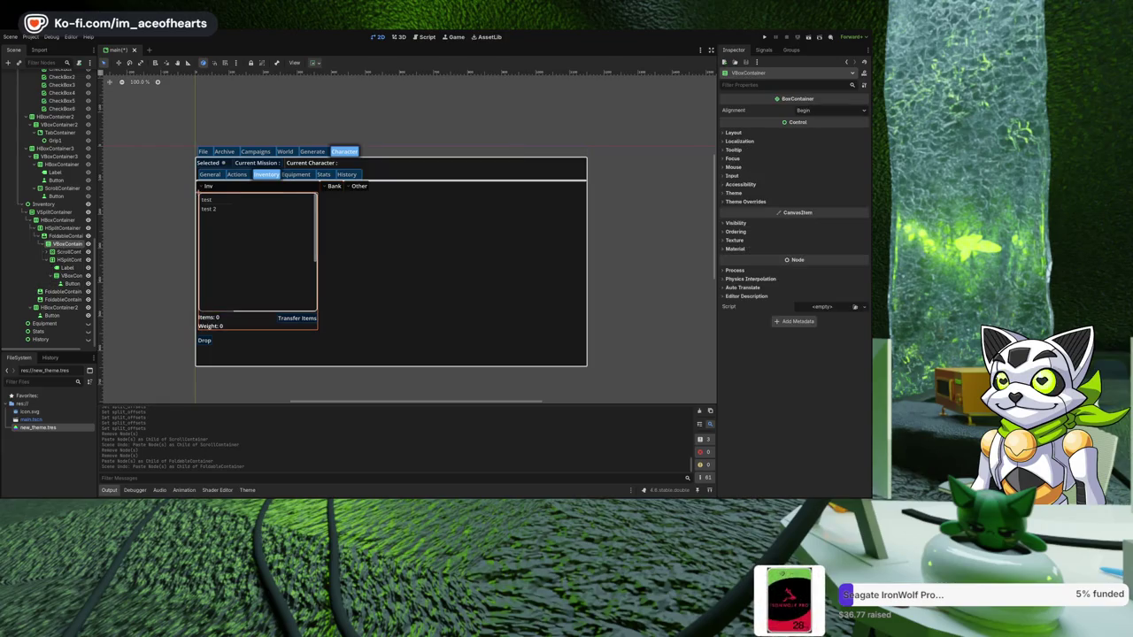
{"action": "left_click", "coordinate": [57, 291]}
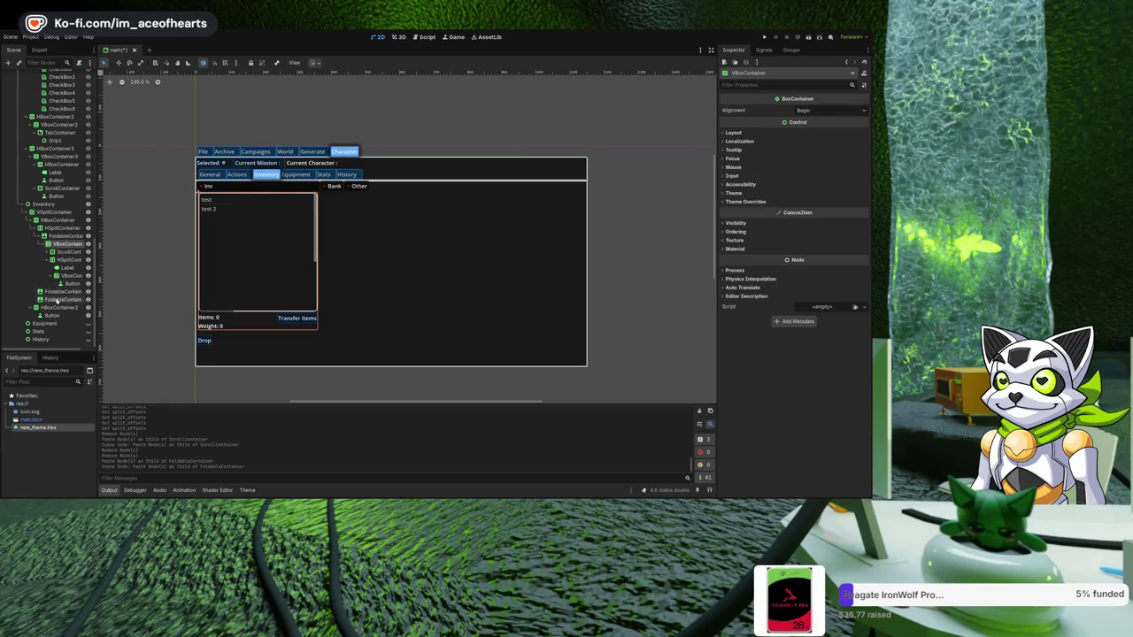
{"action": "key", "text": "ctrl+v"}
{"action": "left_click", "coordinate": [60, 292]}
{"action": "key", "text": "ctrl+v"}
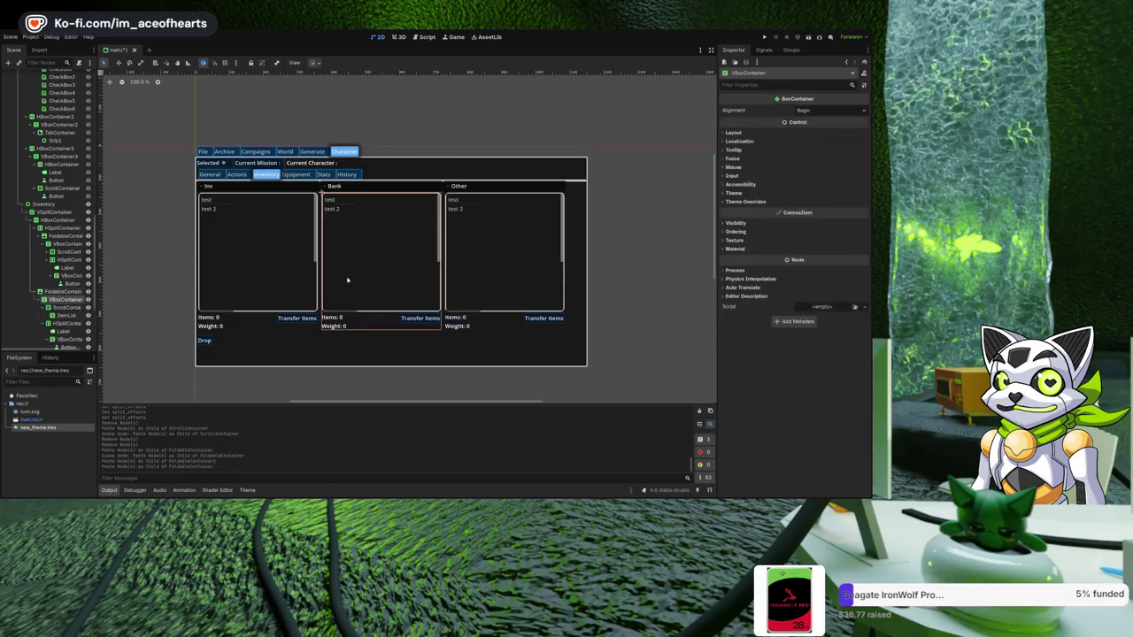
{"action": "left_click", "coordinate": [591, 257]}
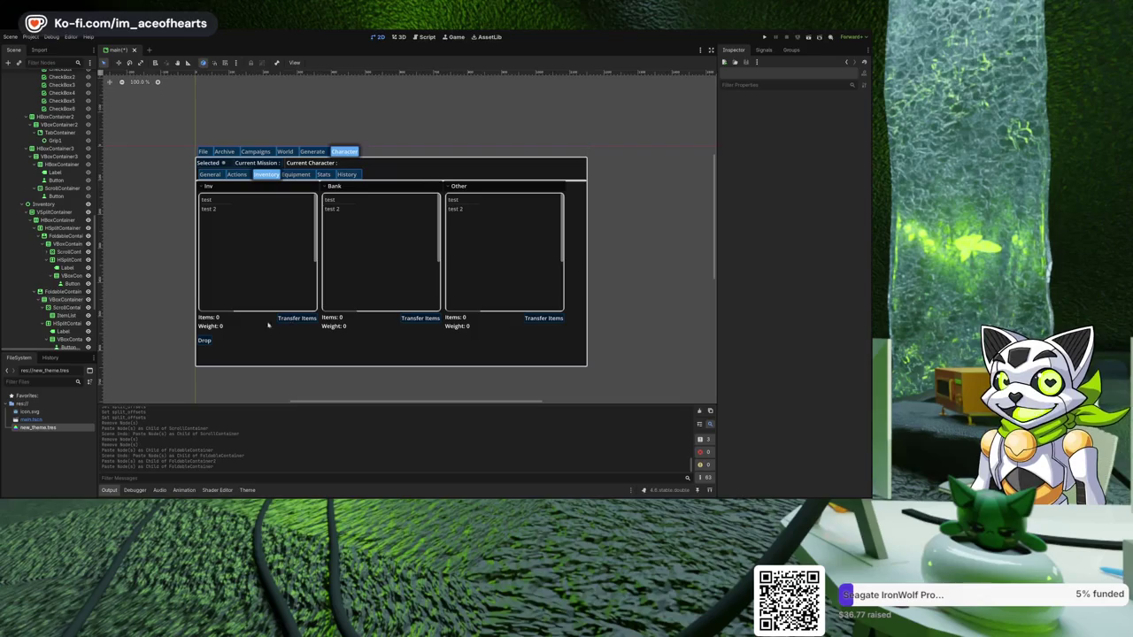
{"action": "left_click", "coordinate": [204, 341]}
- Duplicate the Drop button and relabel the copy 'Armor Equip'
{"action": "scroll", "coordinate": [261, 298], "scroll_direction": "up", "scroll_amount": 2}
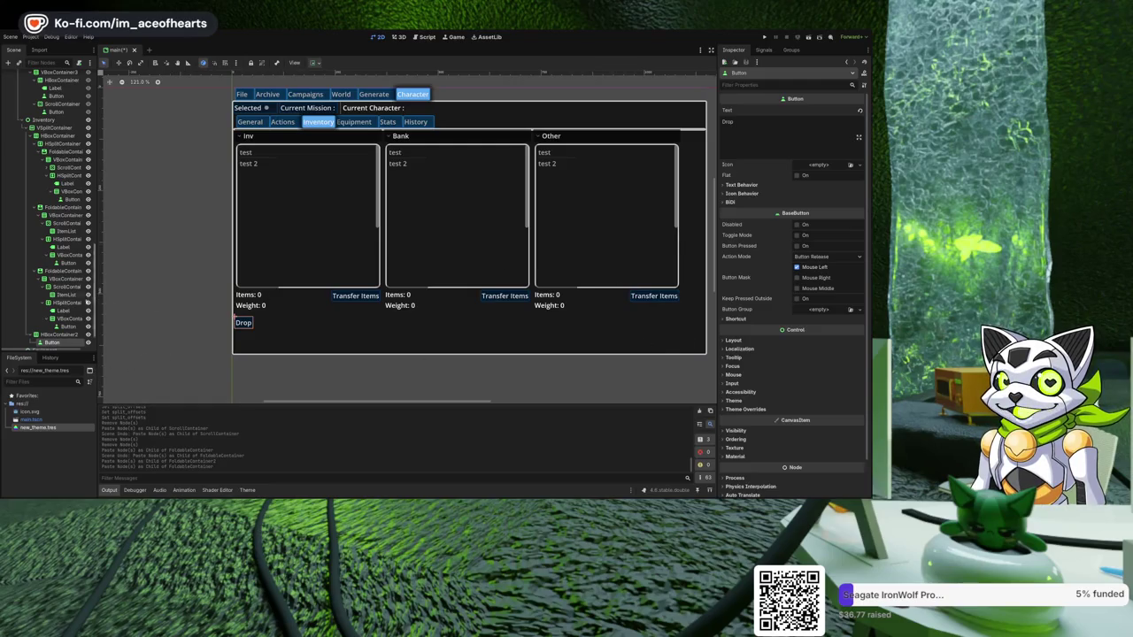
{"action": "scroll", "coordinate": [51, 324], "scroll_direction": "down", "scroll_amount": 2}
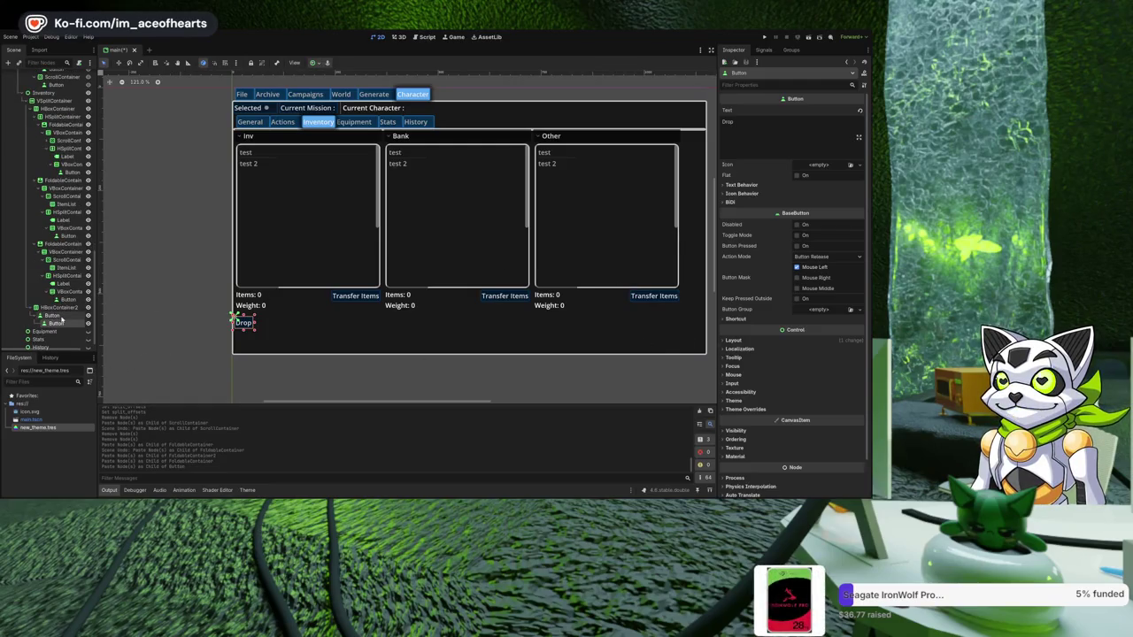
{"action": "left_click", "coordinate": [55, 321]}
{"action": "left_click", "coordinate": [53, 316]}
{"action": "key", "text": "ctrl+d"}
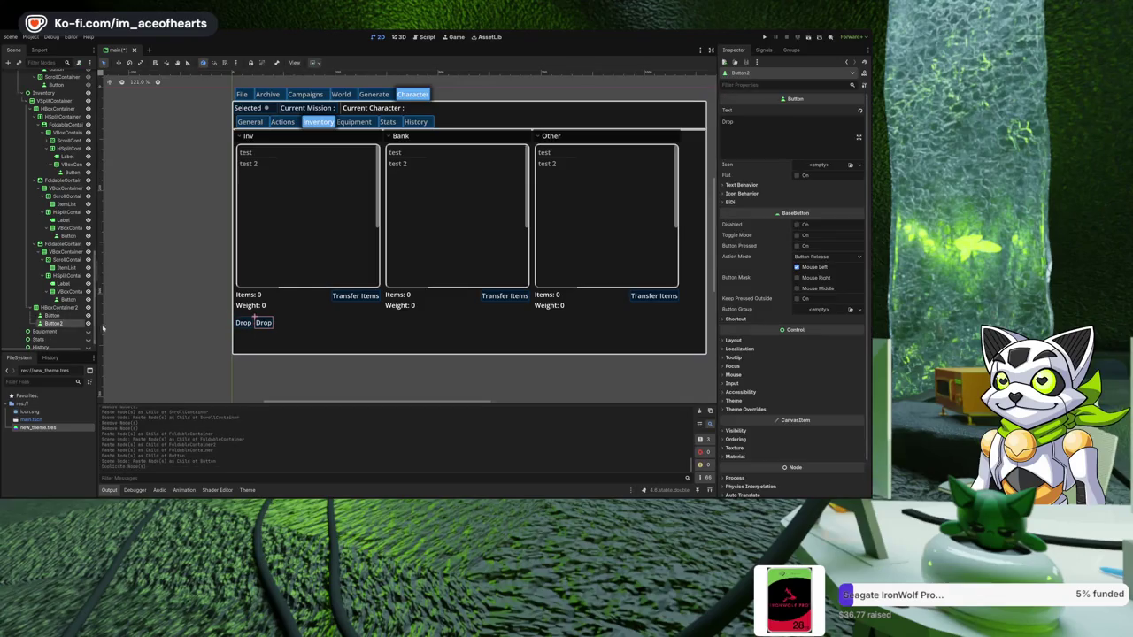
{"action": "left_click", "coordinate": [760, 121]}
{"action": "key", "text": "ctrl+a"}
{"action": "key", "text": "BackSpace"}
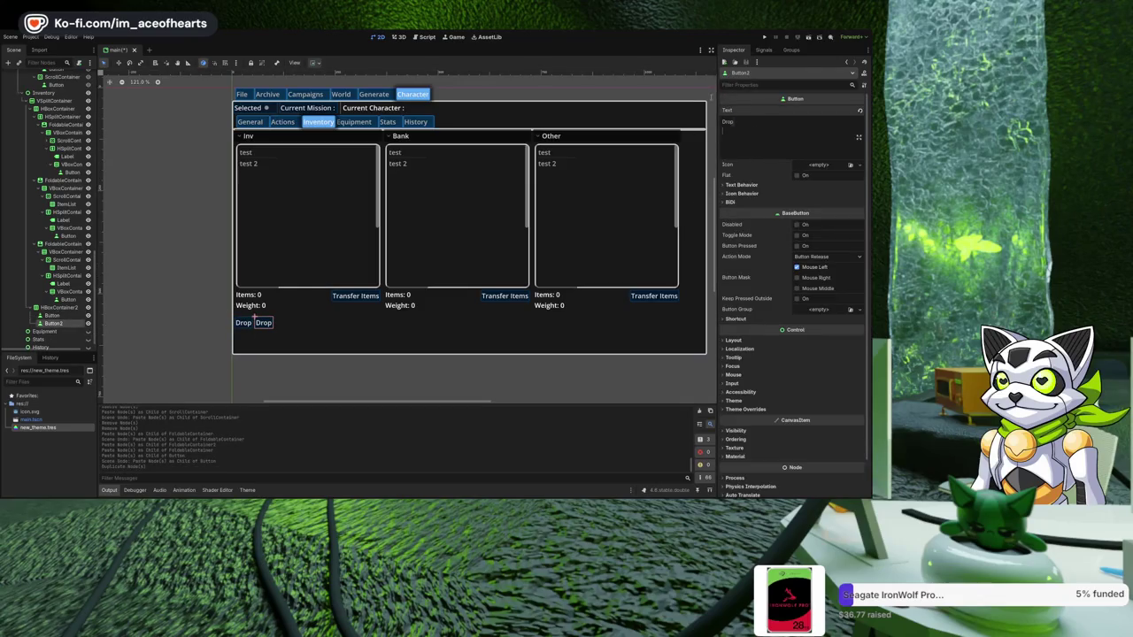
{"action": "type", "text": "E"}
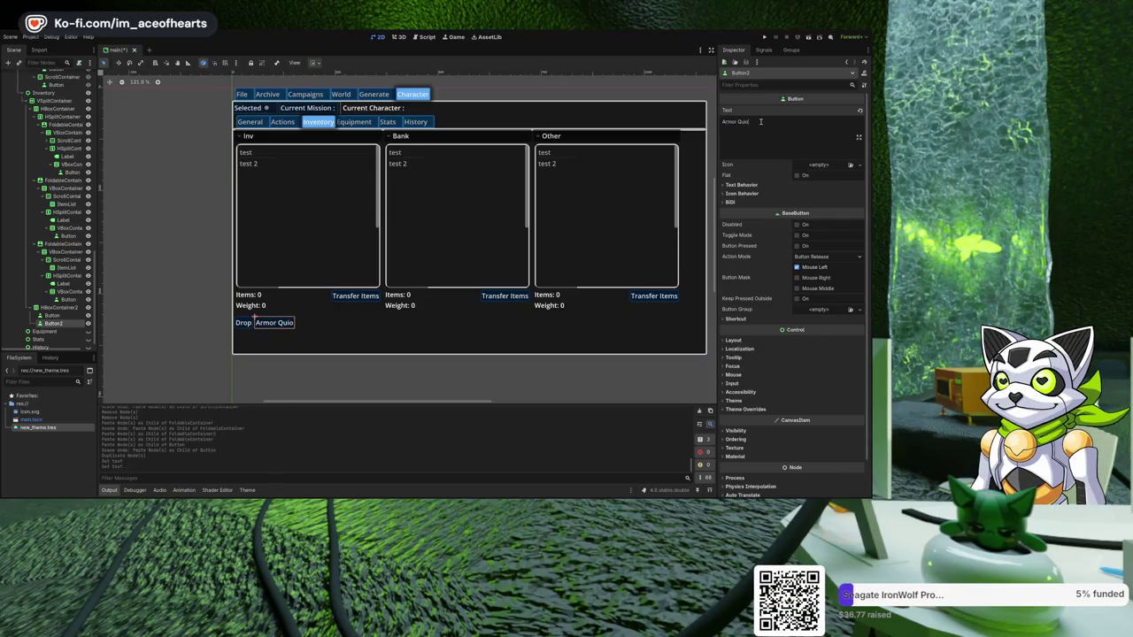
{"action": "type", "text": "quip"}
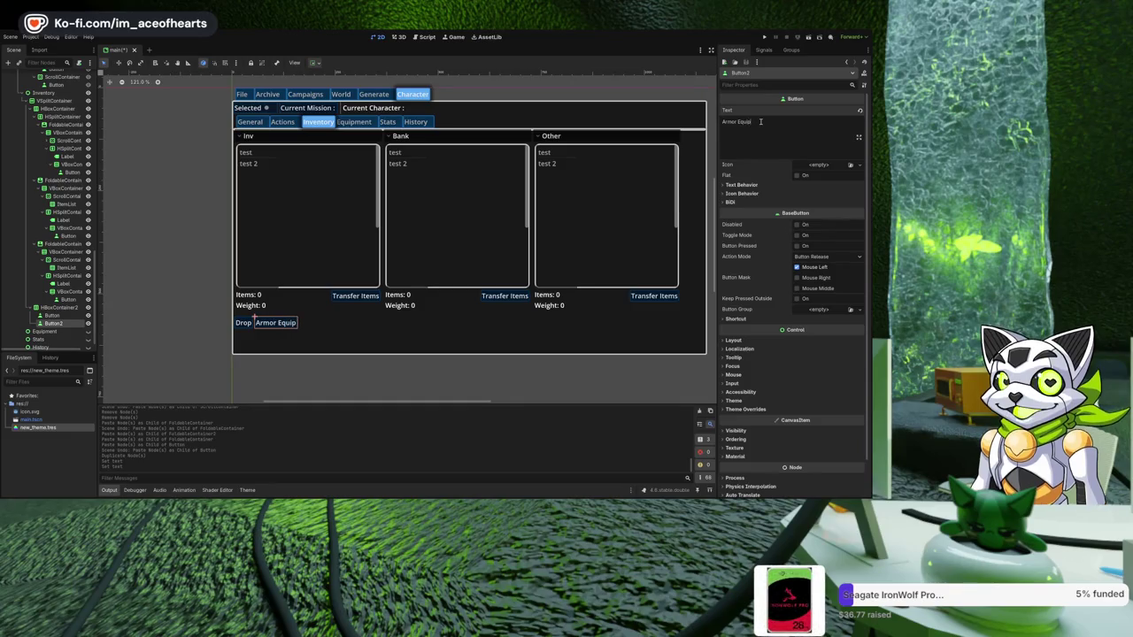
- Save the scene and widen the Scene dock's hierarchy
{"action": "left_click", "coordinate": [60, 315]}
{"action": "key", "text": "ctrl+s"}
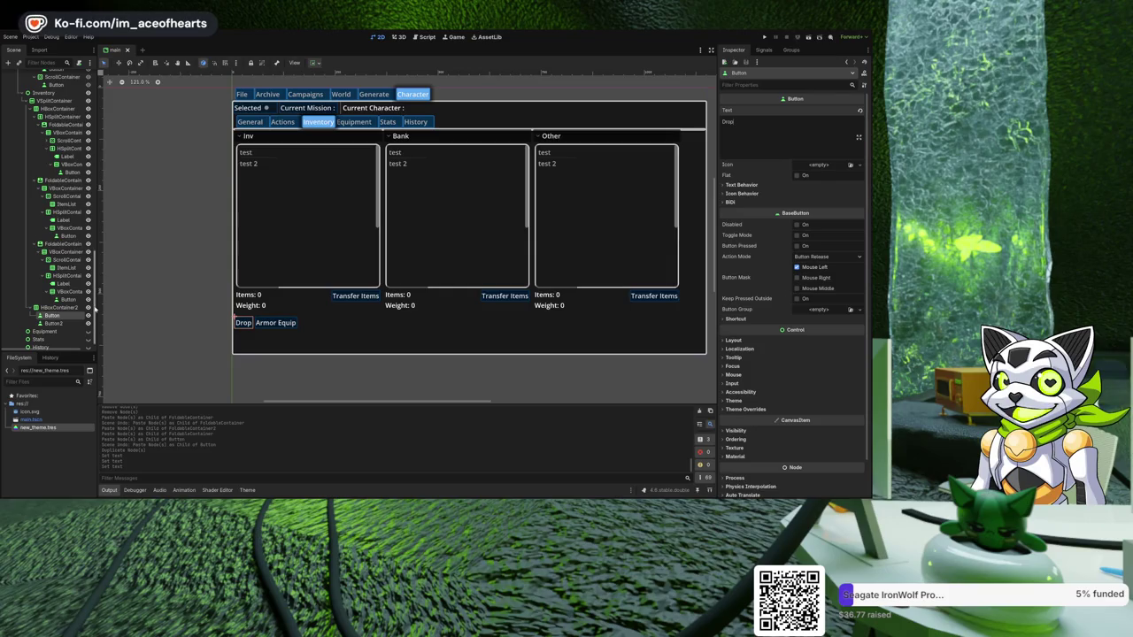
{"action": "left_click_drag", "start_coordinate": [96, 308], "coordinate": [122, 308]}
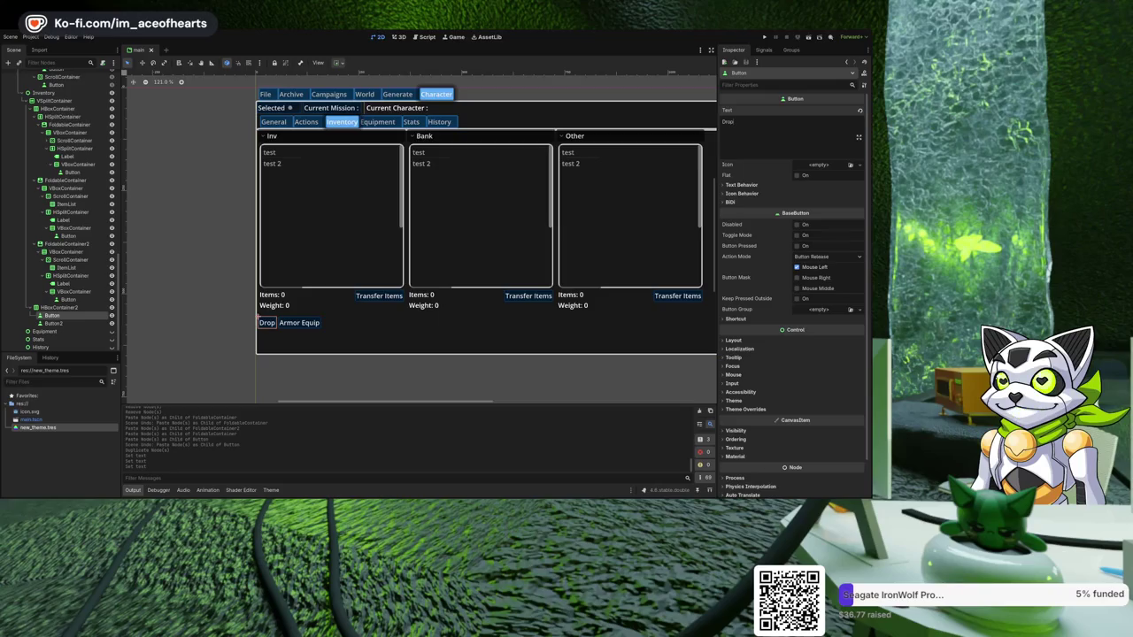
- Collapse the Campaigns, Generate and Actions branches and make the History tab the visible page
{"action": "left_click", "coordinate": [458, 331]}
{"action": "scroll", "coordinate": [248, 311], "scroll_direction": "down", "scroll_amount": 2}
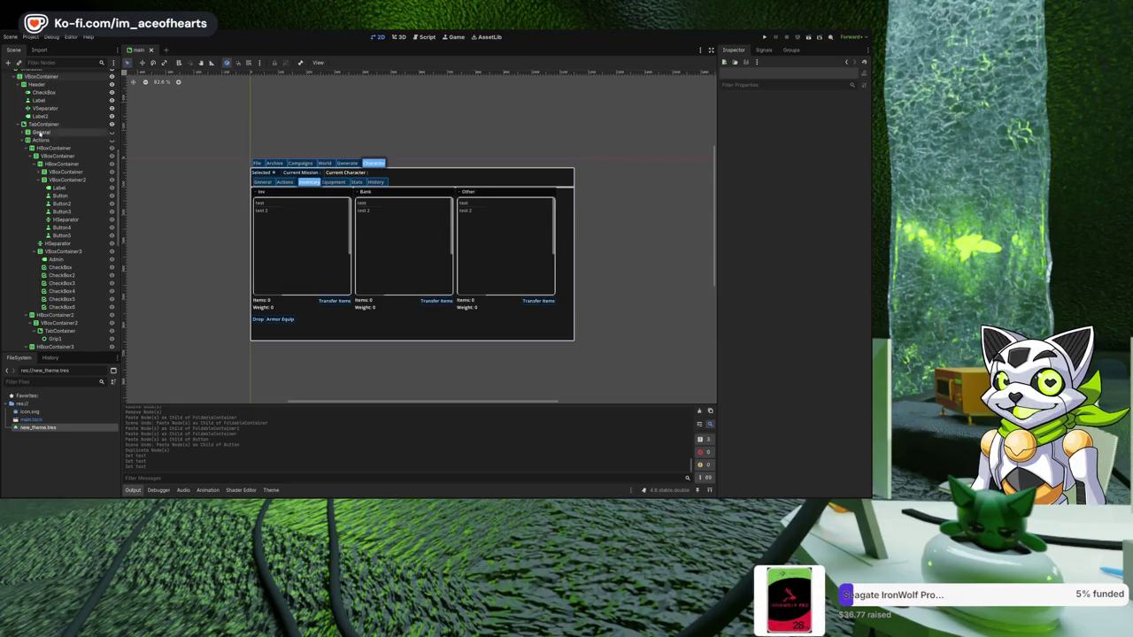
{"action": "scroll", "coordinate": [36, 124], "scroll_direction": "up", "scroll_amount": 5}
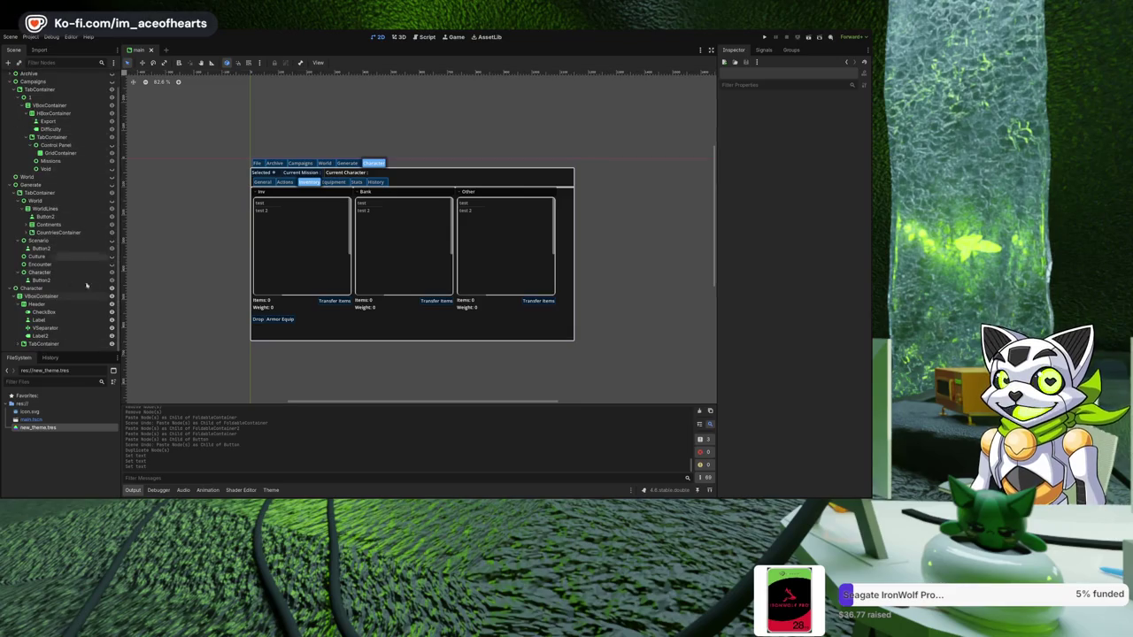
{"action": "left_click", "coordinate": [420, 186]}
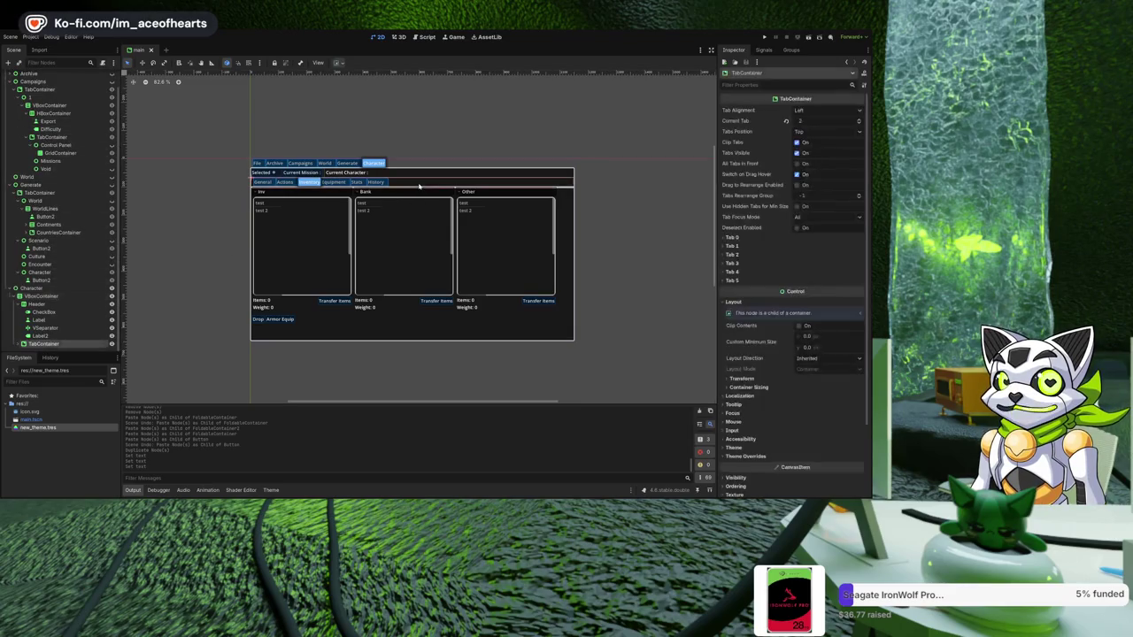
{"action": "scroll", "coordinate": [34, 318], "scroll_direction": "up", "scroll_amount": 2}
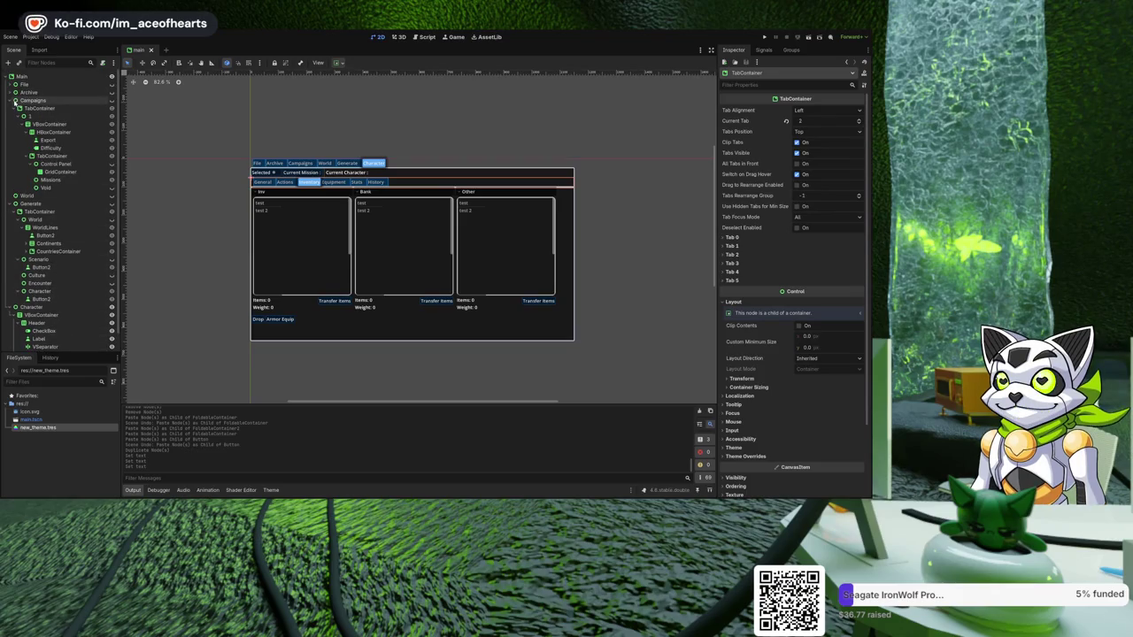
{"action": "left_click", "coordinate": [12, 101]}
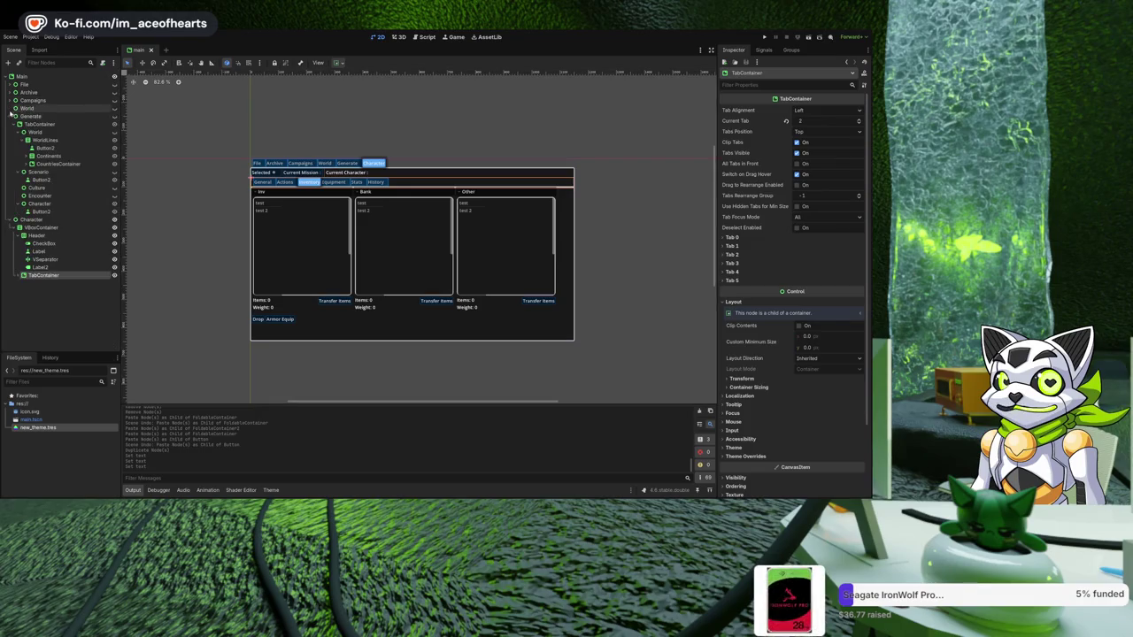
{"action": "left_click", "coordinate": [12, 116]}
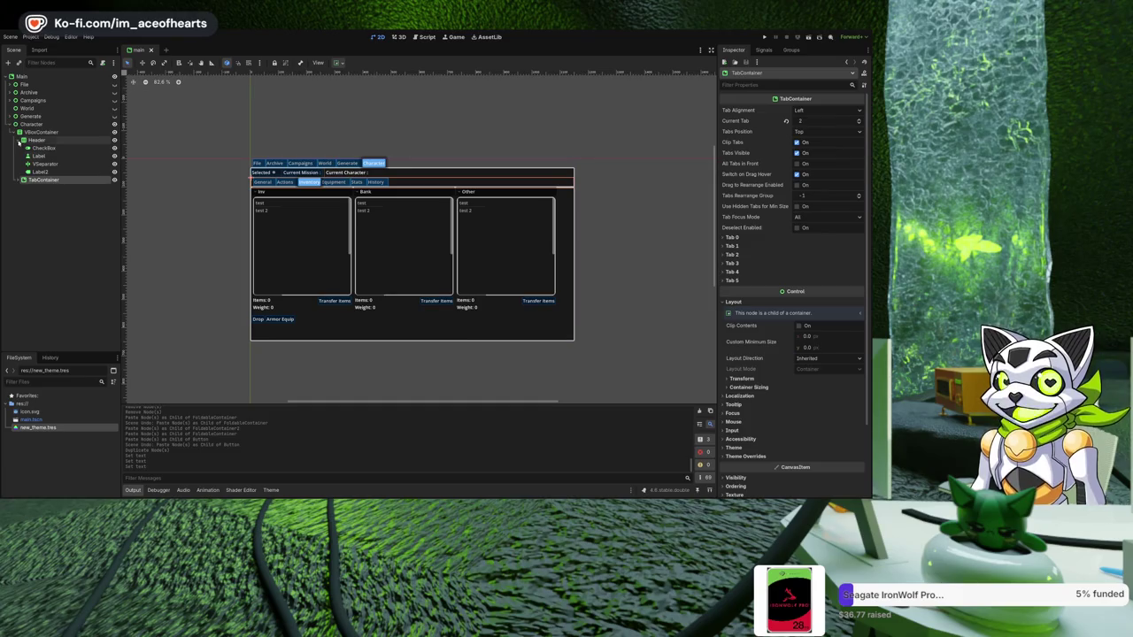
{"action": "left_click", "coordinate": [23, 180]}
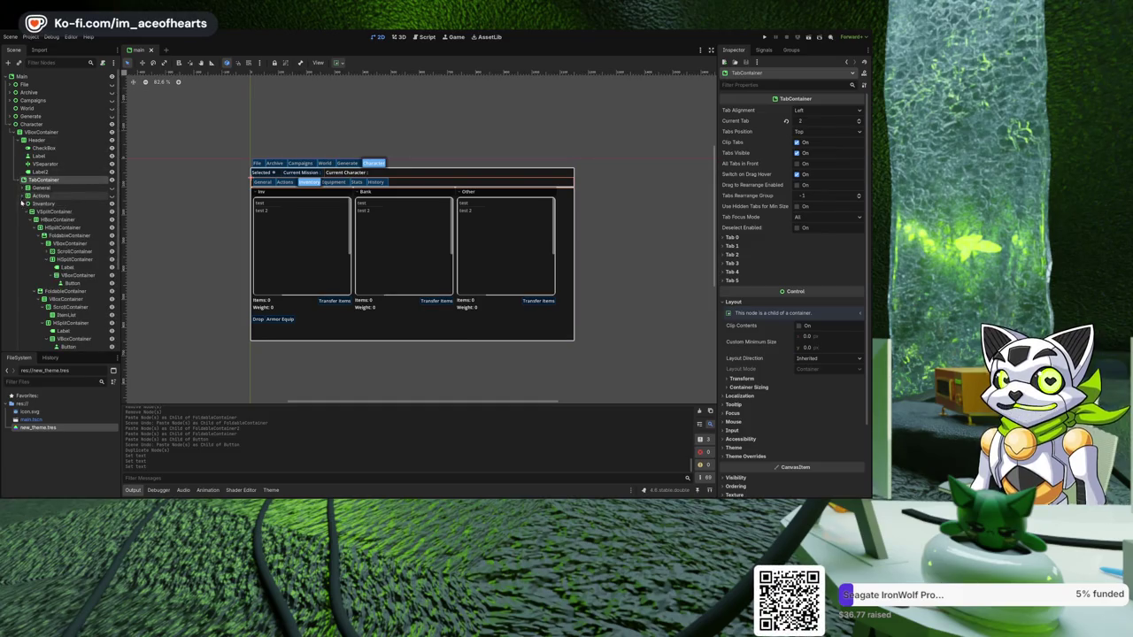
{"action": "left_click", "coordinate": [24, 195]}
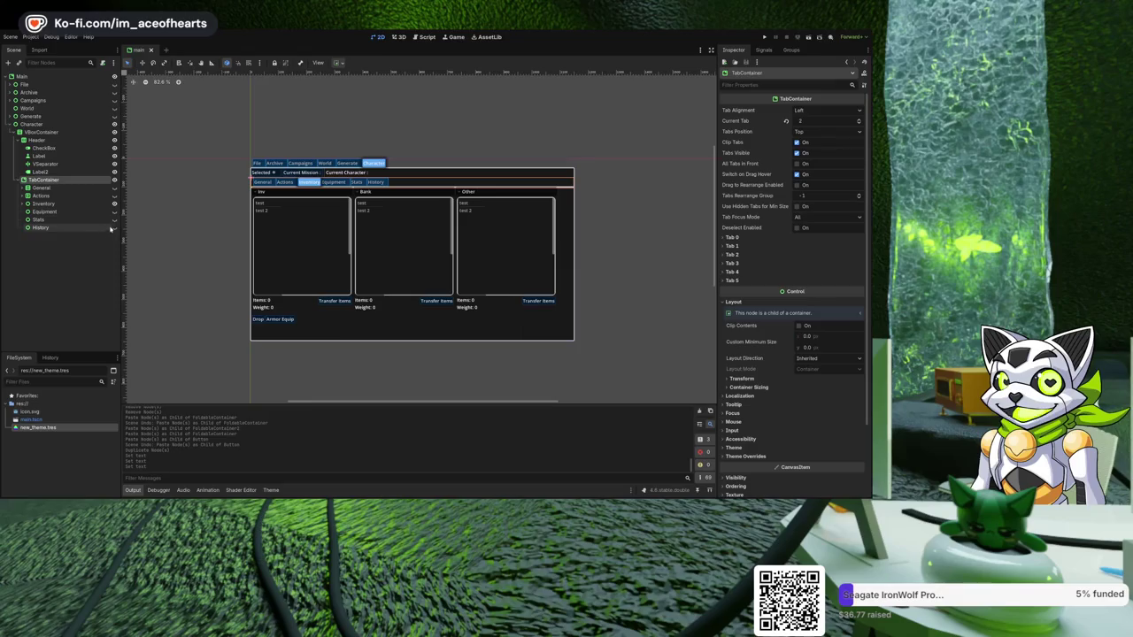
{"action": "left_click", "coordinate": [114, 227]}
{"action": "left_click", "coordinate": [80, 230]}
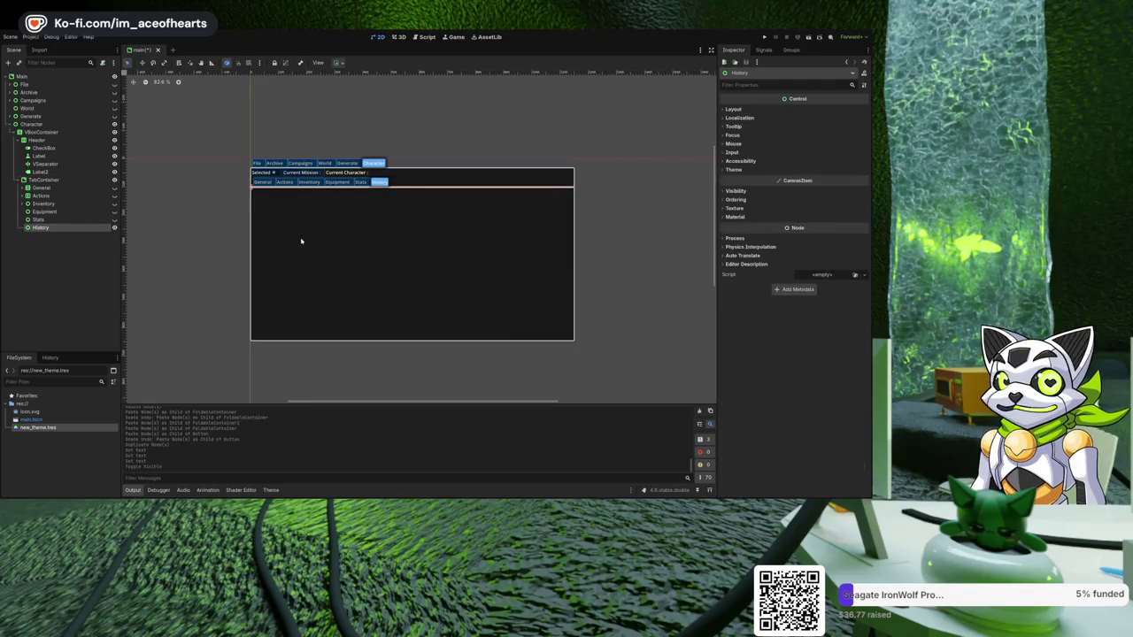
- Add a ScrollContainer as a child of the History tab node
{"action": "scroll", "coordinate": [304, 239], "scroll_direction": "up", "scroll_amount": 2}
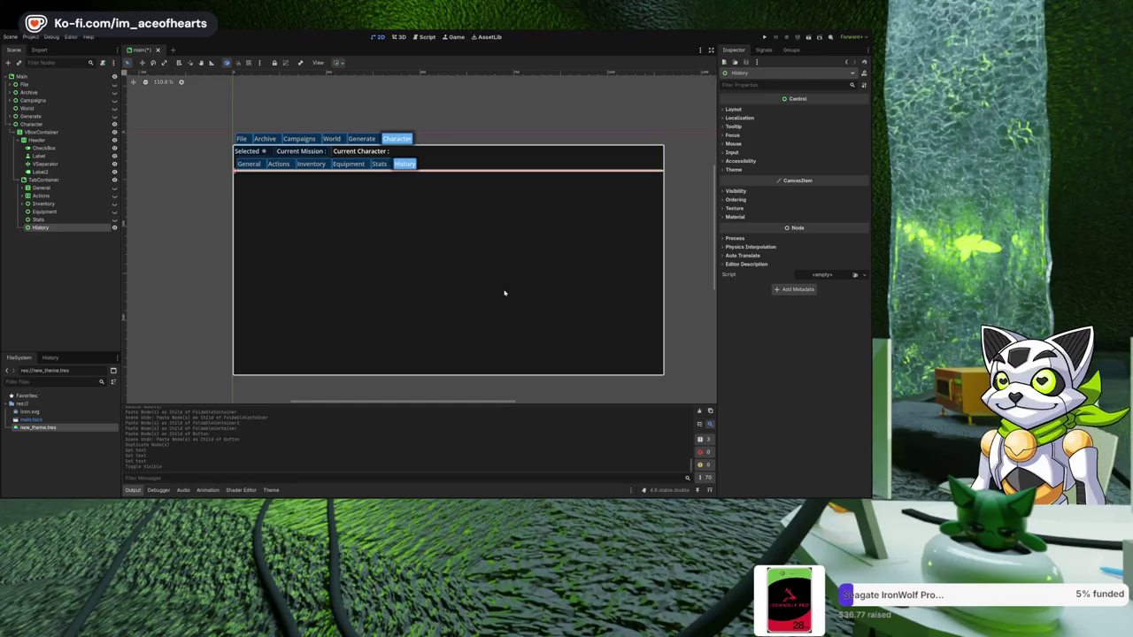
{"action": "key", "text": "Return"}
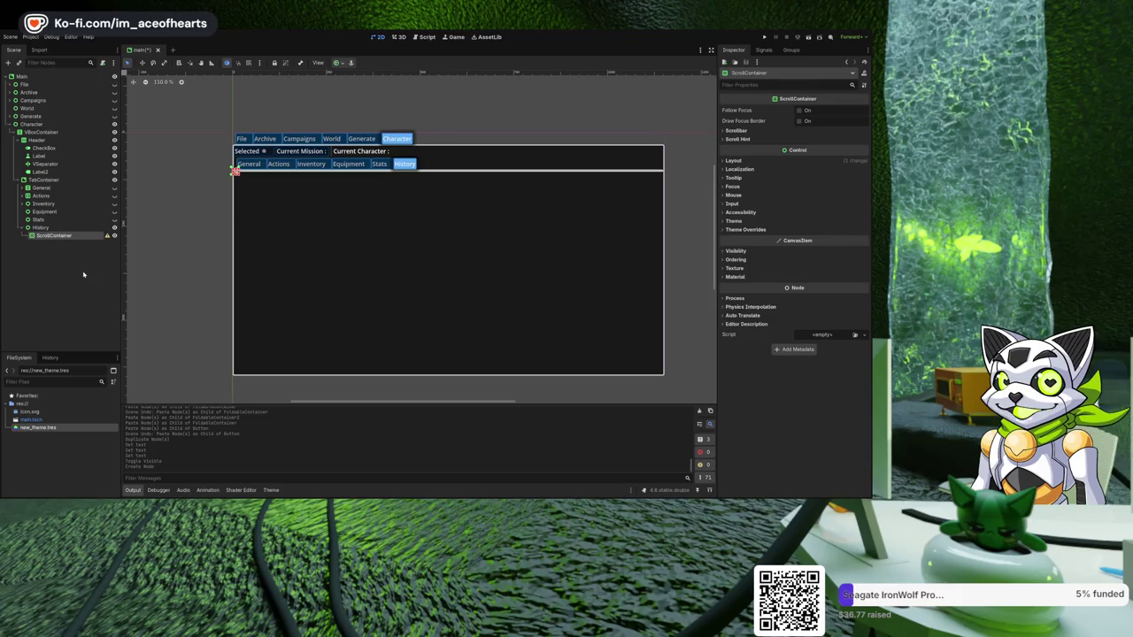
- Add a Button to the History ScrollContainer and set its Custom Minimum Size to 100 × 100
{"action": "key", "text": "ctrl+v"}
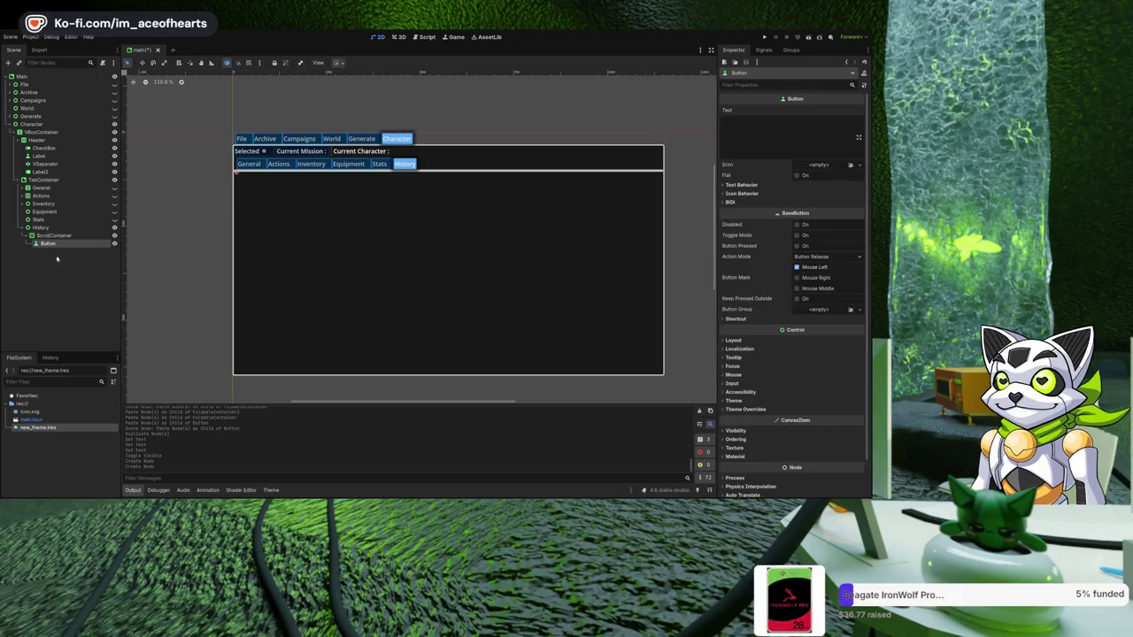
{"action": "left_click", "coordinate": [55, 236]}
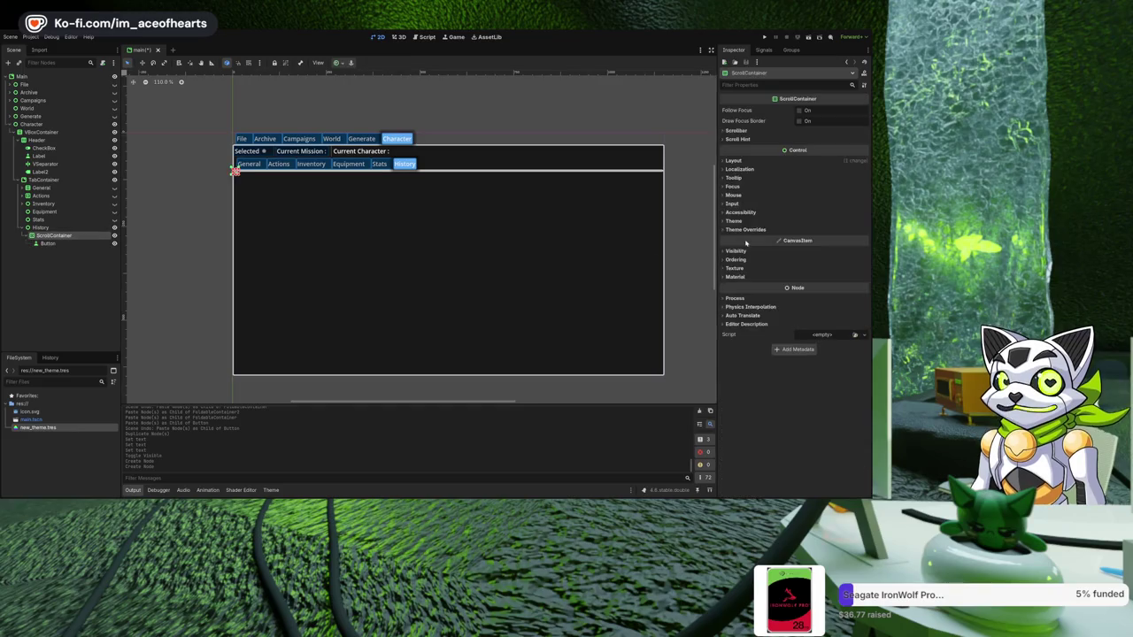
{"action": "left_click", "coordinate": [751, 161]}
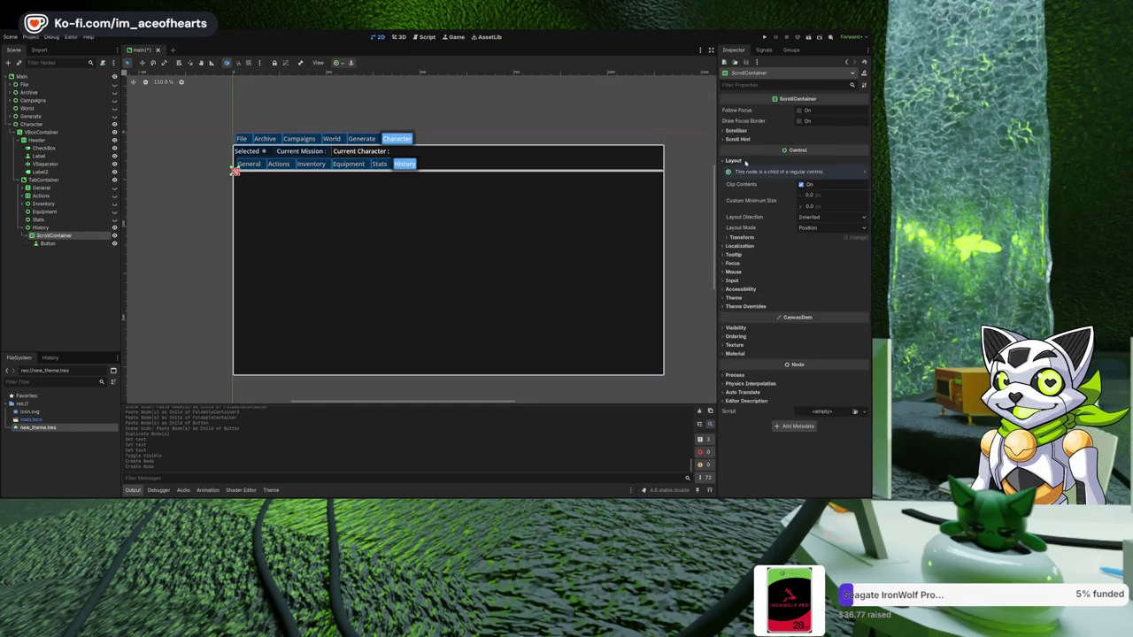
{"action": "left_click", "coordinate": [831, 195]}
{"action": "type", "text": "100"}
{"action": "key", "text": "Return"}
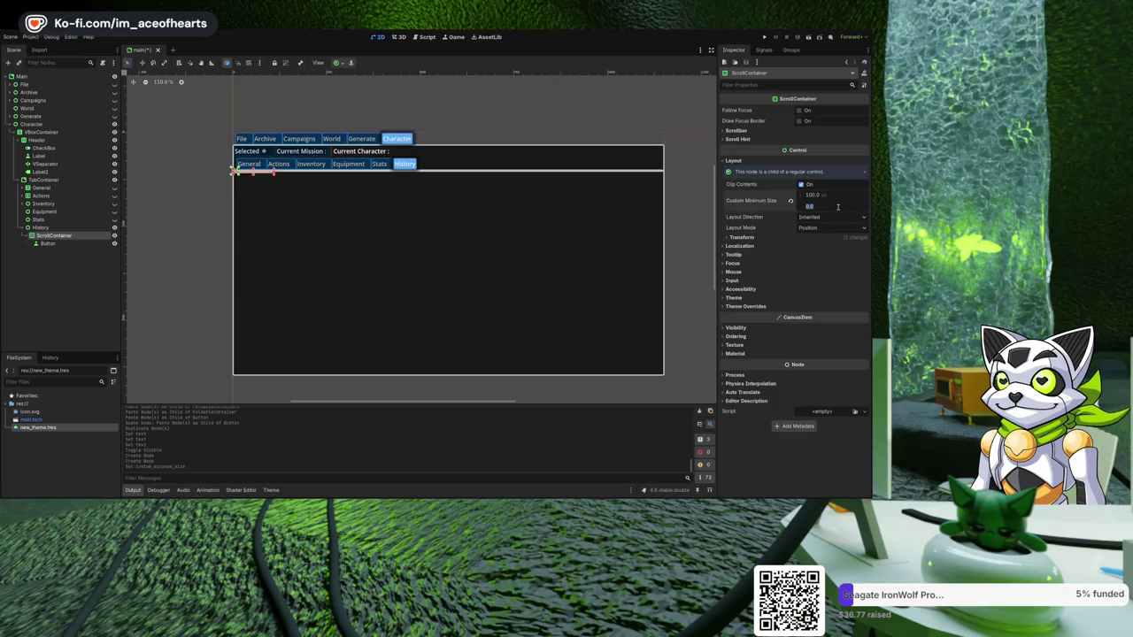
{"action": "type", "text": "100"}
{"action": "key", "text": "Return"}
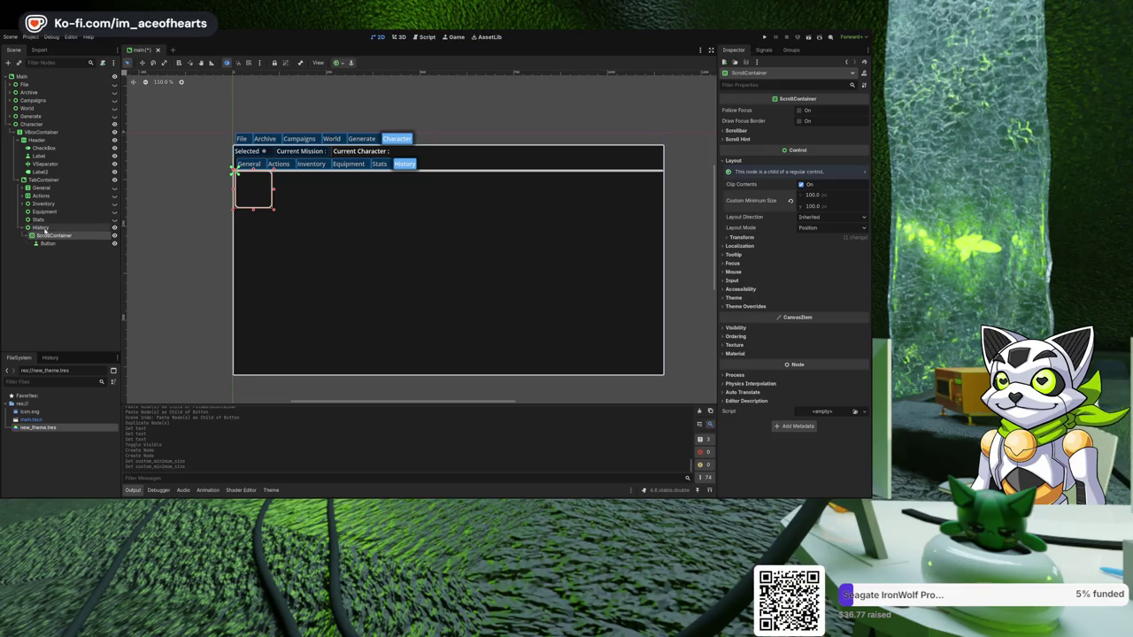
{"action": "scroll", "coordinate": [280, 263], "scroll_direction": "right", "scroll_amount": 1}
{"action": "scroll", "coordinate": [265, 263], "scroll_direction": "right", "scroll_amount": 3}
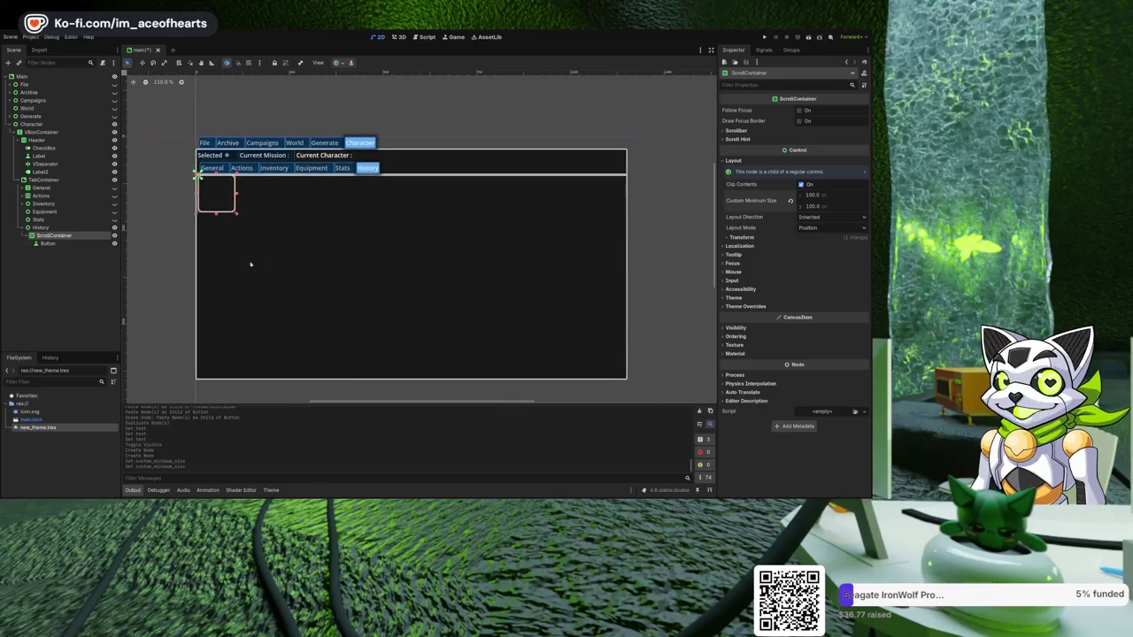
- Add a VSeparator under History and move it above the ScrollContainer
{"action": "key", "text": "ctrl+shift+v"}
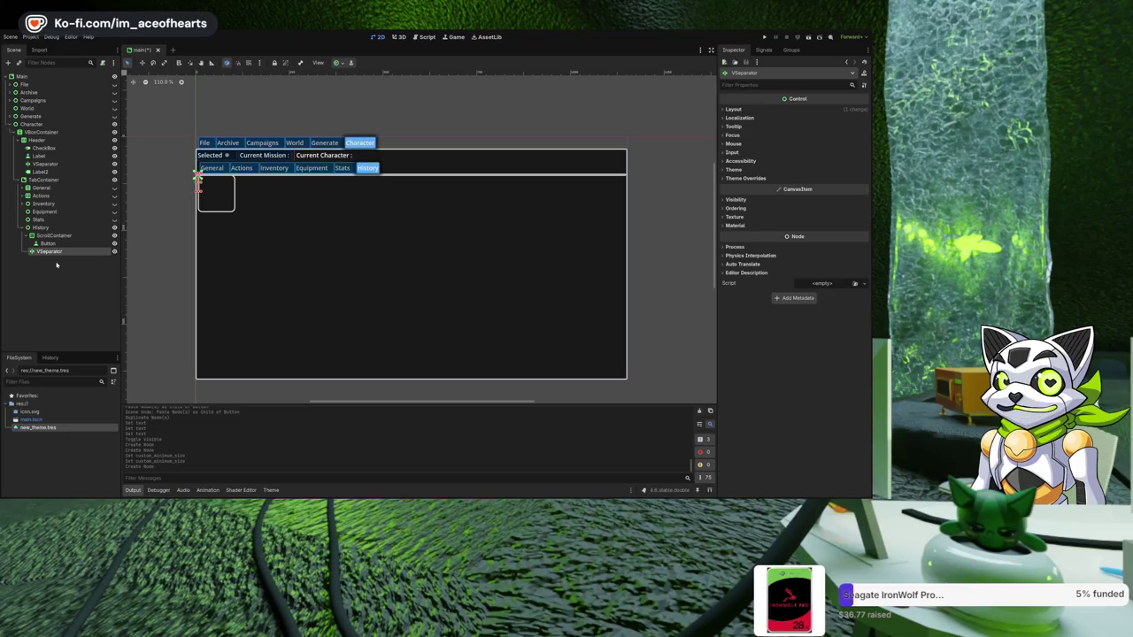
{"action": "left_click_drag", "start_coordinate": [51, 253], "coordinate": [56, 237]}
{"action": "left_click", "coordinate": [55, 244]}
{"action": "left_click", "coordinate": [56, 237]}
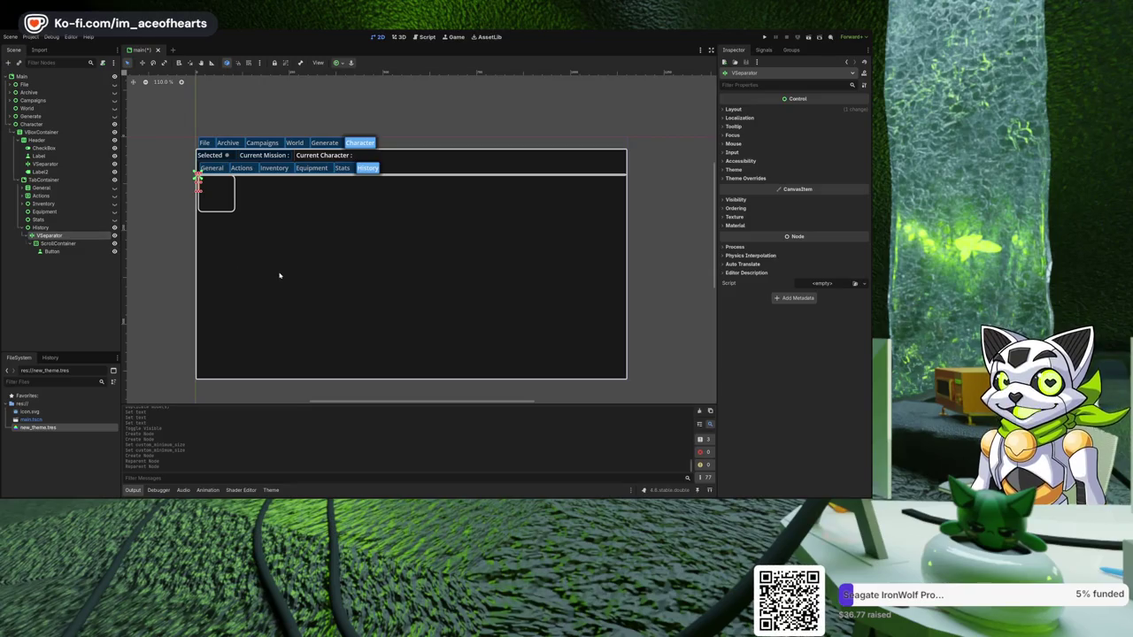
- Add a Panel and rearrange the ScrollContainer and Panel in the tree
{"action": "key", "text": "ctrl+shift+z"}
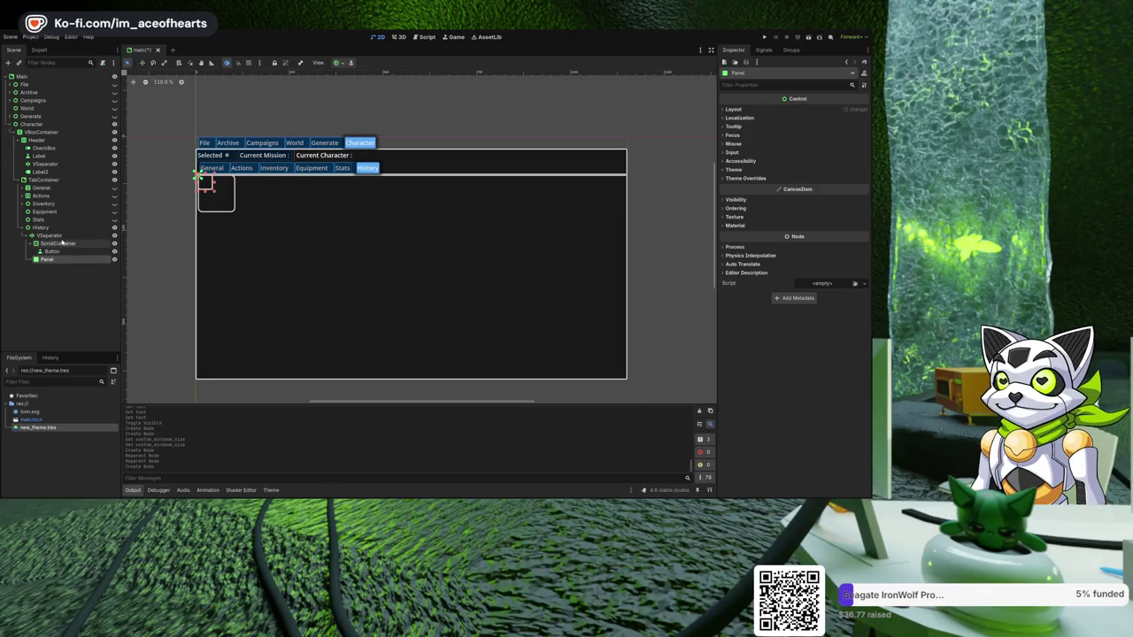
{"action": "mouse_move", "coordinate": [55, 244]}
{"action": "left_mouse_down"}
{"action": "mouse_move", "coordinate": [59, 254]}
{"action": "mouse_move", "coordinate": [55, 234]}
{"action": "mouse_move", "coordinate": [41, 260]}
{"action": "left_mouse_up"}
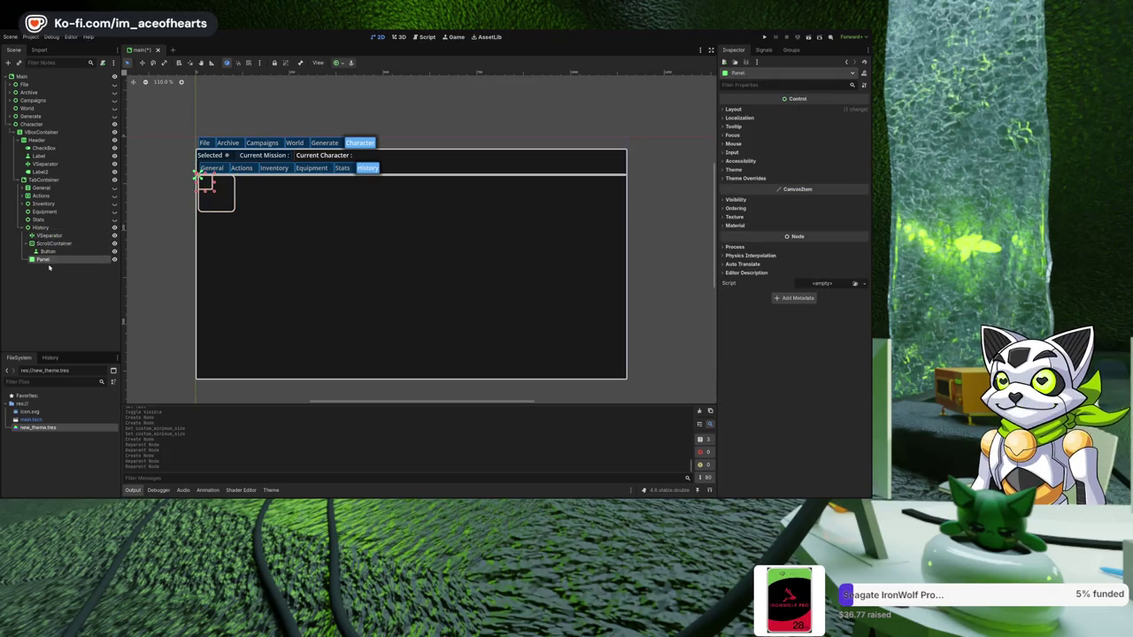
{"action": "left_click", "coordinate": [49, 243]}
{"action": "left_click", "coordinate": [27, 243]}
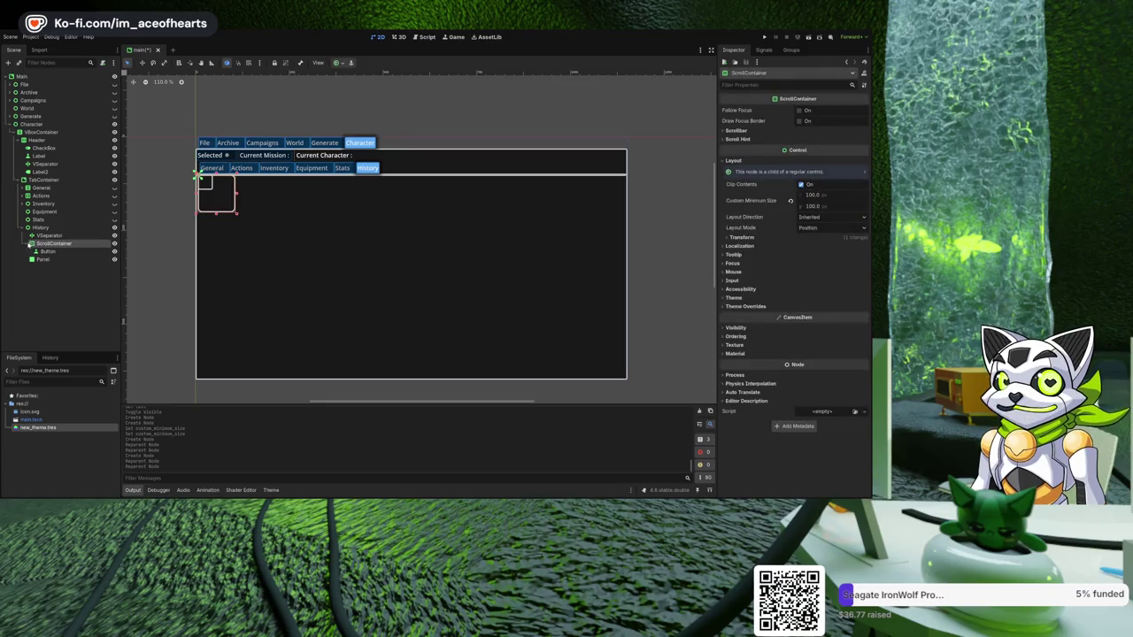
{"action": "left_click", "coordinate": [42, 252], "text": "shift"}
{"action": "left_click_drag", "start_coordinate": [48, 244], "coordinate": [63, 237]}
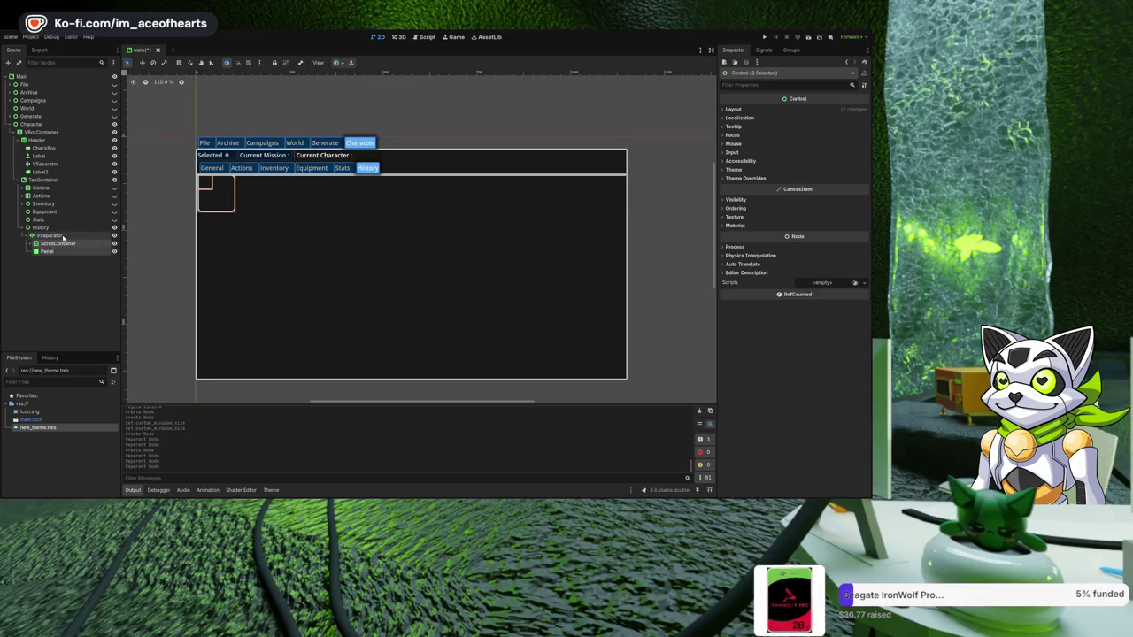
- Set the Panel's Custom Minimum Size width to 400
{"action": "left_click", "coordinate": [47, 252]}
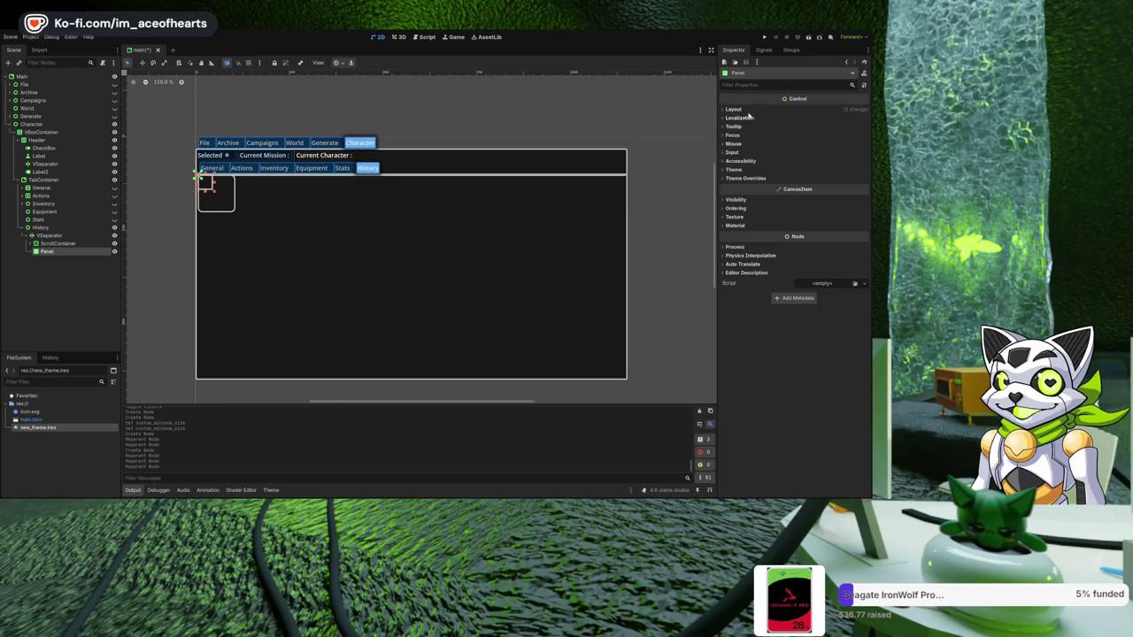
{"action": "left_click", "coordinate": [748, 110]}
{"action": "left_click", "coordinate": [825, 146]}
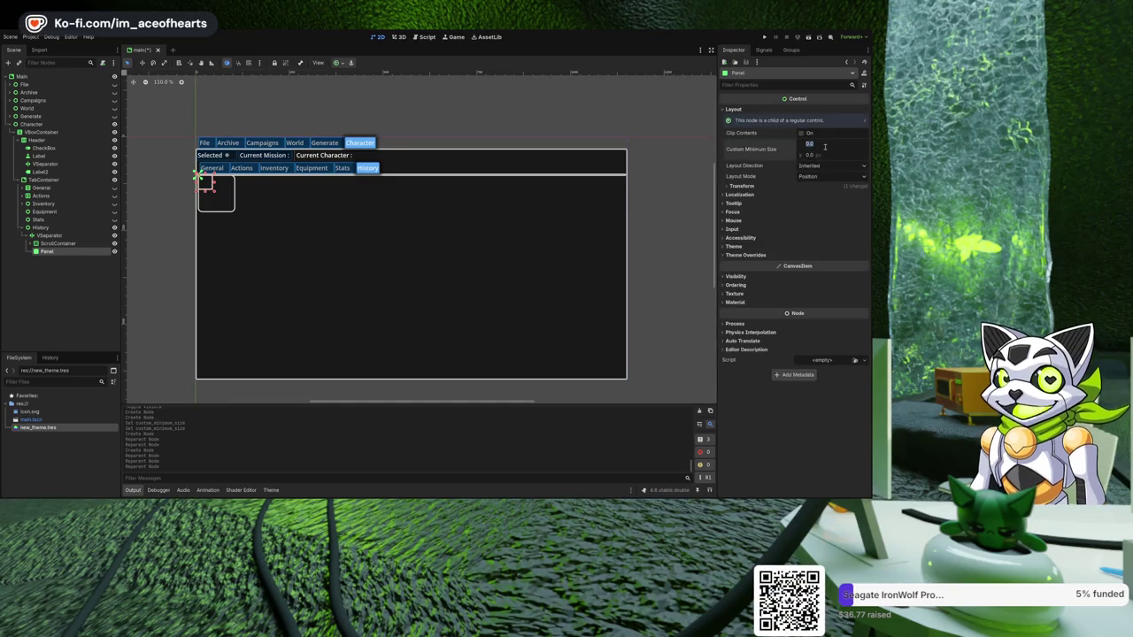
{"action": "type", "text": "400"}
{"action": "key", "text": "Return"}
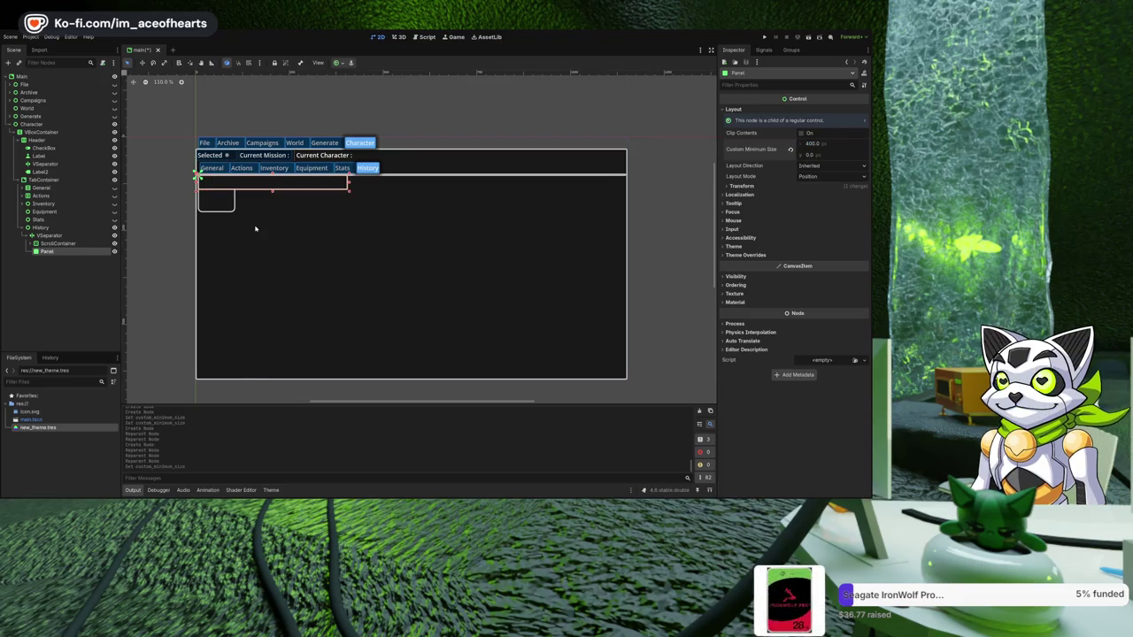
- Move the ScrollContainer and Panel to be direct children of History
{"action": "left_click", "coordinate": [60, 244]}
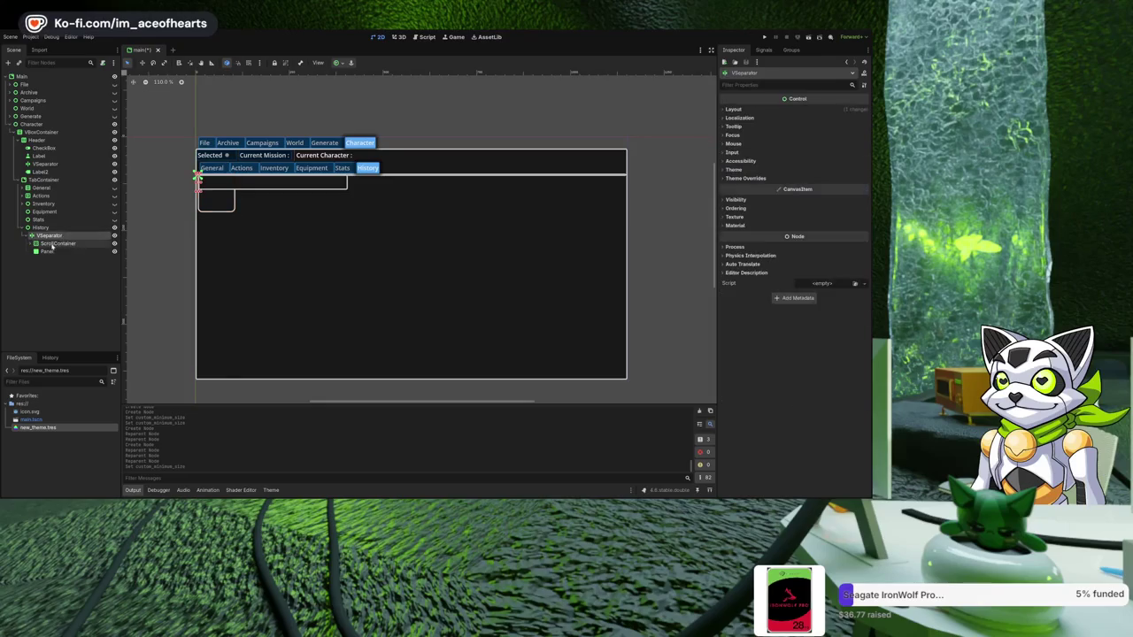
{"action": "left_click", "coordinate": [47, 251], "text": "shift"}
{"action": "left_click_drag", "start_coordinate": [47, 251], "coordinate": [50, 233]}
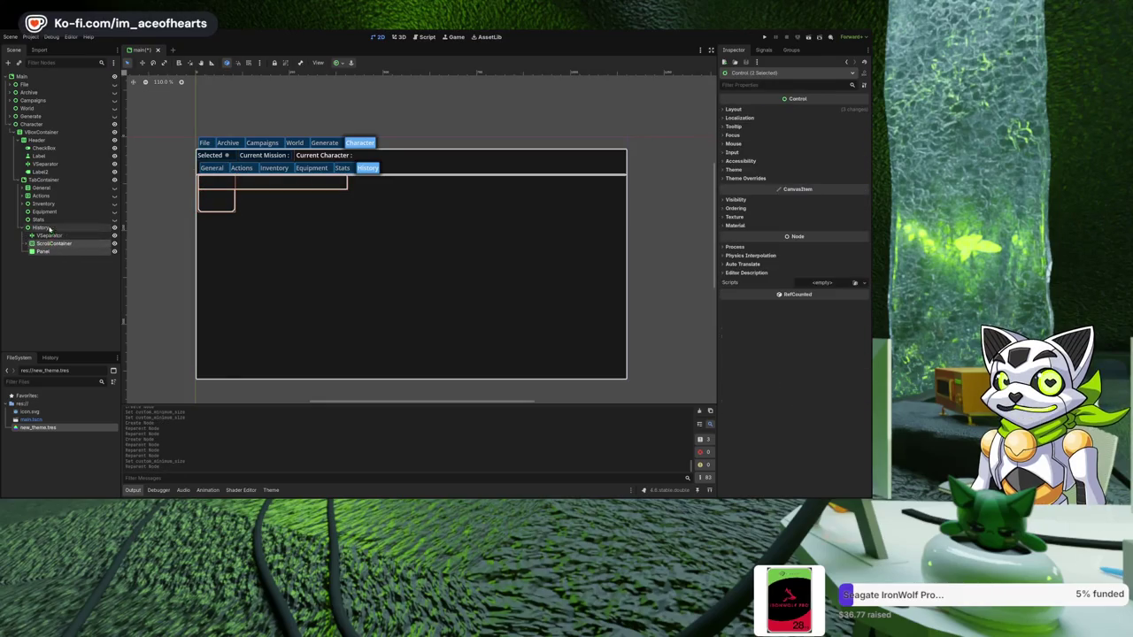
{"action": "left_click", "coordinate": [42, 230]}
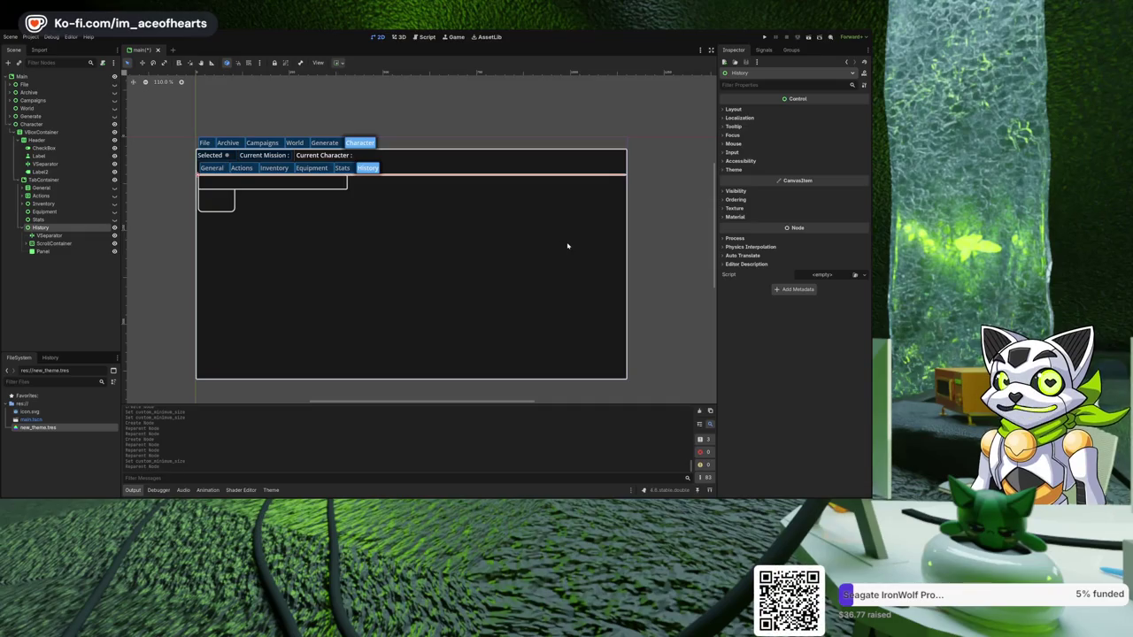
- Delete the VSeparator, convert History to an HSplitContainer, and remove the extra HSplitContainer
{"action": "key", "text": "ctrl+v"}
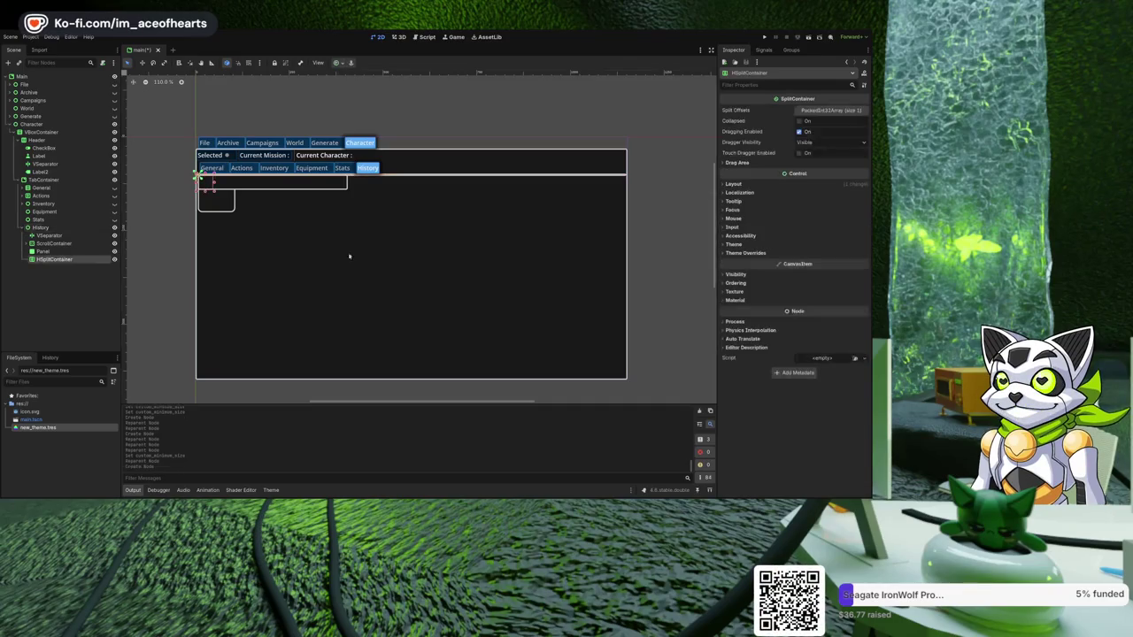
{"action": "left_click", "coordinate": [56, 236]}
{"action": "key", "text": "Delete"}
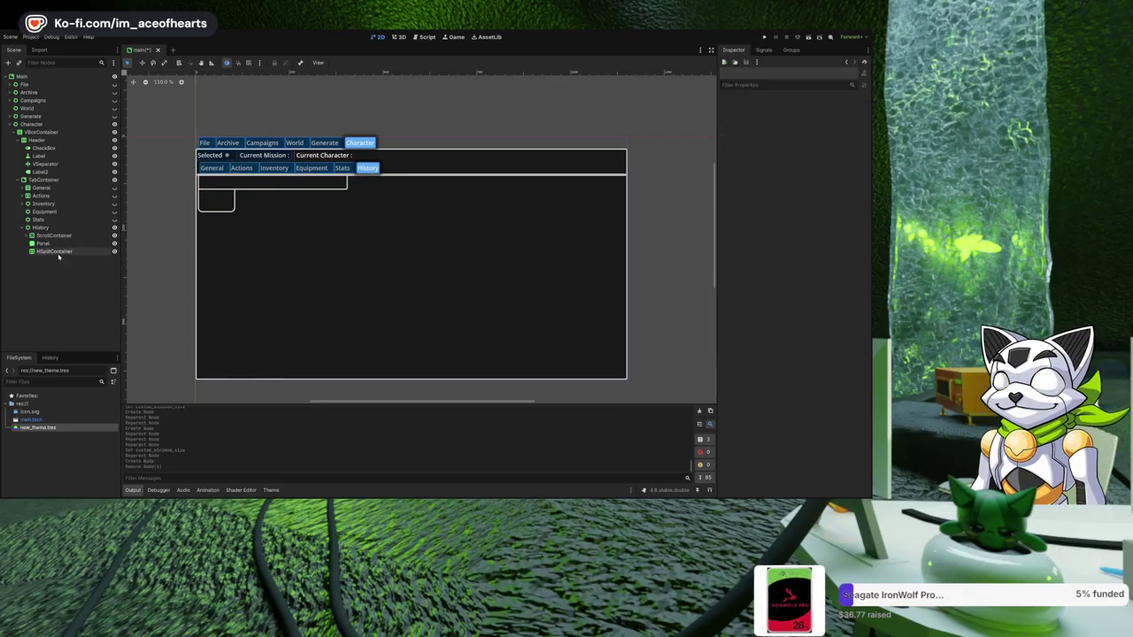
{"action": "left_click", "coordinate": [57, 229]}
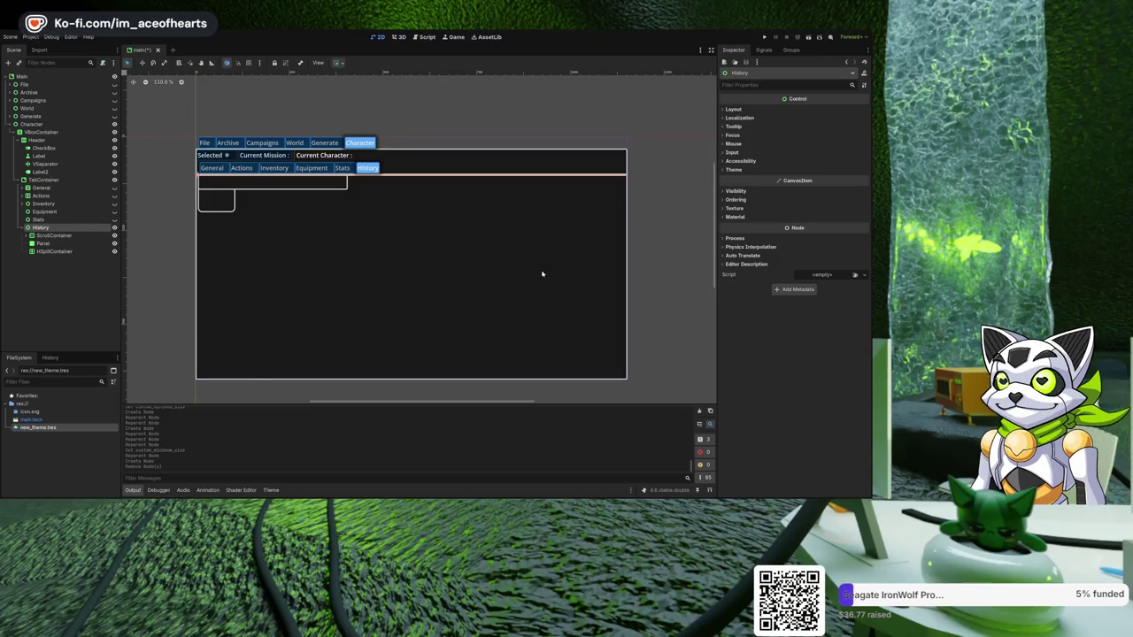
{"action": "key", "text": "ctrl+z"}
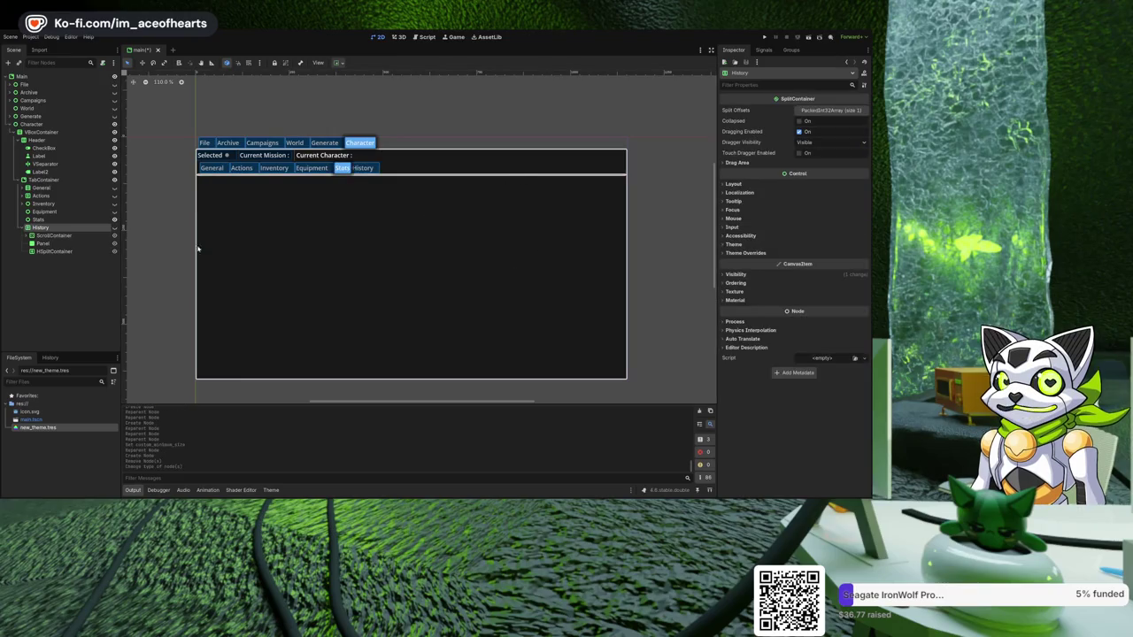
{"action": "left_click", "coordinate": [114, 228]}
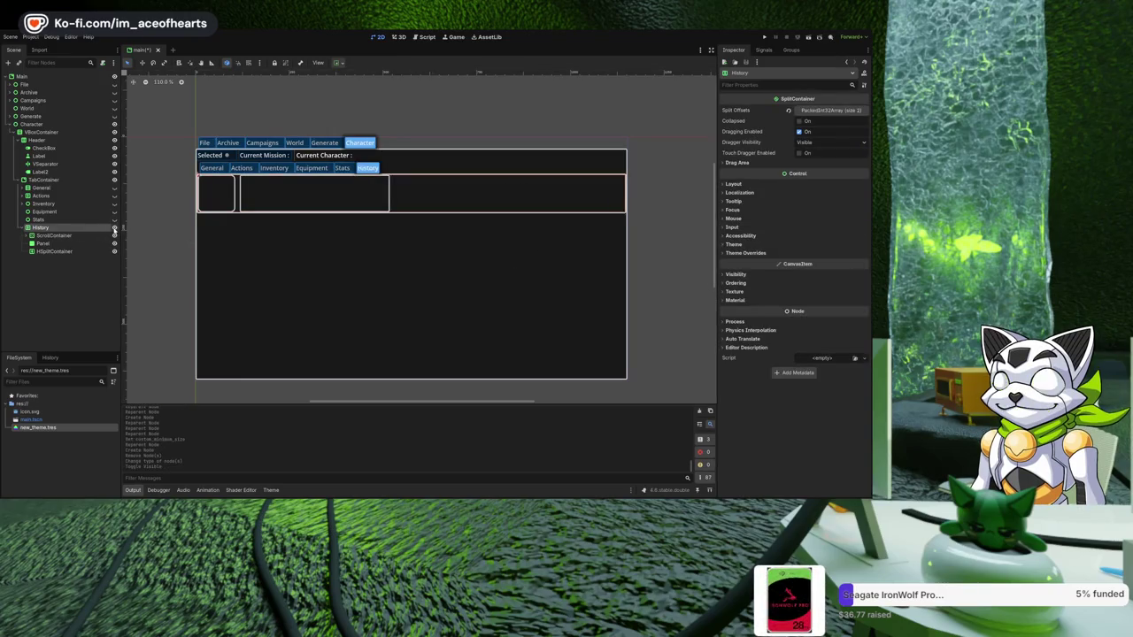
{"action": "left_click", "coordinate": [55, 251]}
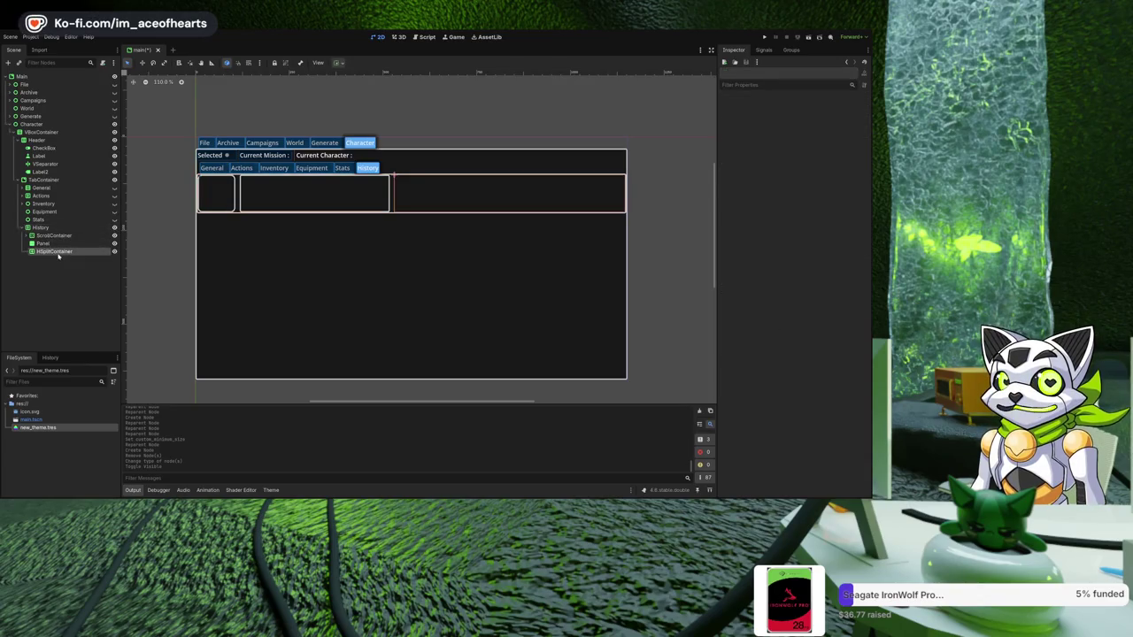
{"action": "key", "text": "Delete"}
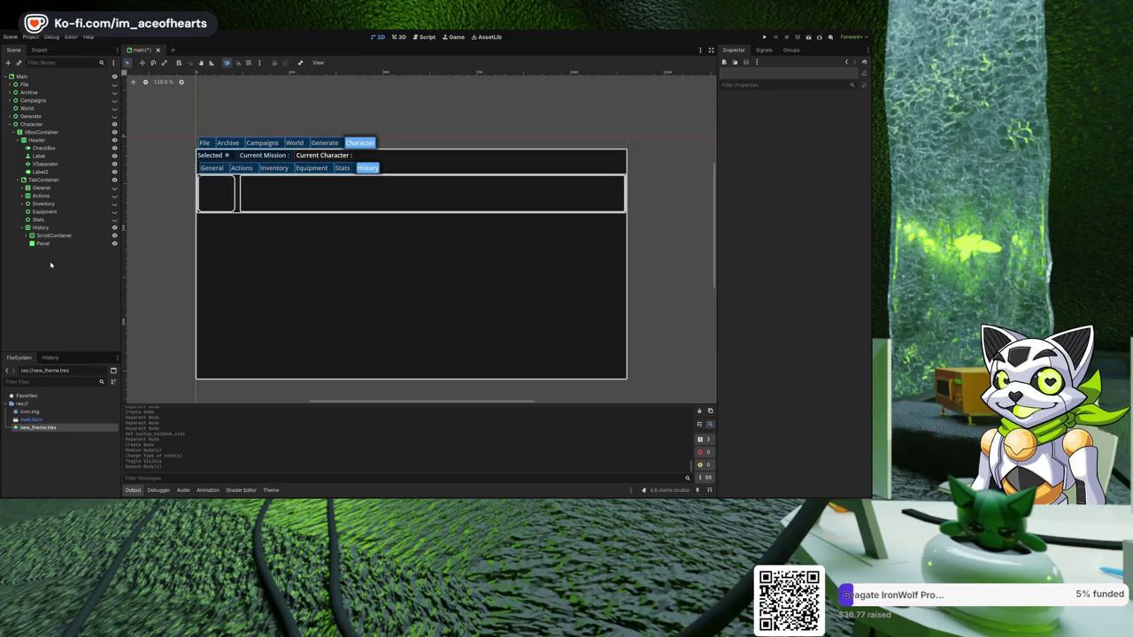
- Set the History split container's Split Offsets element 0 to 500
{"action": "left_click", "coordinate": [53, 235]}
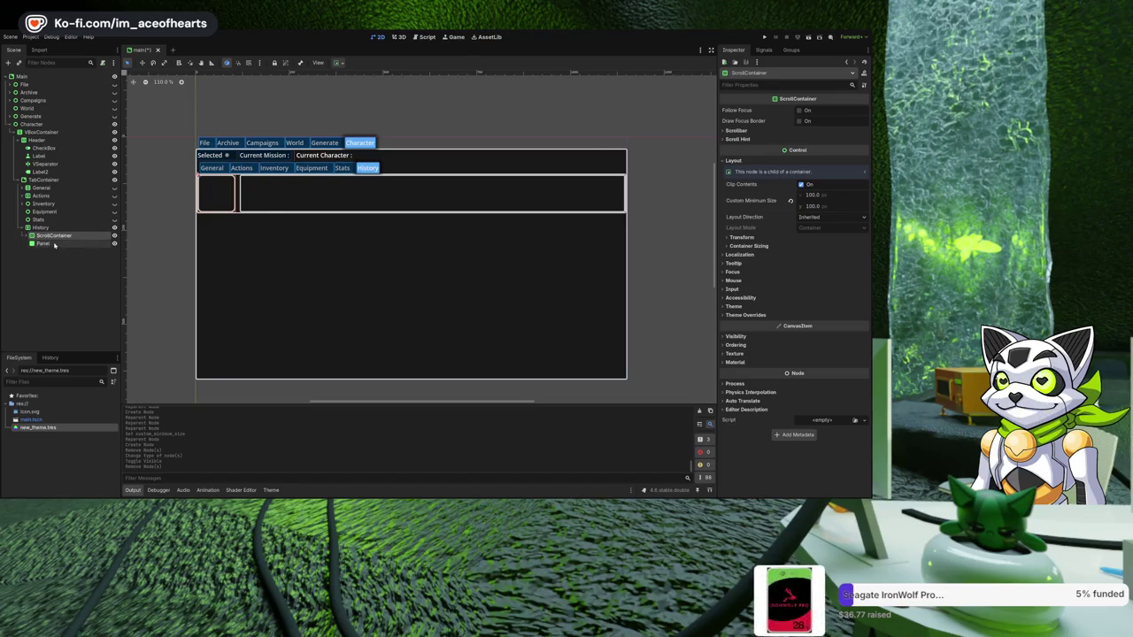
{"action": "left_click", "coordinate": [41, 228]}
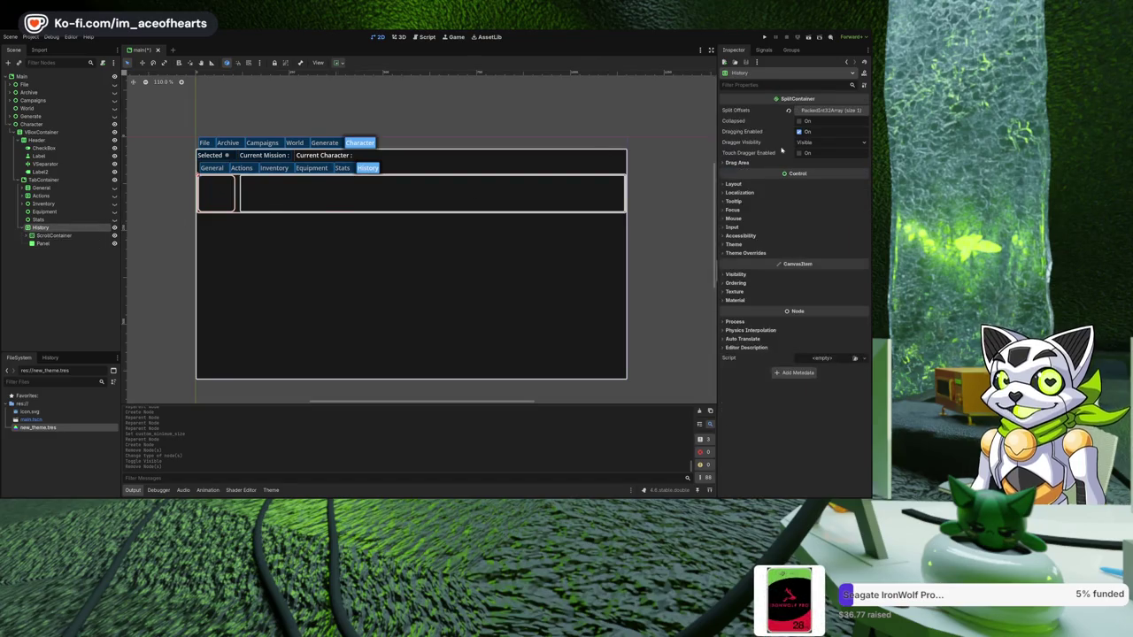
{"action": "left_click", "coordinate": [830, 112]}
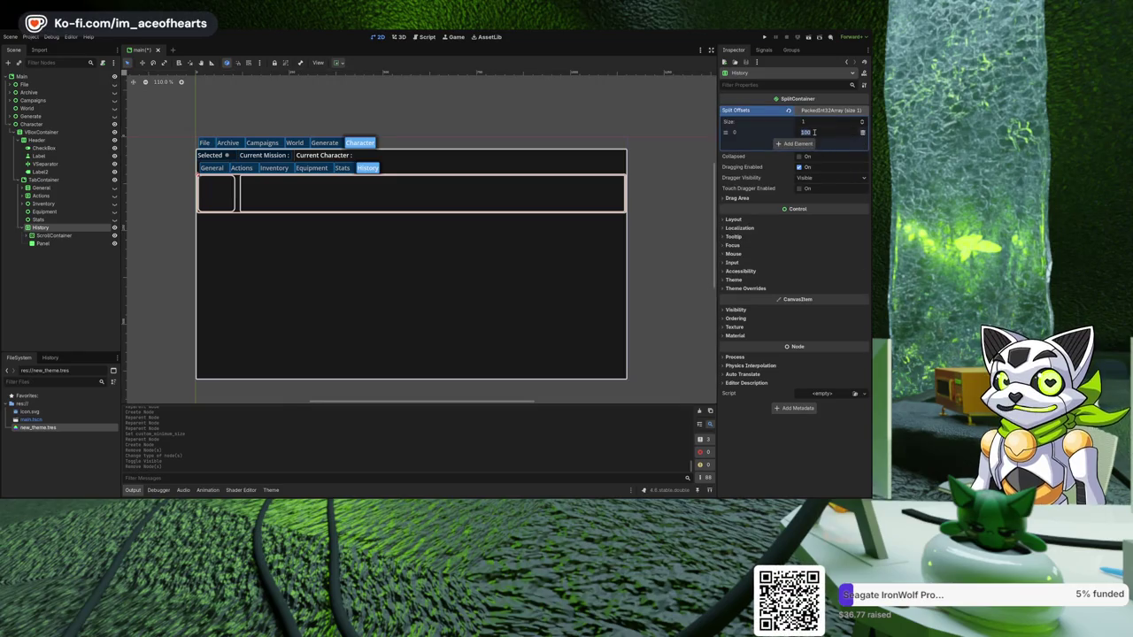
{"action": "type", "text": "00"}
{"action": "key", "text": "Return"}
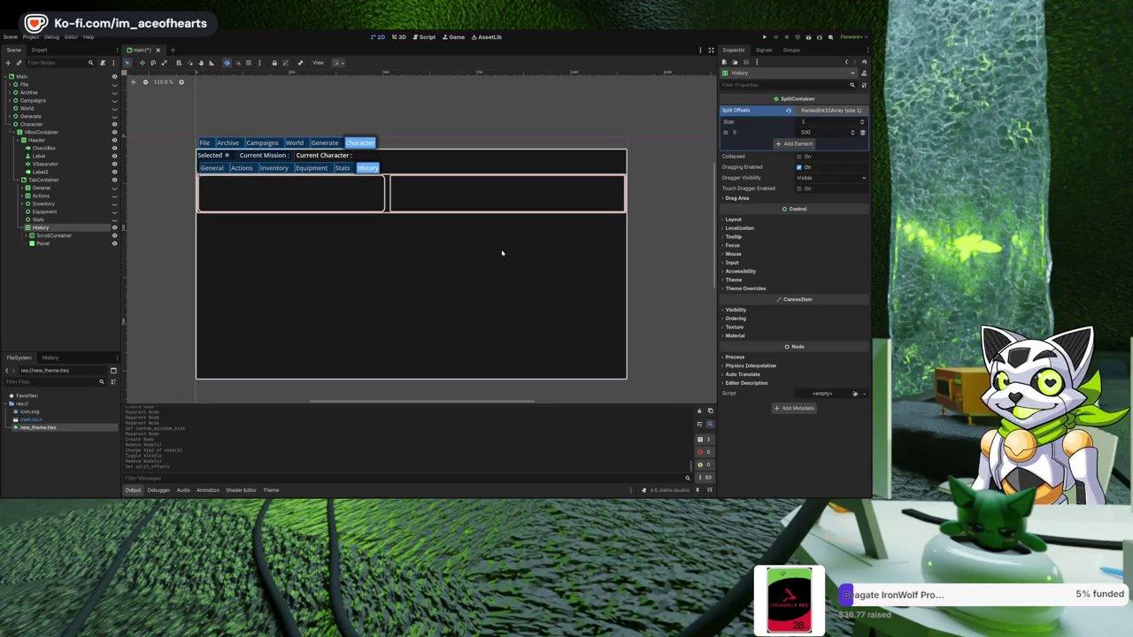
{"action": "left_click", "coordinate": [60, 243]}
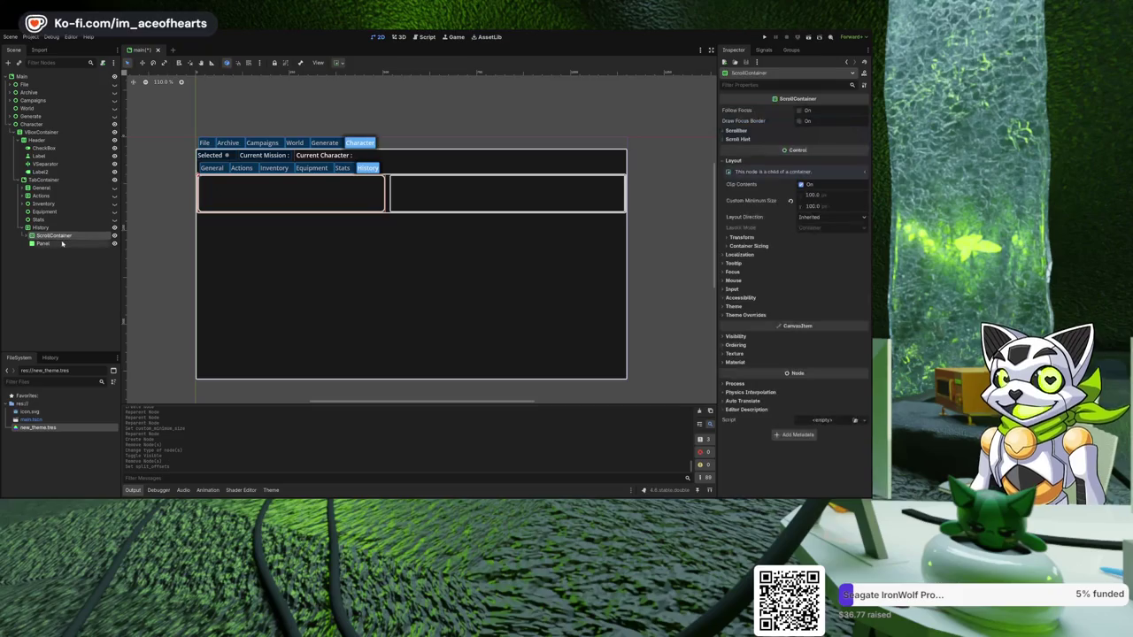
- Move Panel above ScrollContainer under History
{"action": "left_click", "coordinate": [53, 236]}
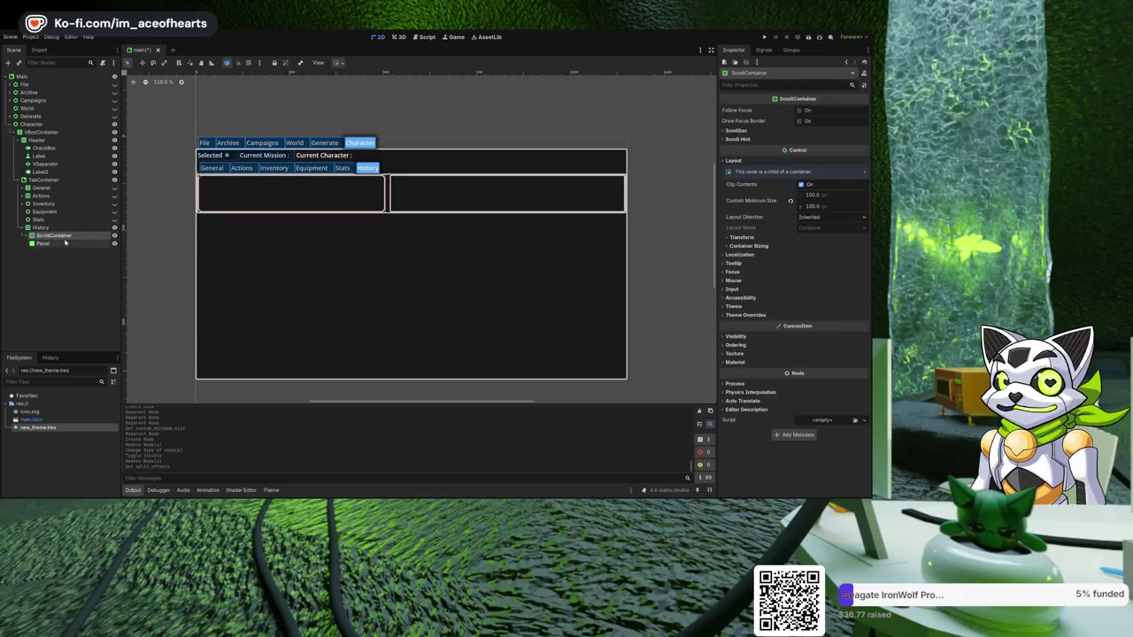
{"action": "left_click", "coordinate": [57, 244]}
{"action": "left_click_drag", "start_coordinate": [65, 236], "coordinate": [65, 233]}
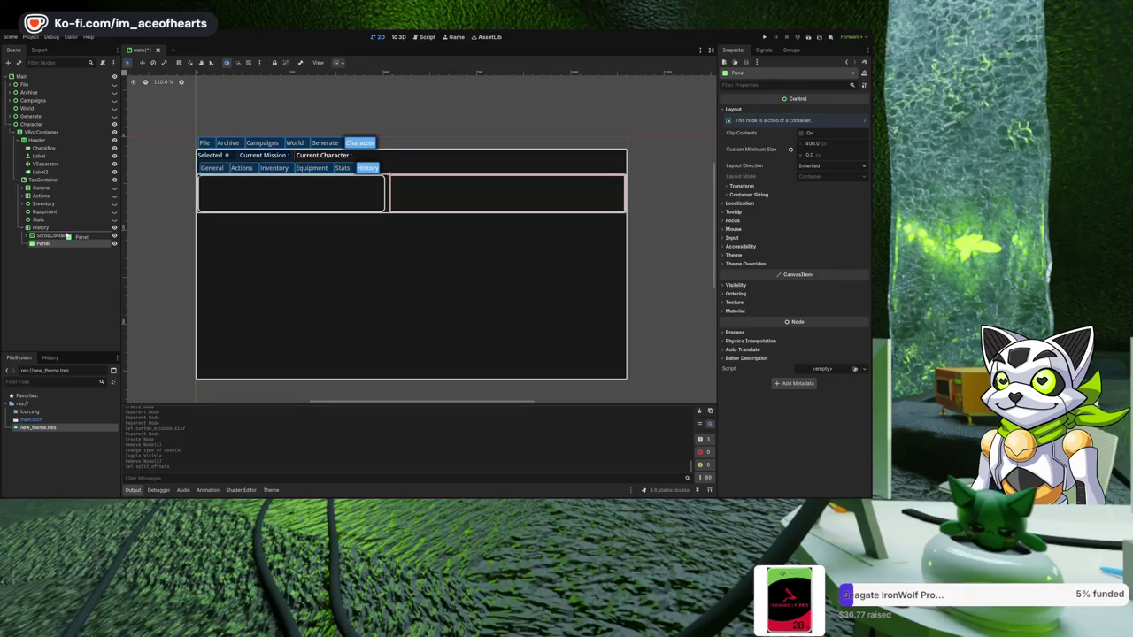
- Give ScrollContainer a custom minimum height of 500 px
{"action": "left_click", "coordinate": [61, 243]}
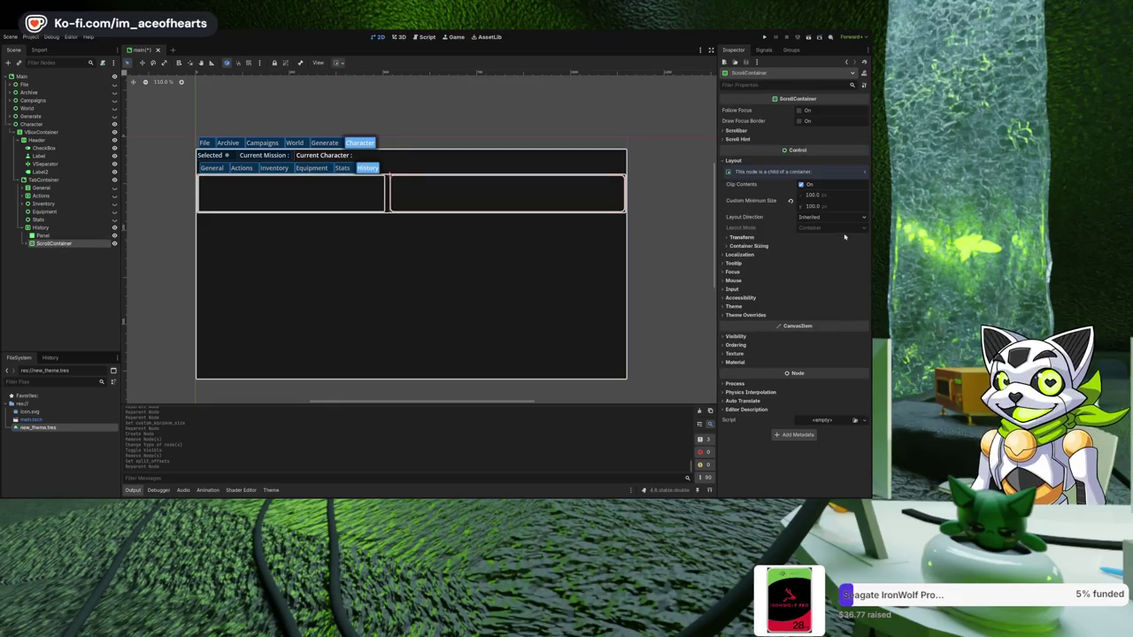
{"action": "left_click", "coordinate": [823, 205]}
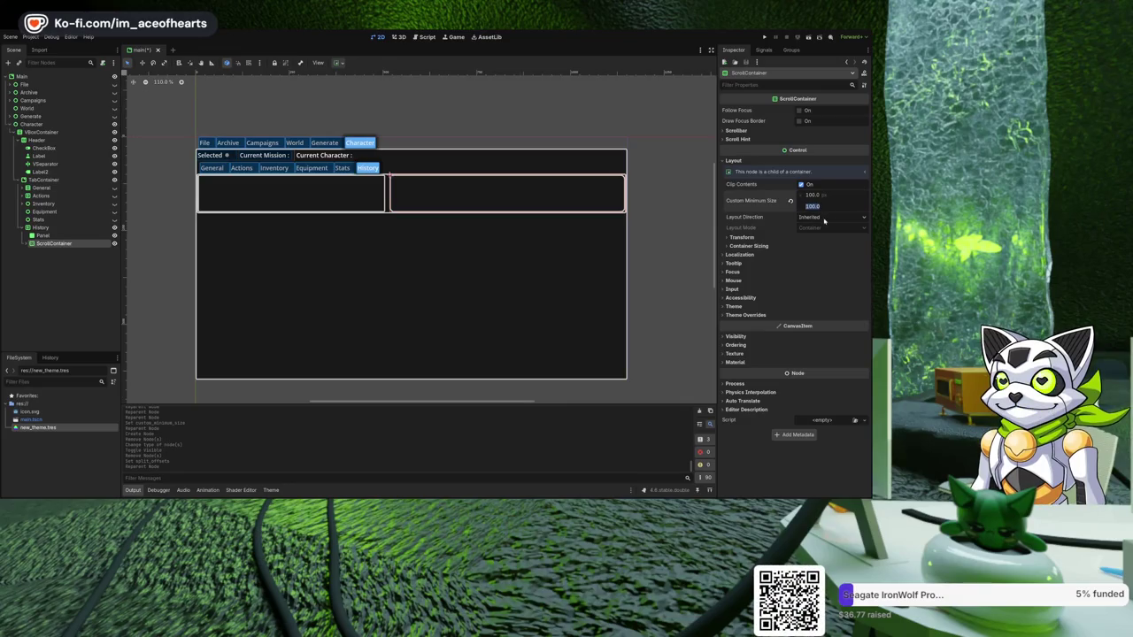
{"action": "type", "text": "500"}
{"action": "key", "text": "Return"}
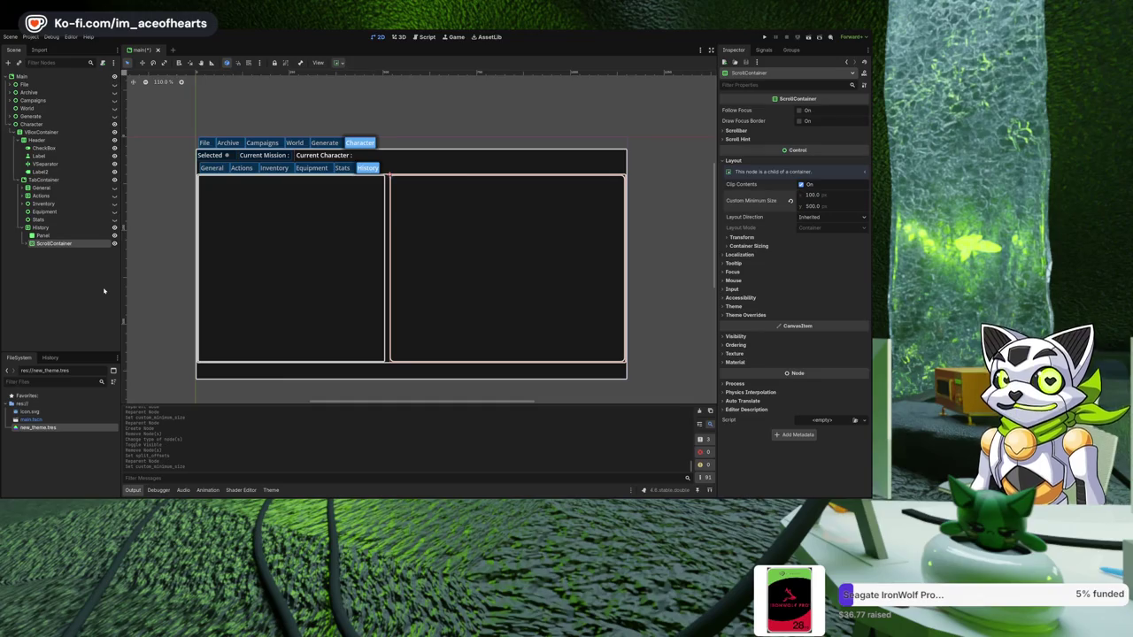
- Move the Button out of ScrollContainer and into the Panel
{"action": "left_click", "coordinate": [47, 264]}
{"action": "left_click", "coordinate": [27, 243]}
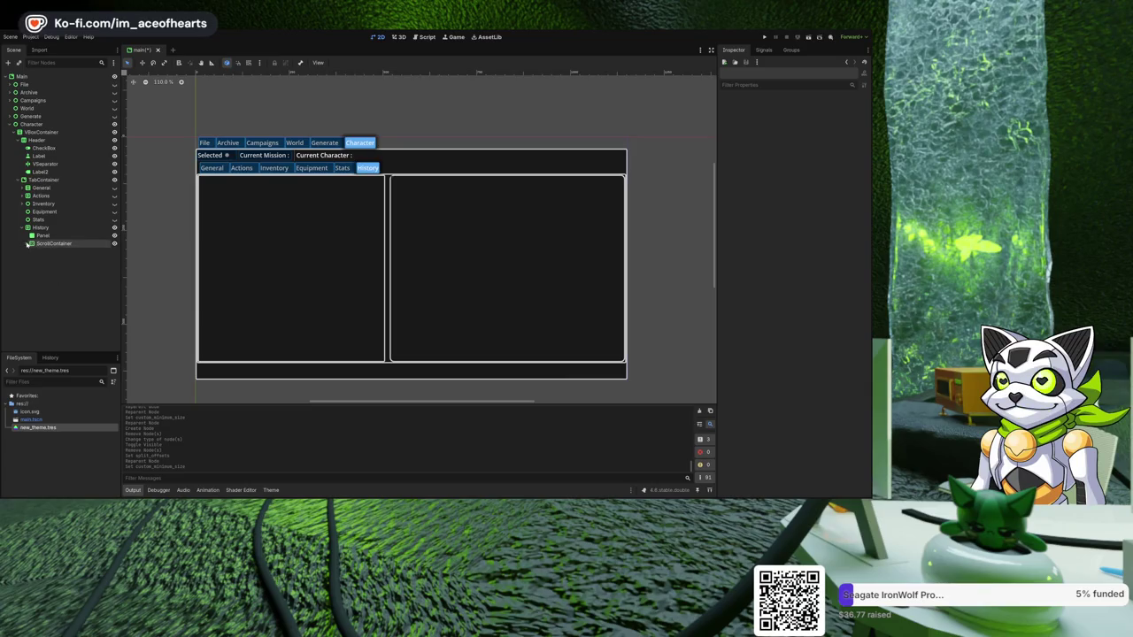
{"action": "left_click", "coordinate": [28, 243]}
{"action": "left_click_drag", "start_coordinate": [46, 255], "coordinate": [49, 236]}
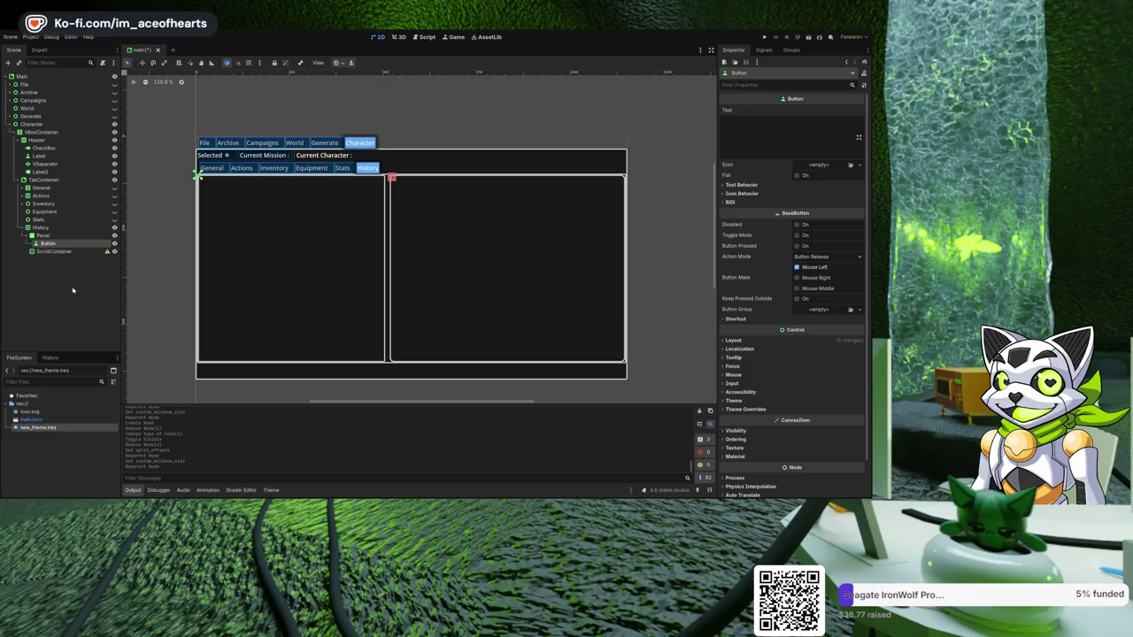
- Add a SpinBox inside the Panel with prefix 'Year' and suffix 'TU'
{"action": "left_click", "coordinate": [42, 235]}
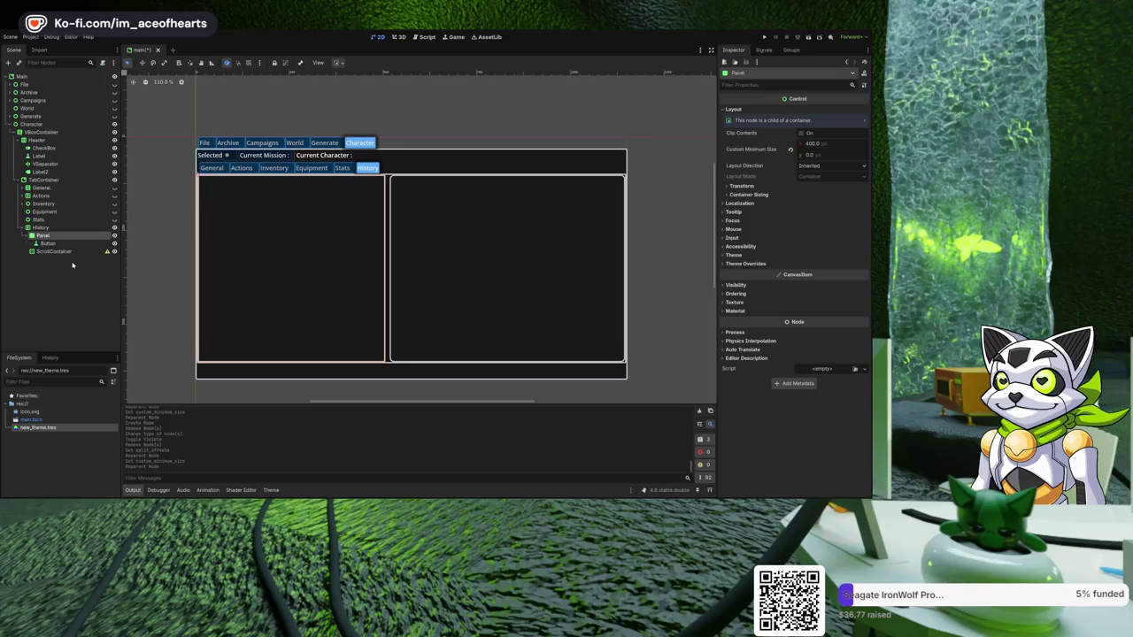
{"action": "key", "text": "ctrl+v"}
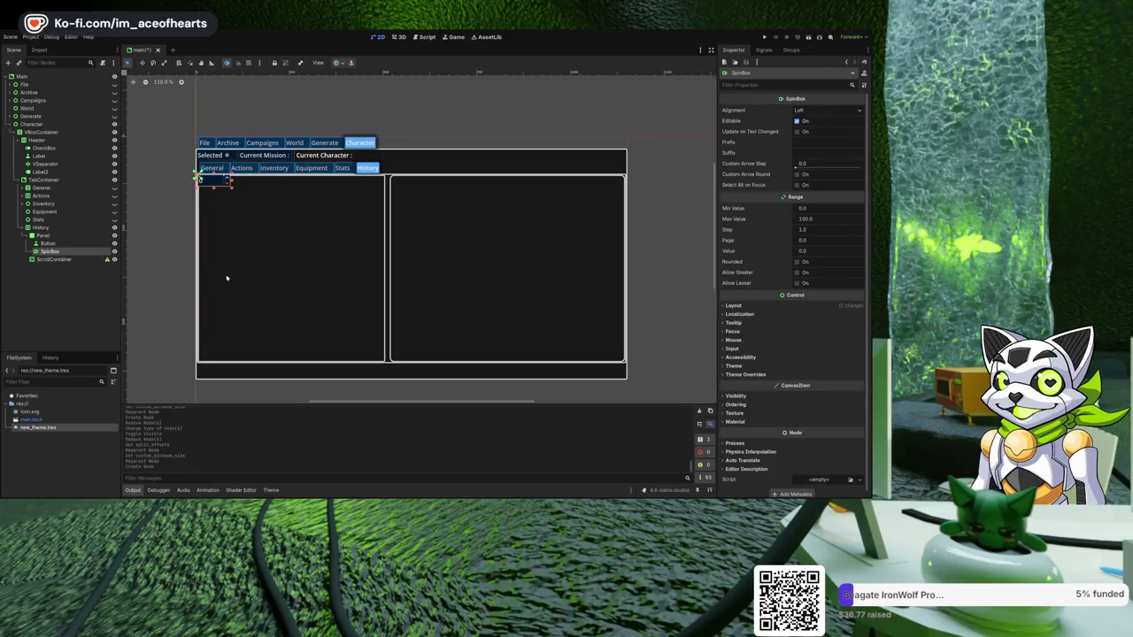
{"action": "scroll", "coordinate": [295, 303], "scroll_direction": "up", "scroll_amount": 5}
{"action": "scroll", "coordinate": [509, 235], "scroll_direction": "up", "scroll_amount": 3}
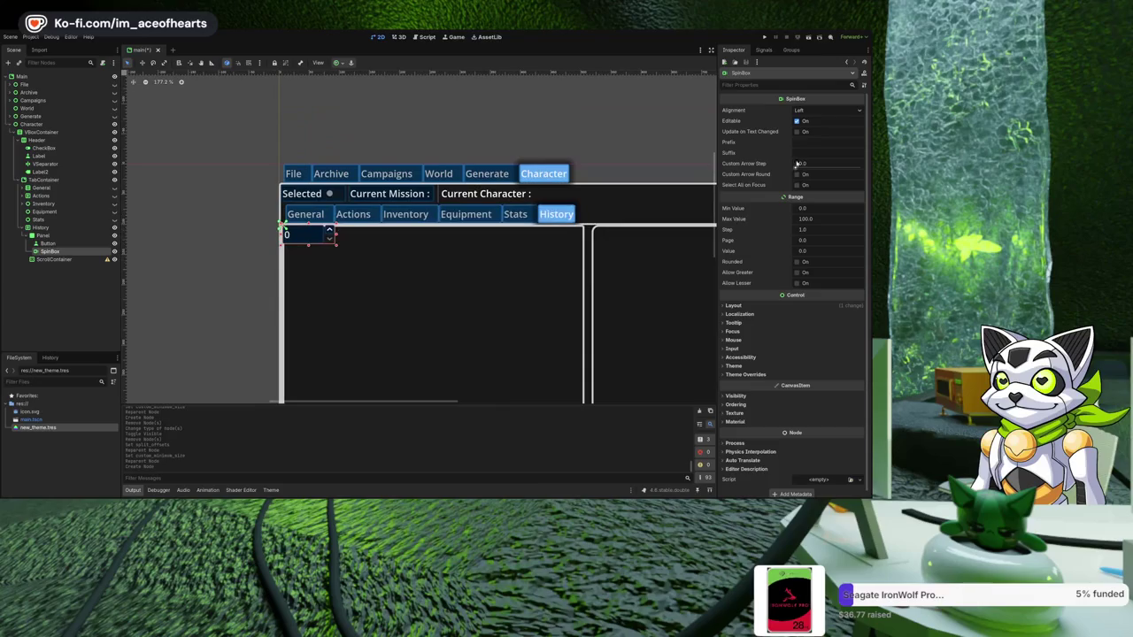
{"action": "left_click", "coordinate": [814, 145]}
{"action": "type", "text": "Year"}
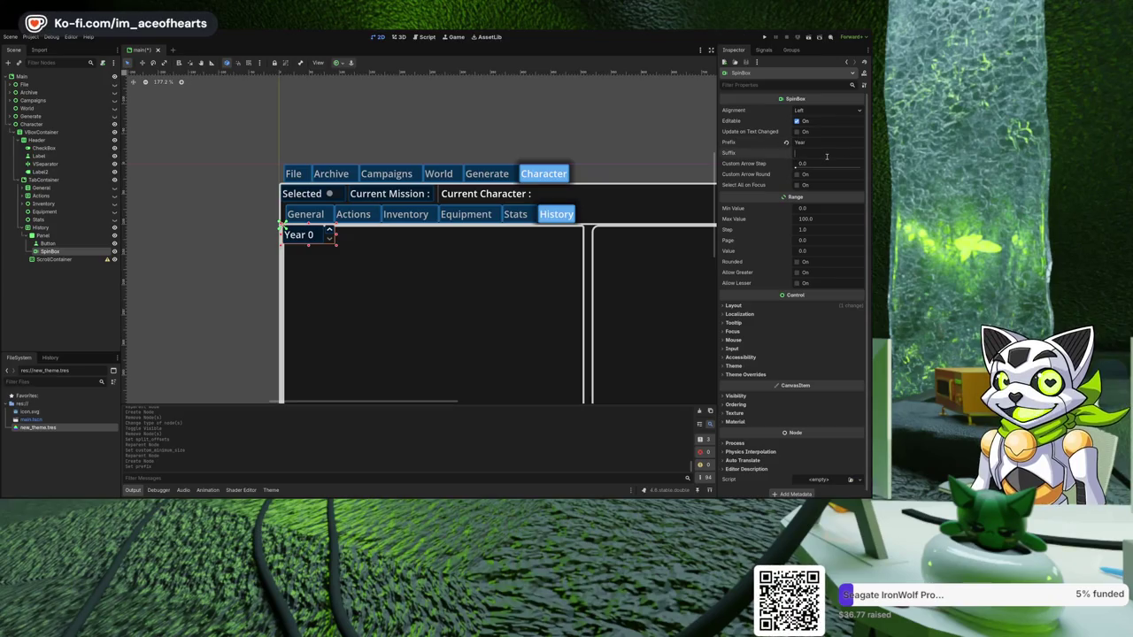
{"action": "type", "text": "TU"}
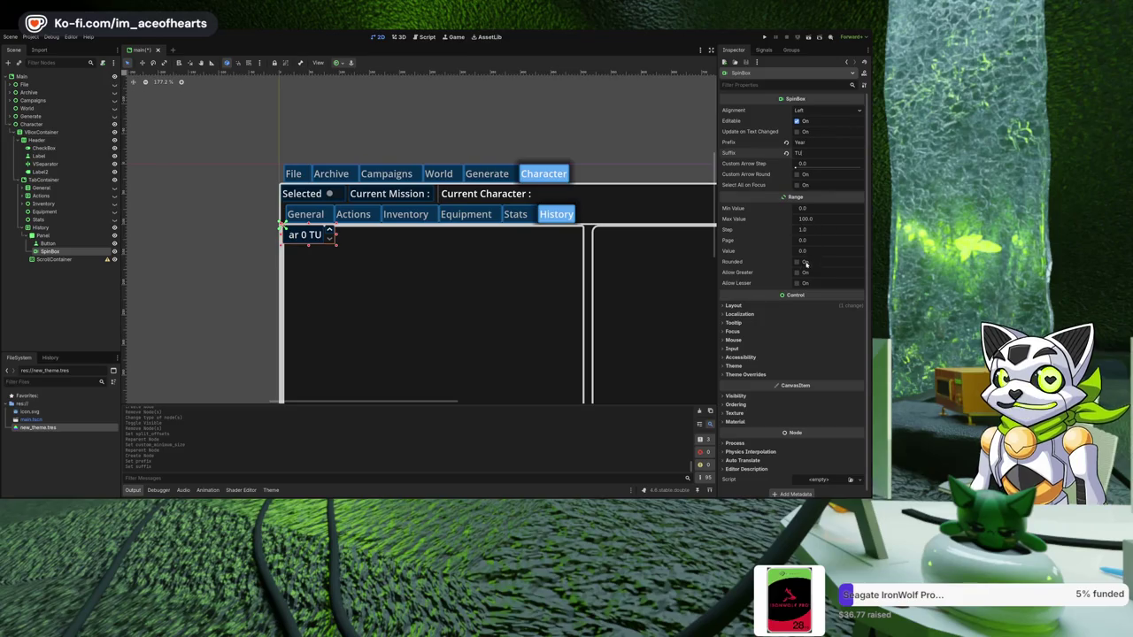
- Enable Allow Greater and Allow Lesser, and set the spin box's minimum width to 200 px
{"action": "left_click", "coordinate": [797, 273]}
{"action": "left_click", "coordinate": [796, 283]}
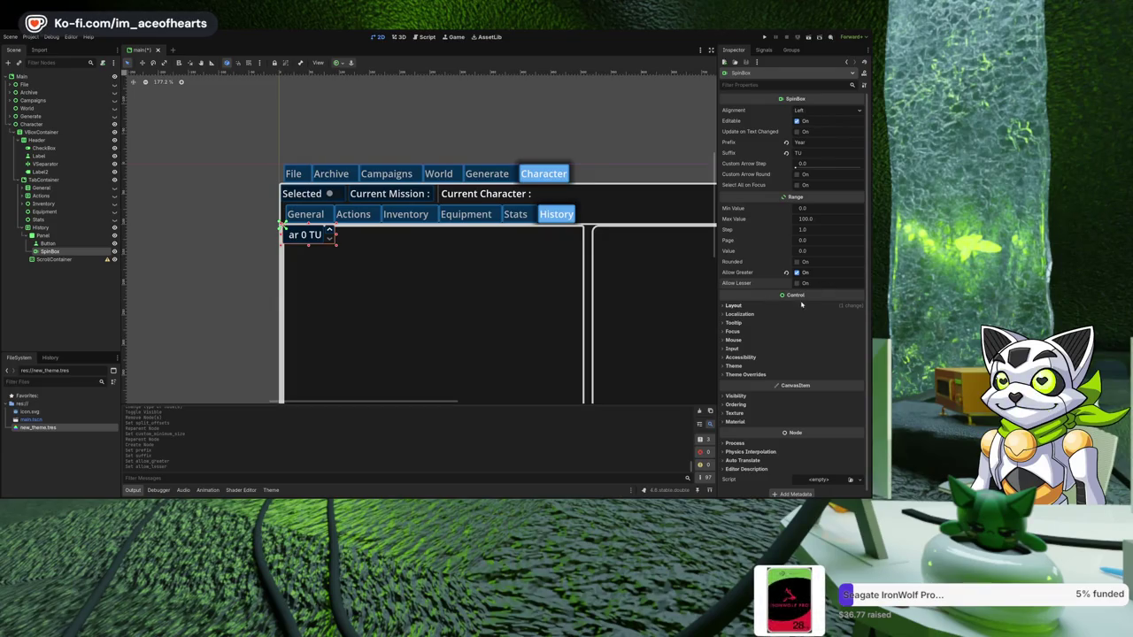
{"action": "left_click", "coordinate": [799, 306]}
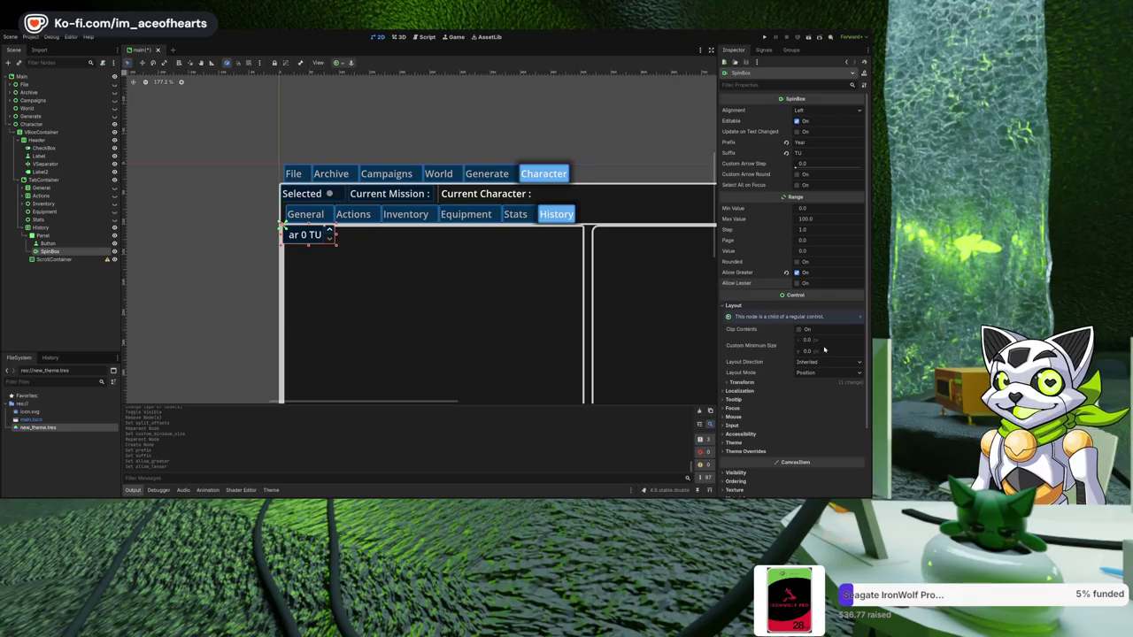
{"action": "type", "text": "30"}
{"action": "key", "text": "Return"}
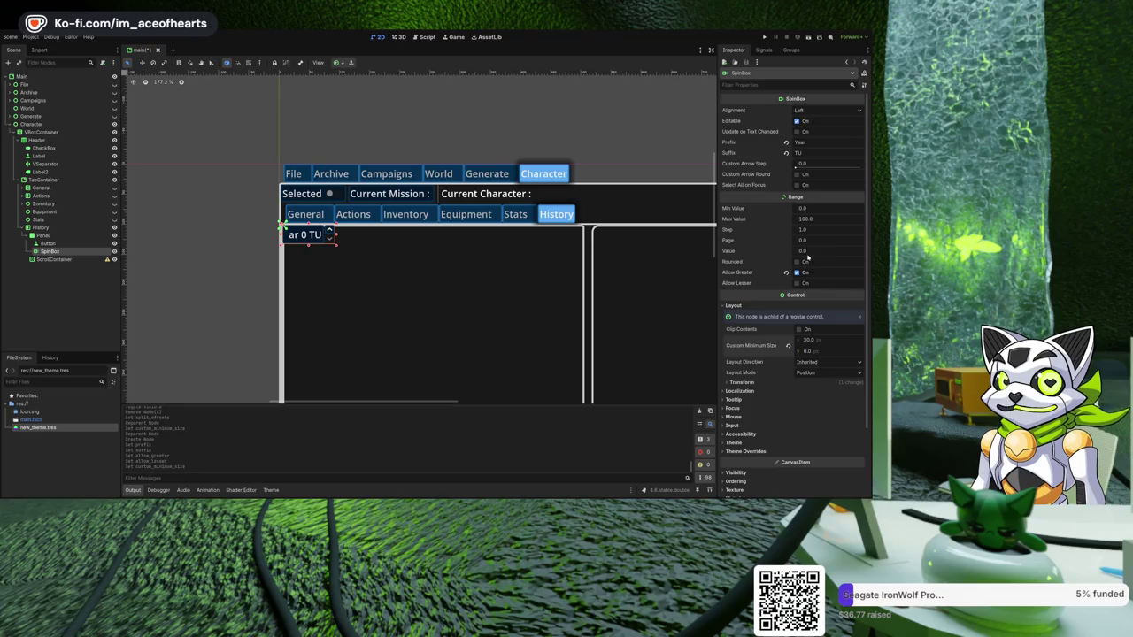
{"action": "left_click", "coordinate": [797, 282]}
{"action": "left_click", "coordinate": [819, 340]}
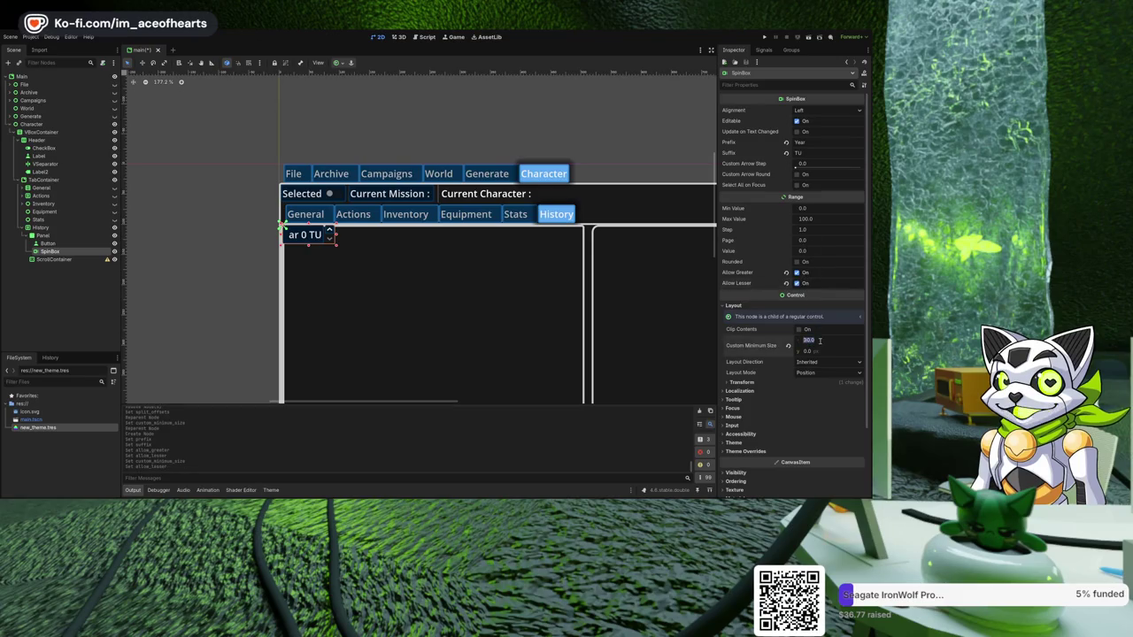
{"action": "type", "text": "200"}
{"action": "key", "text": "Return"}
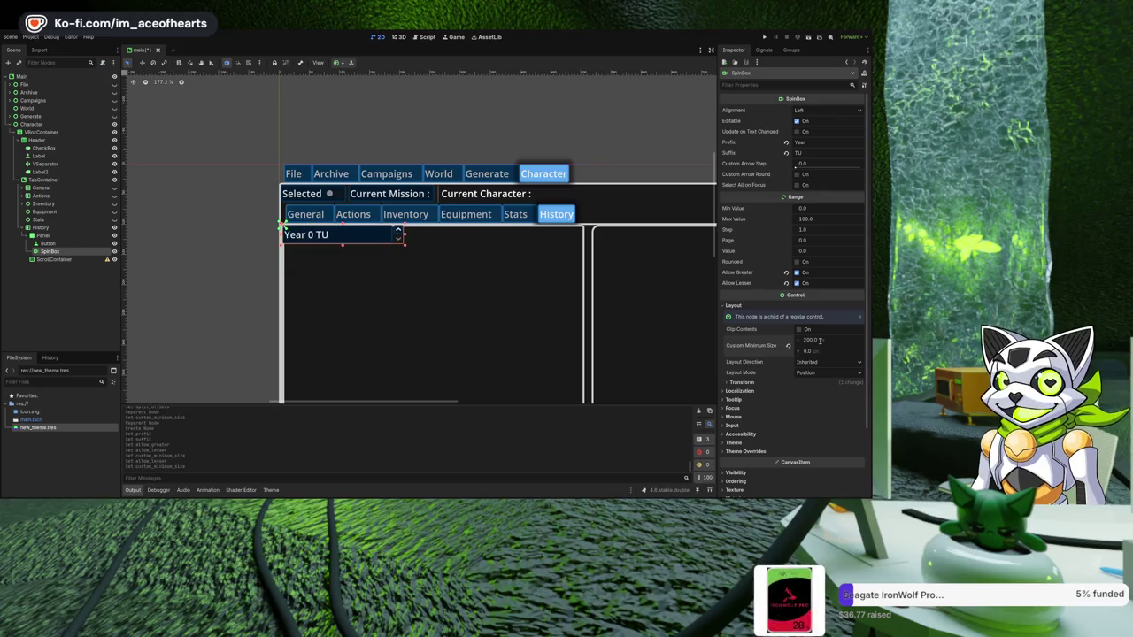
{"action": "left_click", "coordinate": [375, 284]}
{"action": "left_click", "coordinate": [389, 234]}
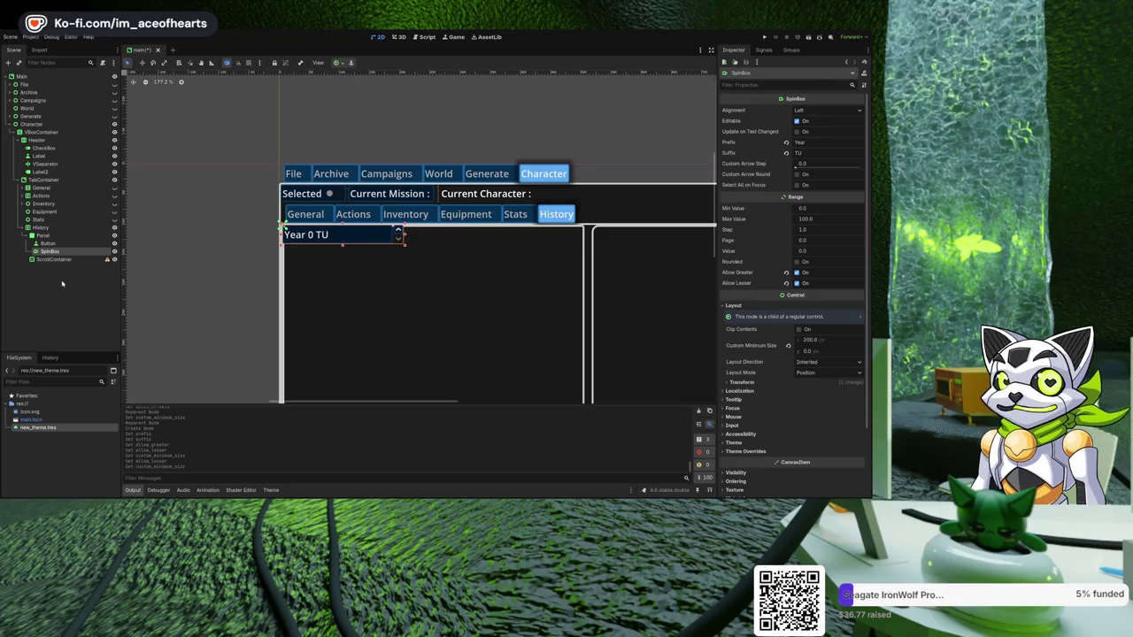
{"action": "left_click", "coordinate": [43, 235]}
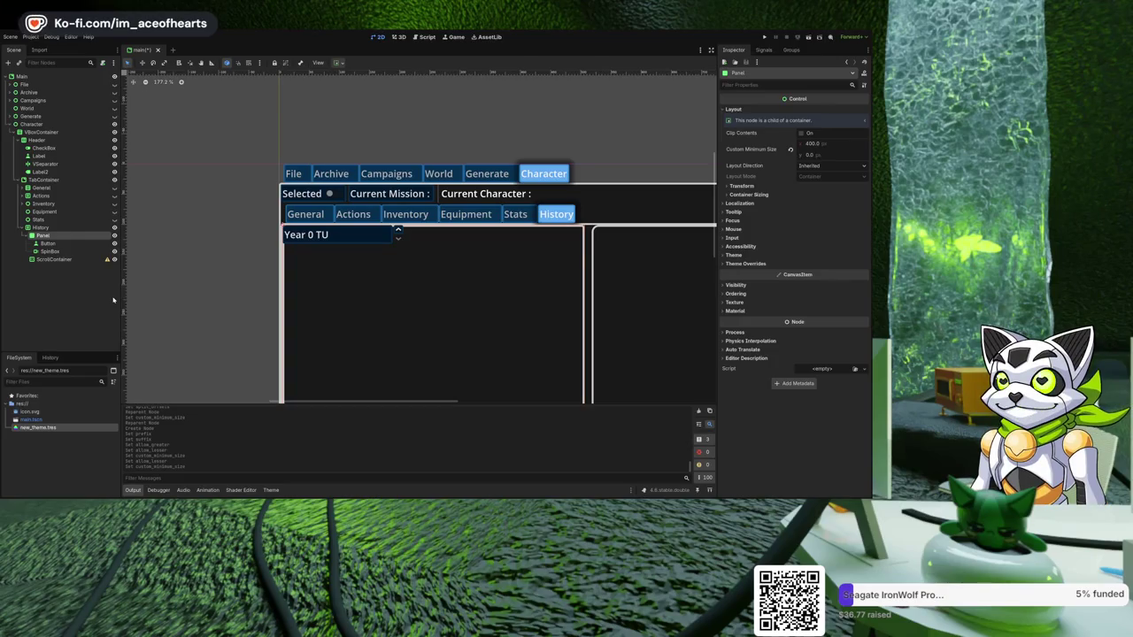
- Add a VBoxContainer under Panel and move the SpinBox into it
{"action": "key", "text": "ctrl+a"}
{"action": "key", "text": "Return"}
{"action": "left_click_drag", "start_coordinate": [50, 251], "coordinate": [51, 257]}
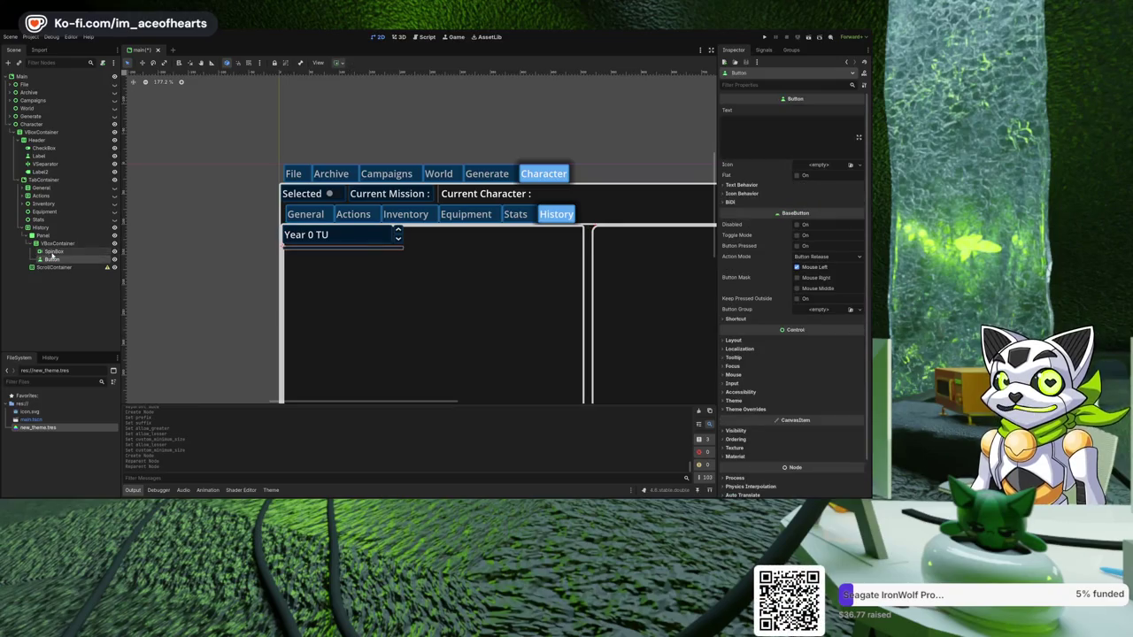
- Set the button's text to 'Add Event'
{"action": "left_click", "coordinate": [766, 138]}
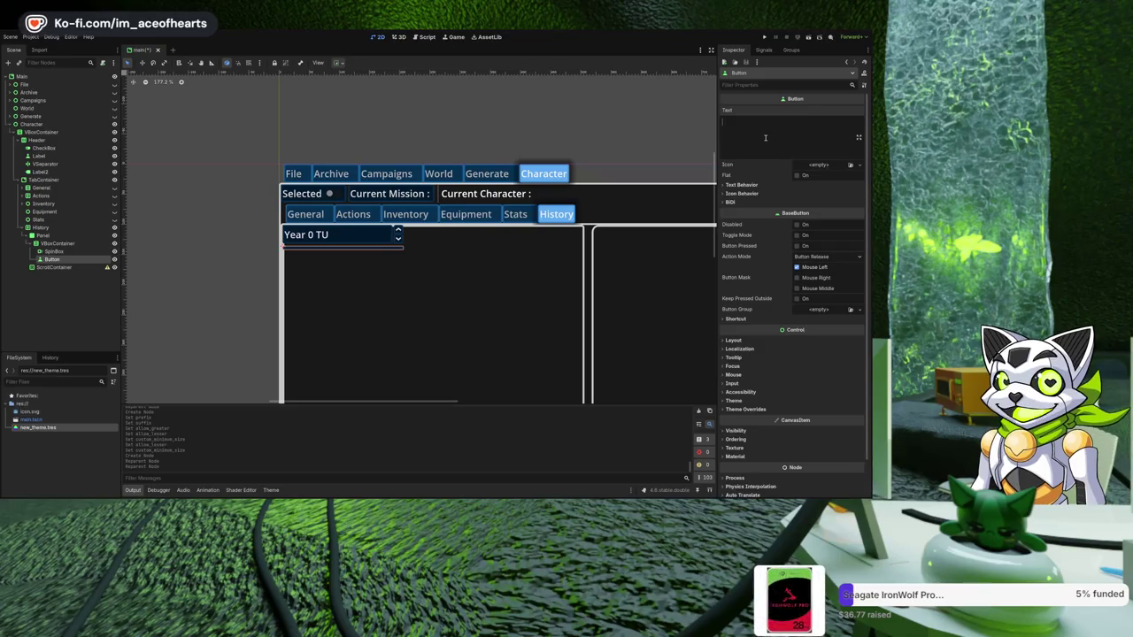
{"action": "type", "text": "Add Event"}
{"action": "left_click", "coordinate": [80, 301]}
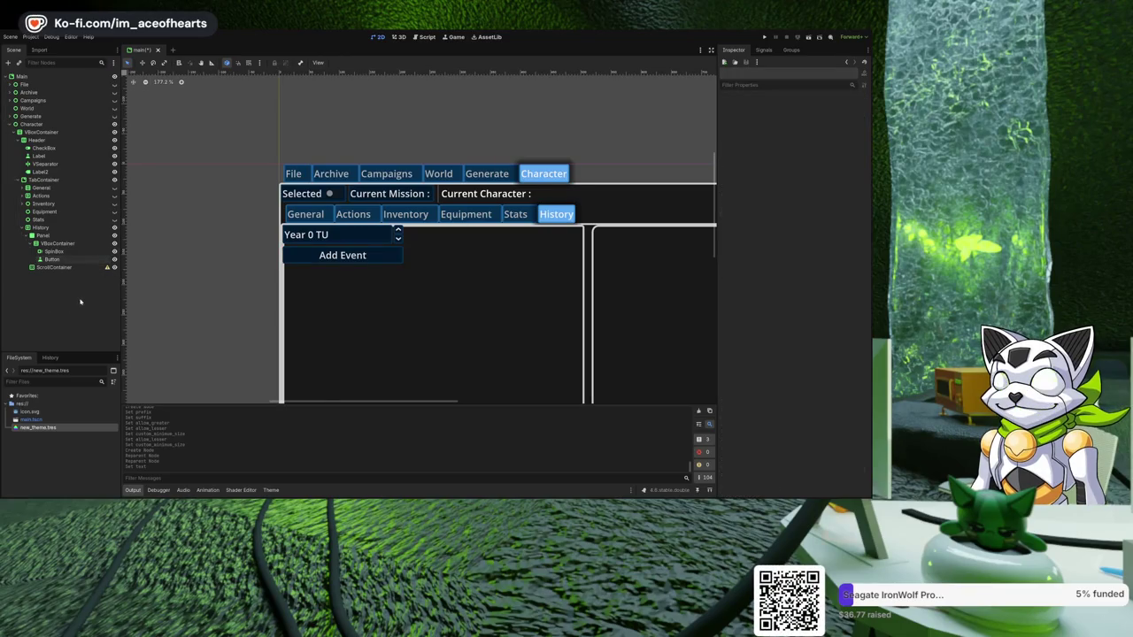
{"action": "scroll", "coordinate": [261, 282], "scroll_direction": "down", "scroll_amount": 2}
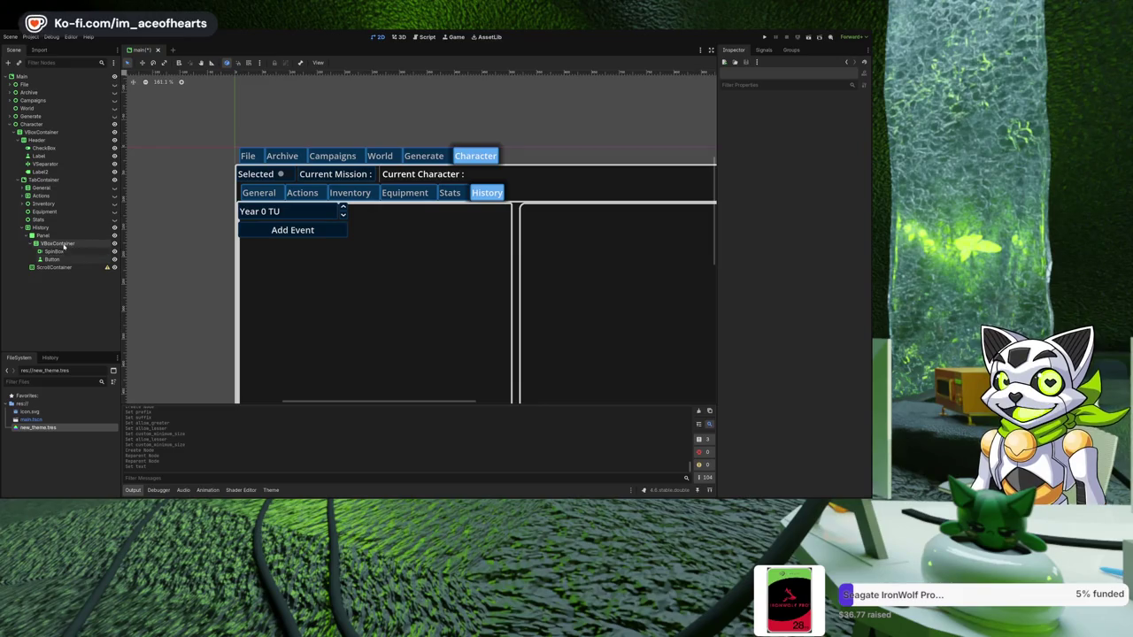
{"action": "left_click_drag", "start_coordinate": [275, 278], "coordinate": [265, 270]}
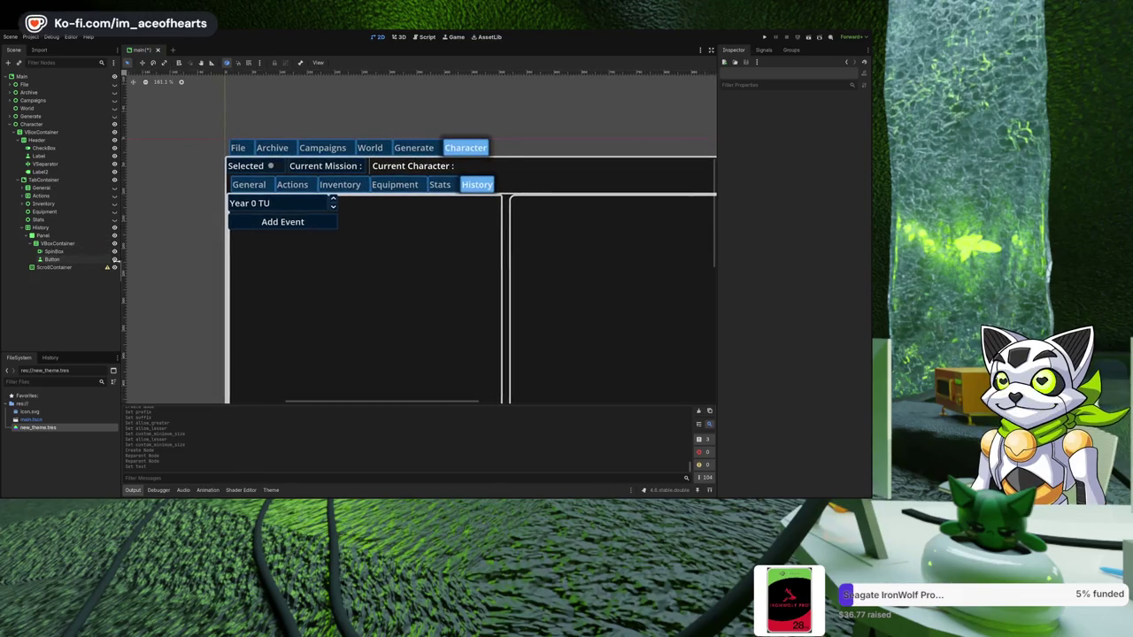
{"action": "left_click", "coordinate": [60, 244]}
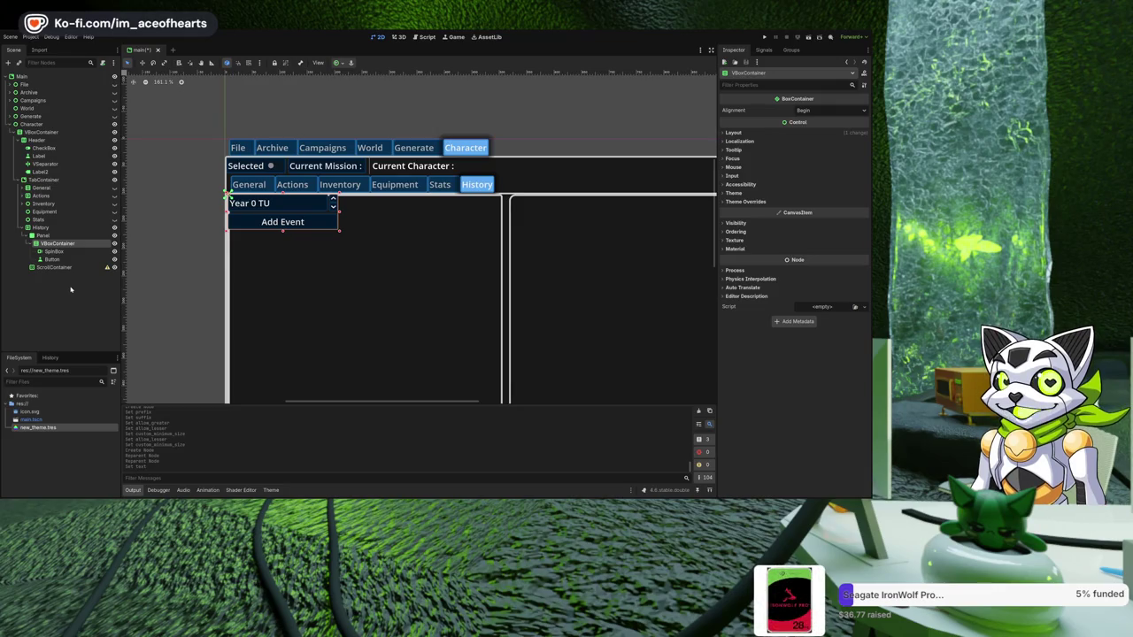
- Add a TextEdit to the VBoxContainer with placeholder text 'Description'
{"action": "key", "text": "ctrl+v"}
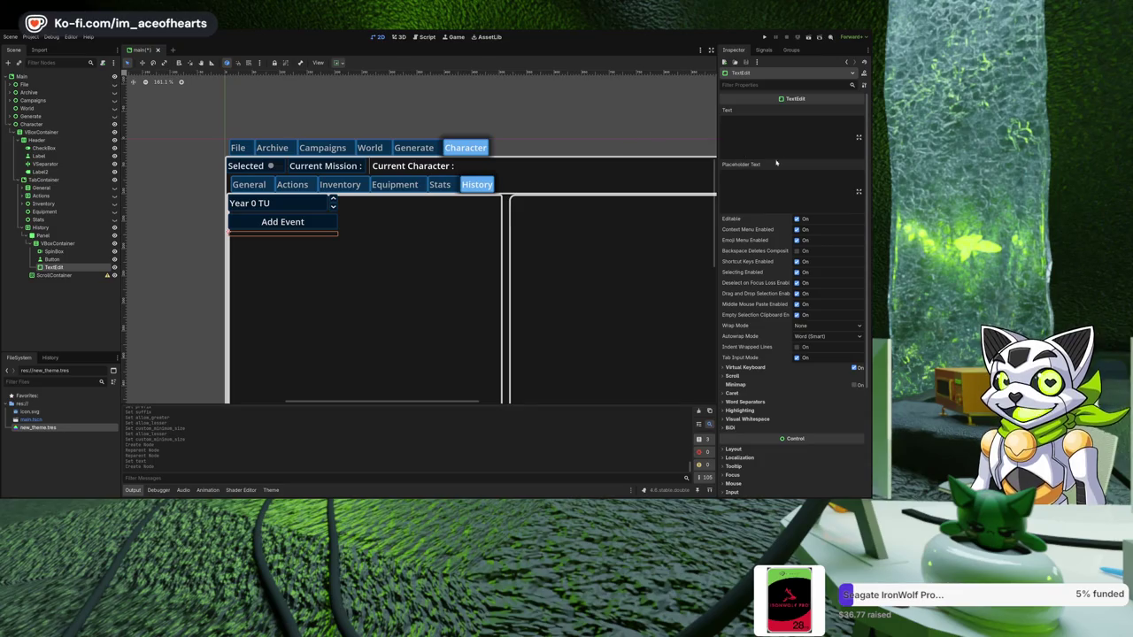
{"action": "left_click", "coordinate": [775, 184]}
{"action": "type", "text": "Description"}
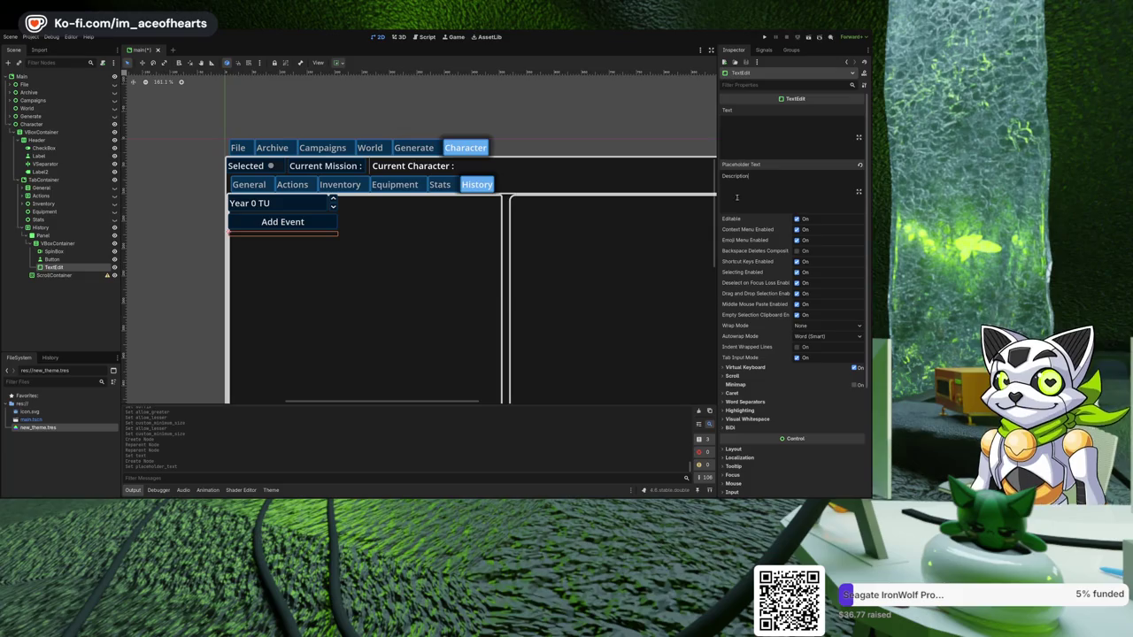
{"action": "left_click", "coordinate": [54, 275]}
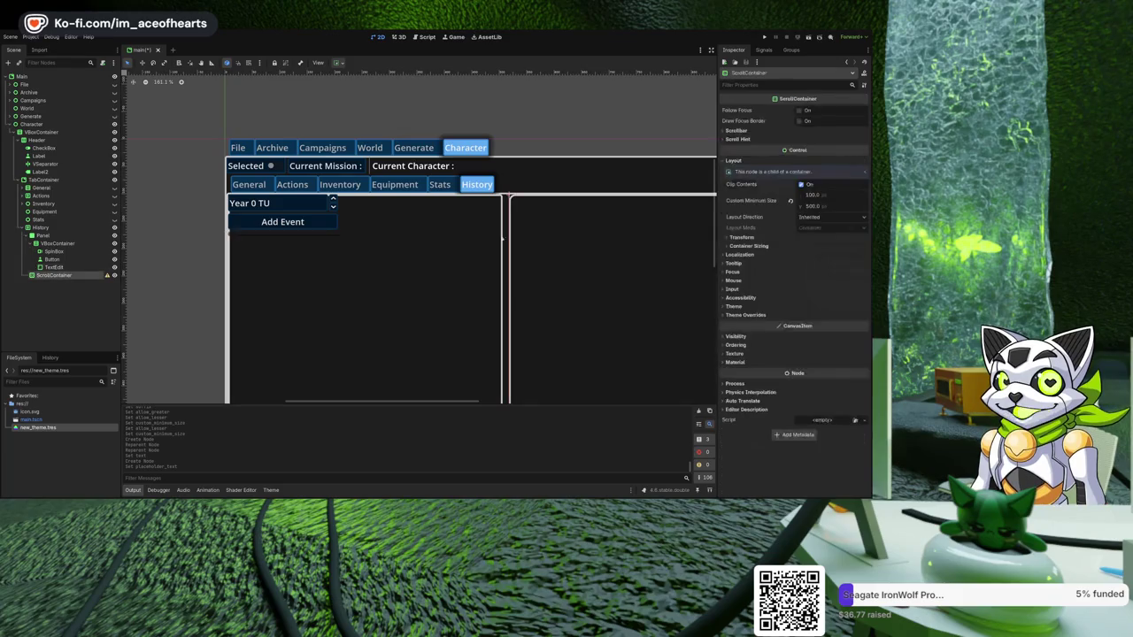
{"action": "left_click", "coordinate": [54, 266]}
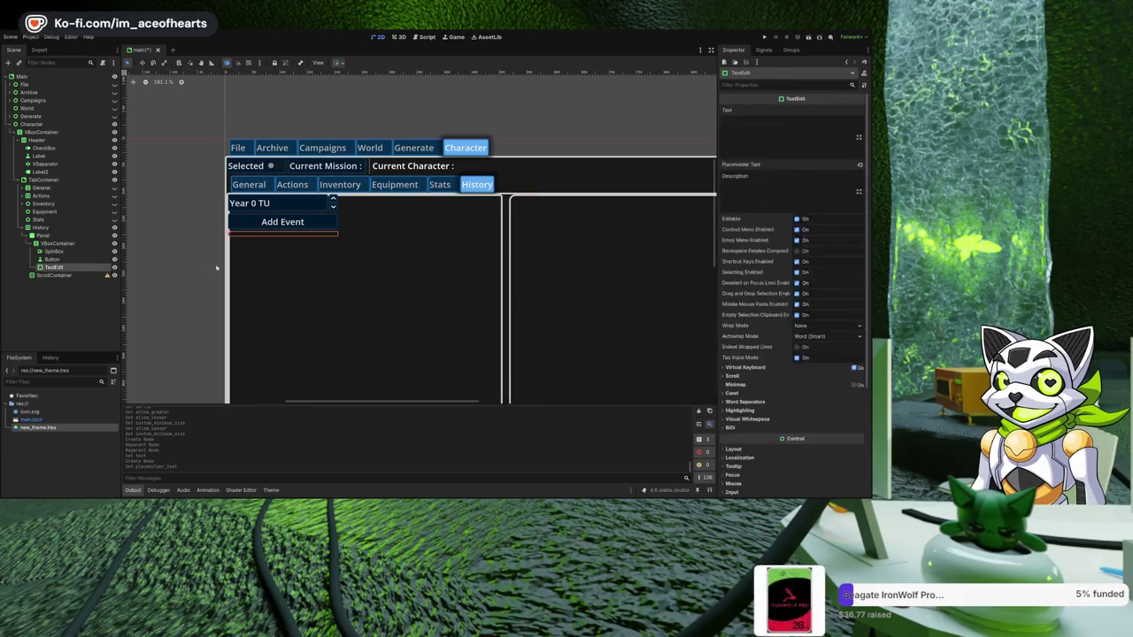
{"action": "left_click", "coordinate": [776, 146]}
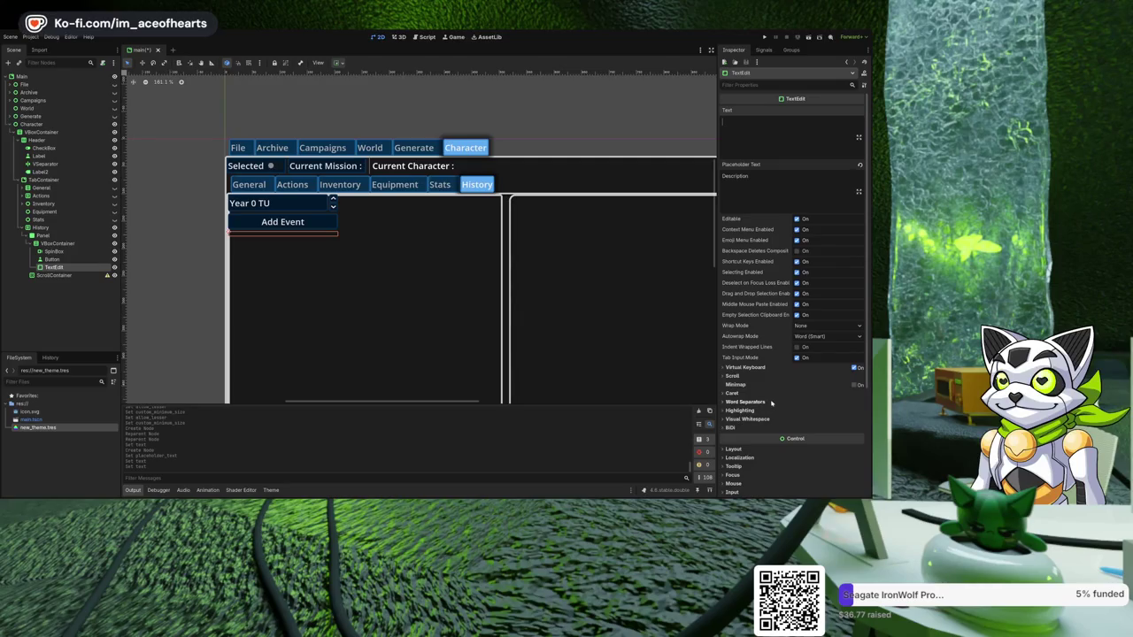
- Set the TextEdit's custom minimum height to 100 px
{"action": "left_click", "coordinate": [855, 386]}
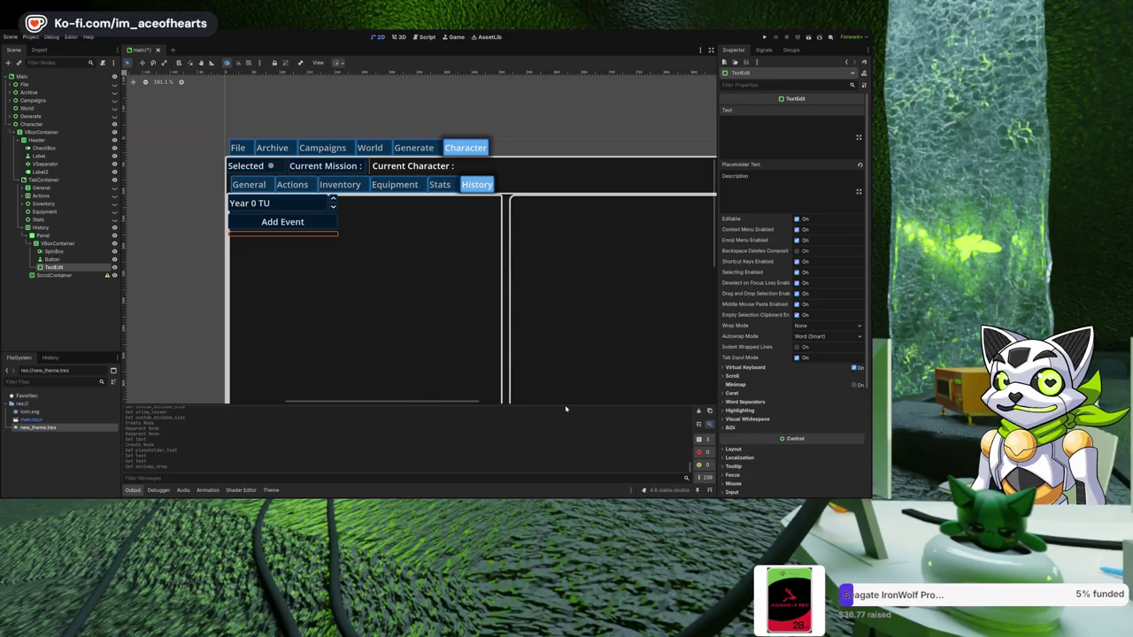
{"action": "scroll", "coordinate": [748, 416], "scroll_direction": "down", "scroll_amount": 2}
{"action": "left_click", "coordinate": [740, 400]}
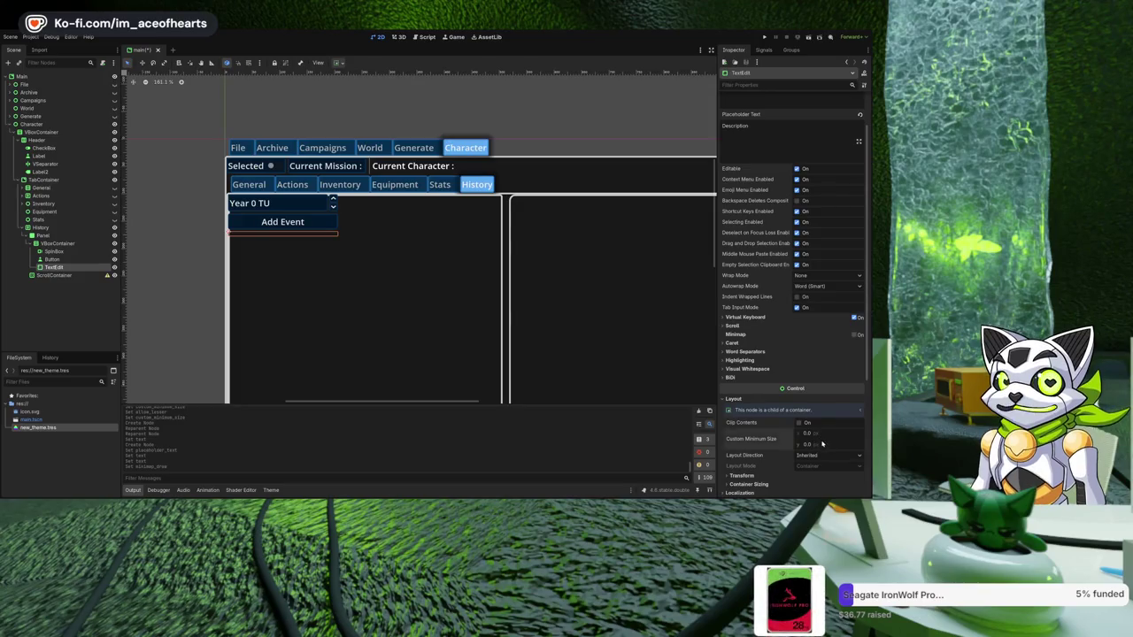
{"action": "type", "text": "50"}
{"action": "key", "text": "BackSpace"}
{"action": "key", "text": "BackSpace"}
{"action": "key", "text": "Return"}
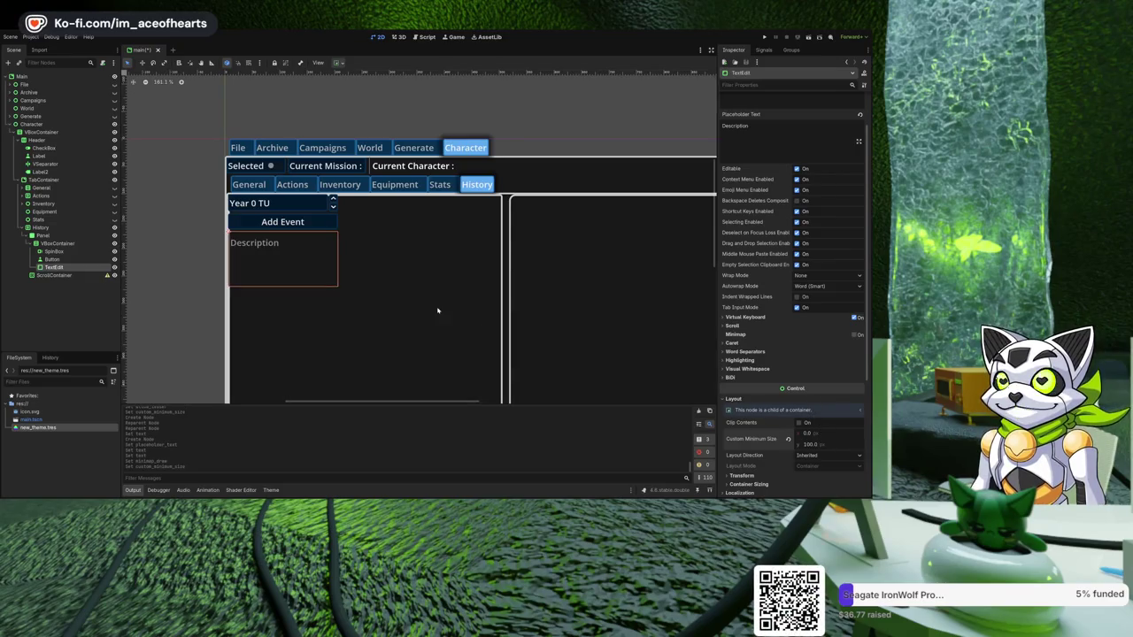
{"action": "left_click", "coordinate": [99, 251]}
{"action": "left_click", "coordinate": [101, 244]}
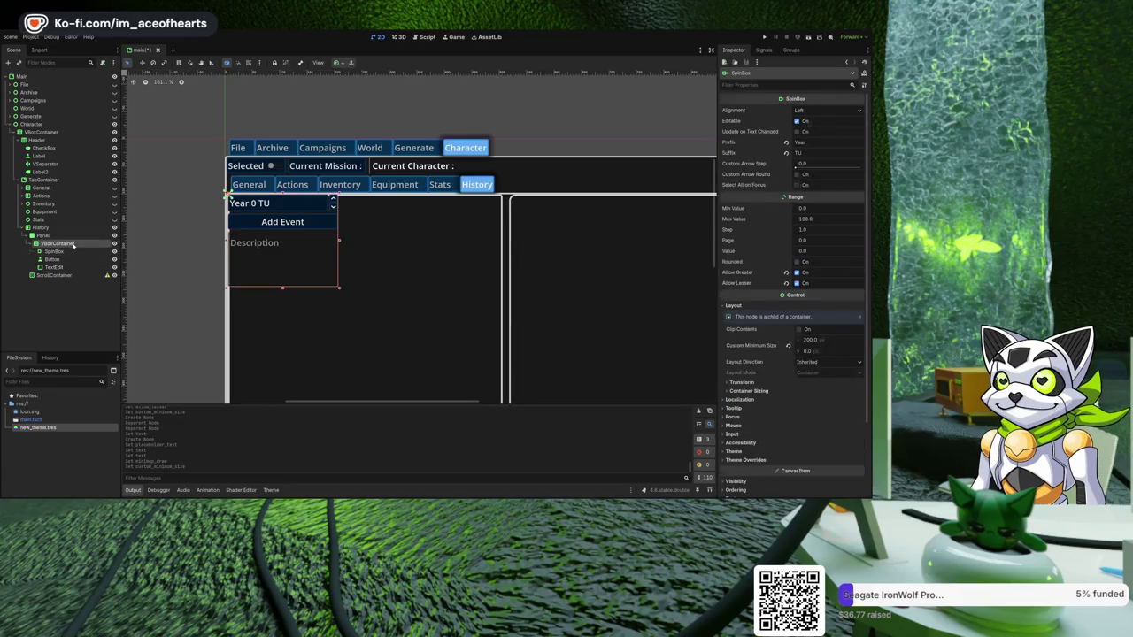
{"action": "scroll", "coordinate": [277, 248], "scroll_direction": "down", "scroll_amount": 1}
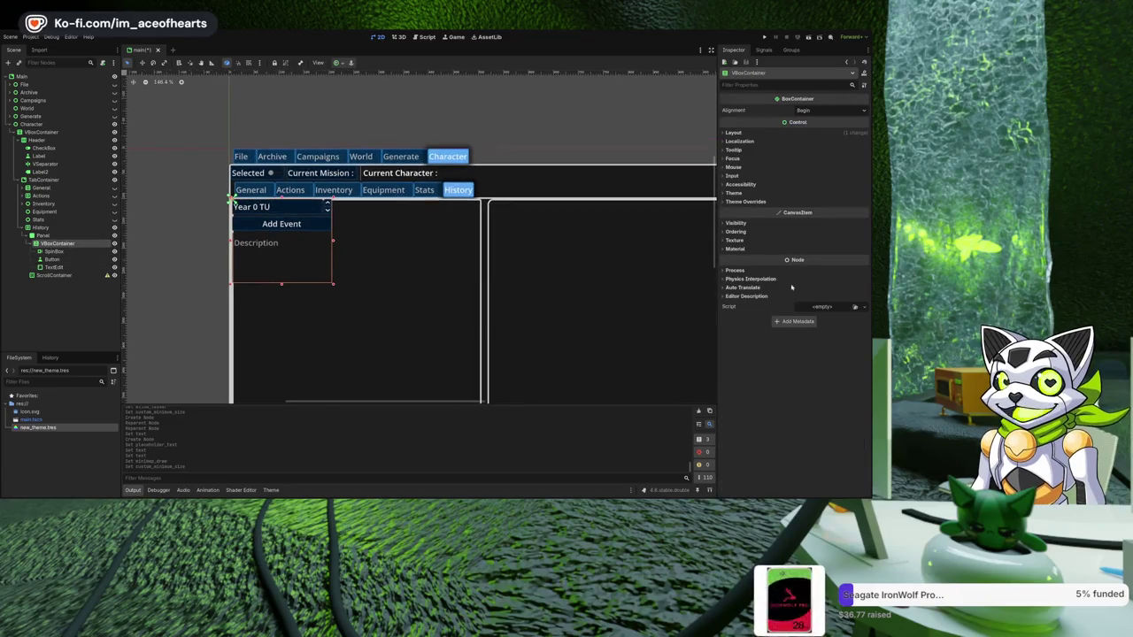
{"action": "left_click", "coordinate": [743, 133]}
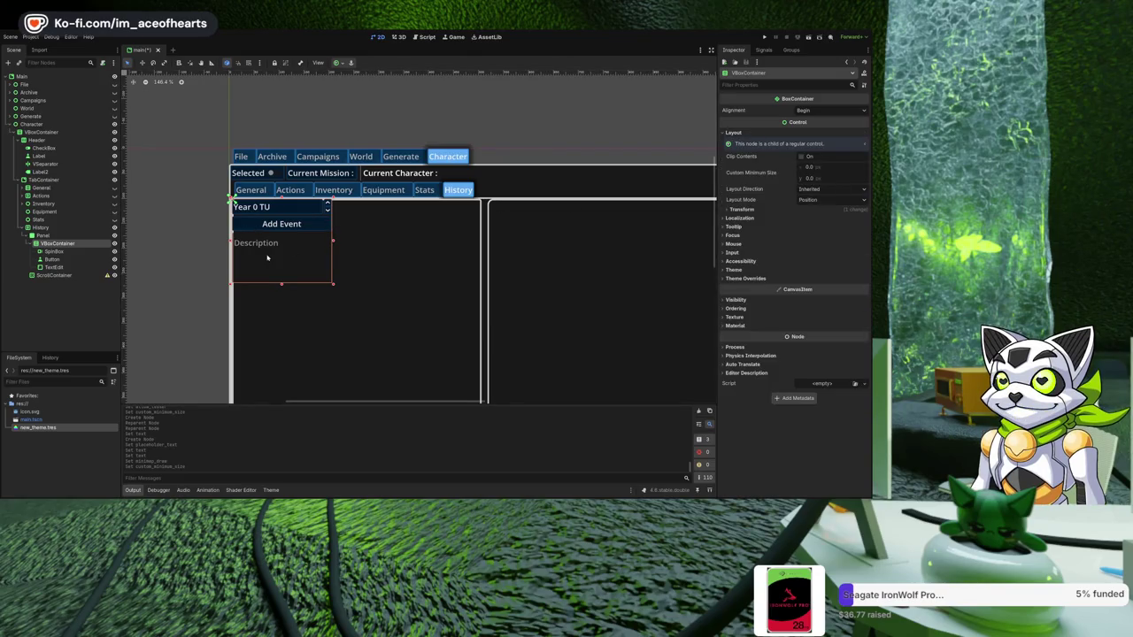
{"action": "left_click", "coordinate": [823, 170]}
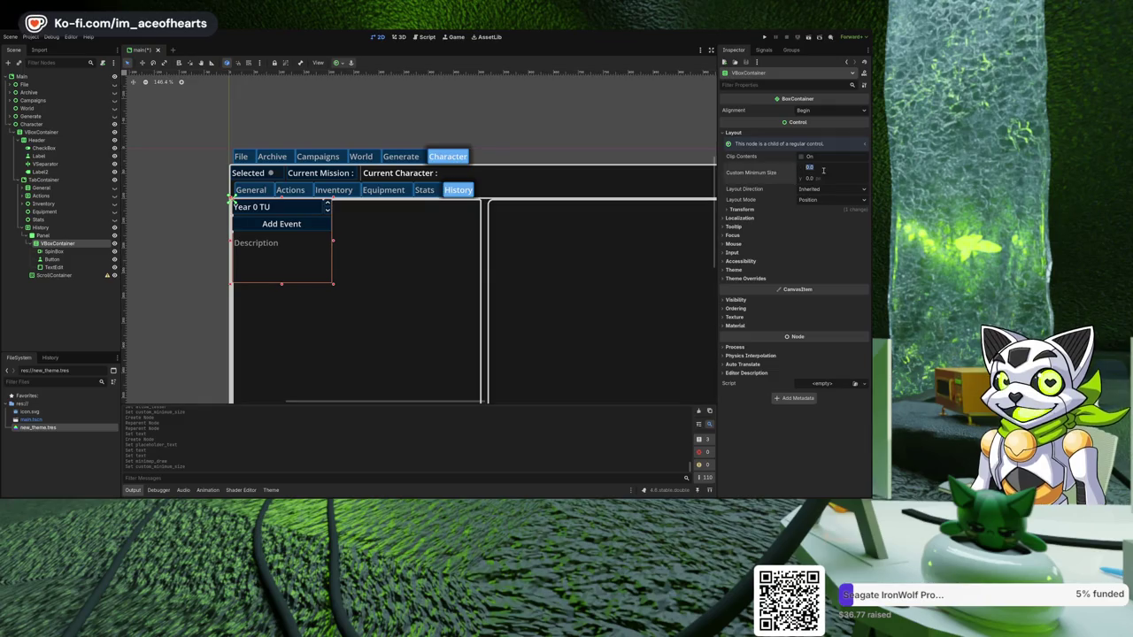
{"action": "type", "text": "500"}
{"action": "key", "text": "Return"}
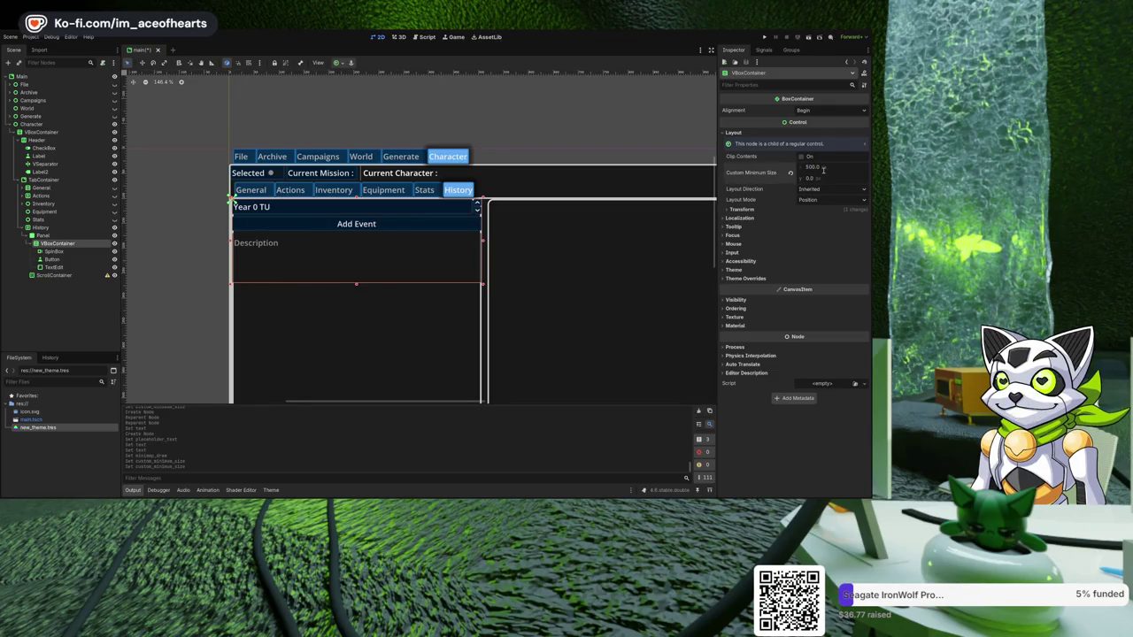
{"action": "left_click", "coordinate": [273, 266]}
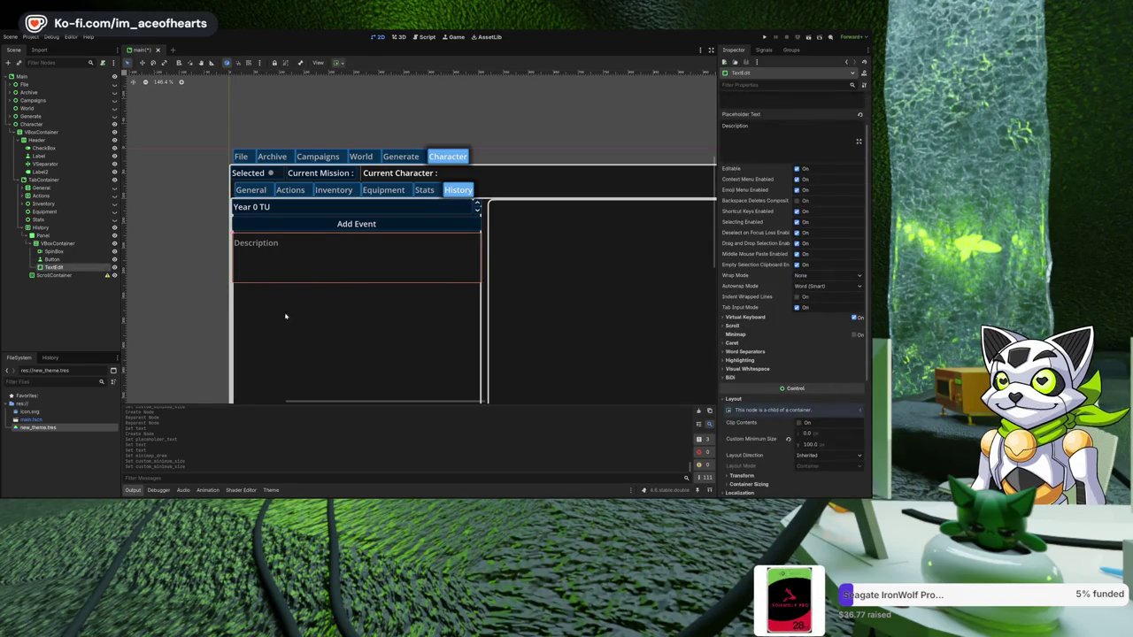
{"action": "left_click", "coordinate": [181, 313]}
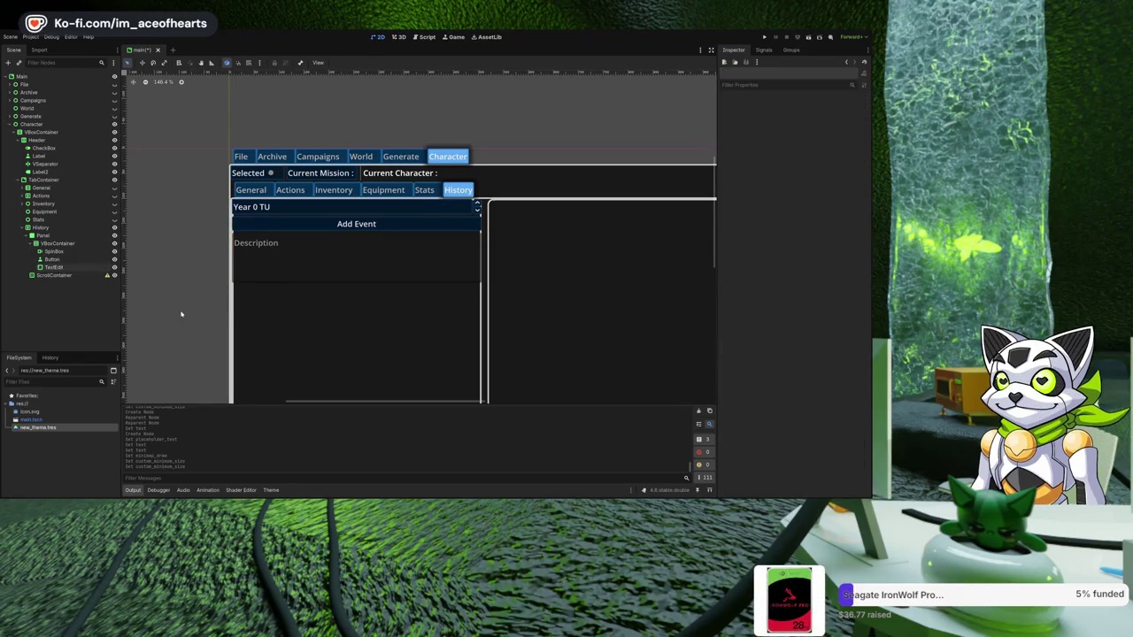
{"action": "left_click", "coordinate": [320, 277]}
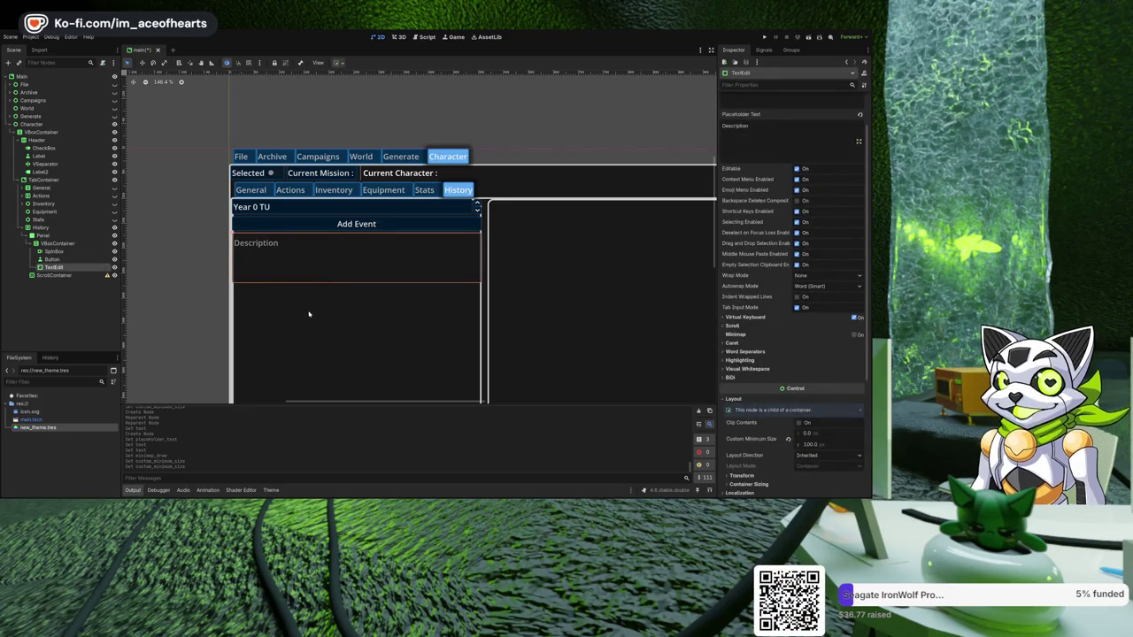
{"action": "left_click", "coordinate": [198, 313]}
{"action": "scroll", "coordinate": [230, 287], "scroll_direction": "up", "scroll_amount": 3}
{"action": "scroll", "coordinate": [232, 284], "scroll_direction": "up", "scroll_amount": 8}
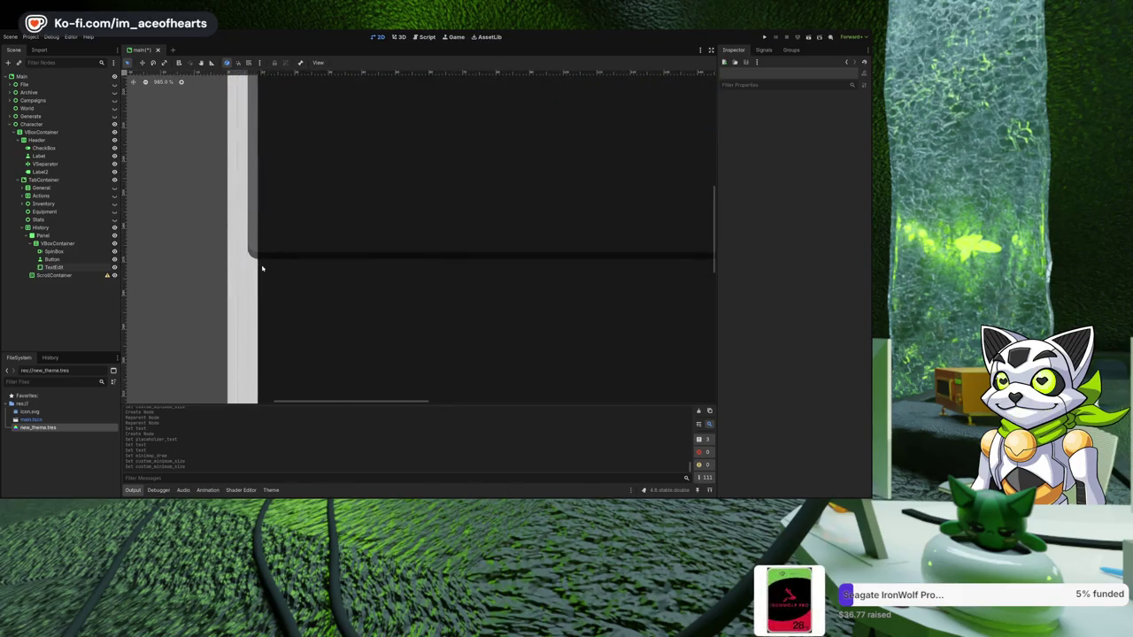
- Move the Add Event Button node below the Description TextEdit in VBoxContainer
{"action": "scroll", "coordinate": [259, 247], "scroll_direction": "down", "scroll_amount": 6}
{"action": "scroll", "coordinate": [319, 256], "scroll_direction": "down", "scroll_amount": 3}
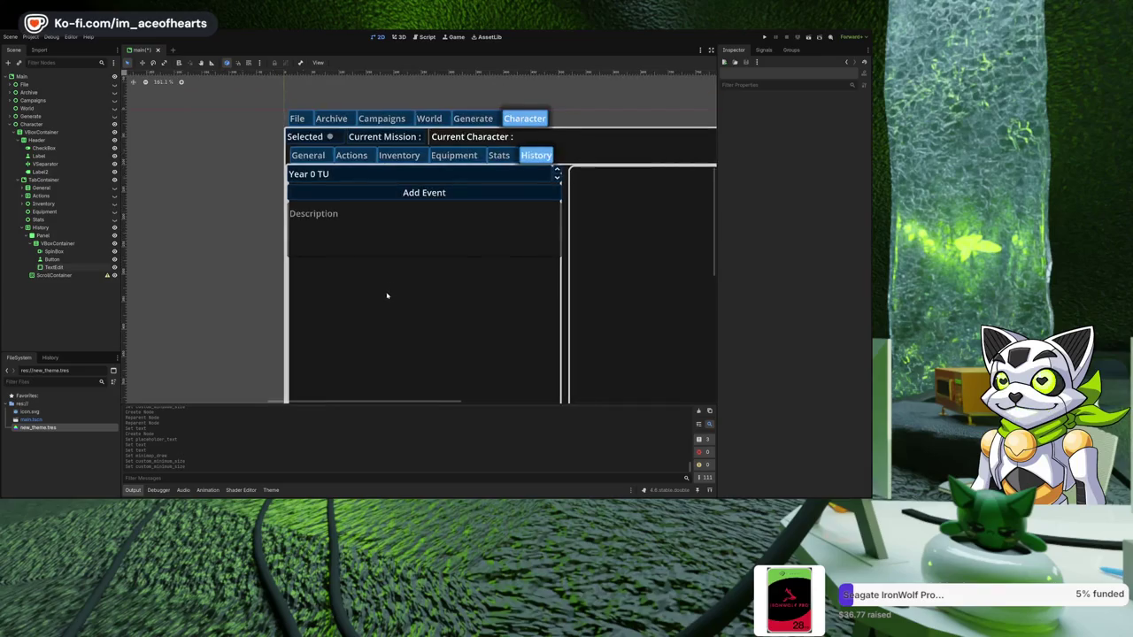
{"action": "left_click_drag", "start_coordinate": [432, 284], "coordinate": [382, 306]}
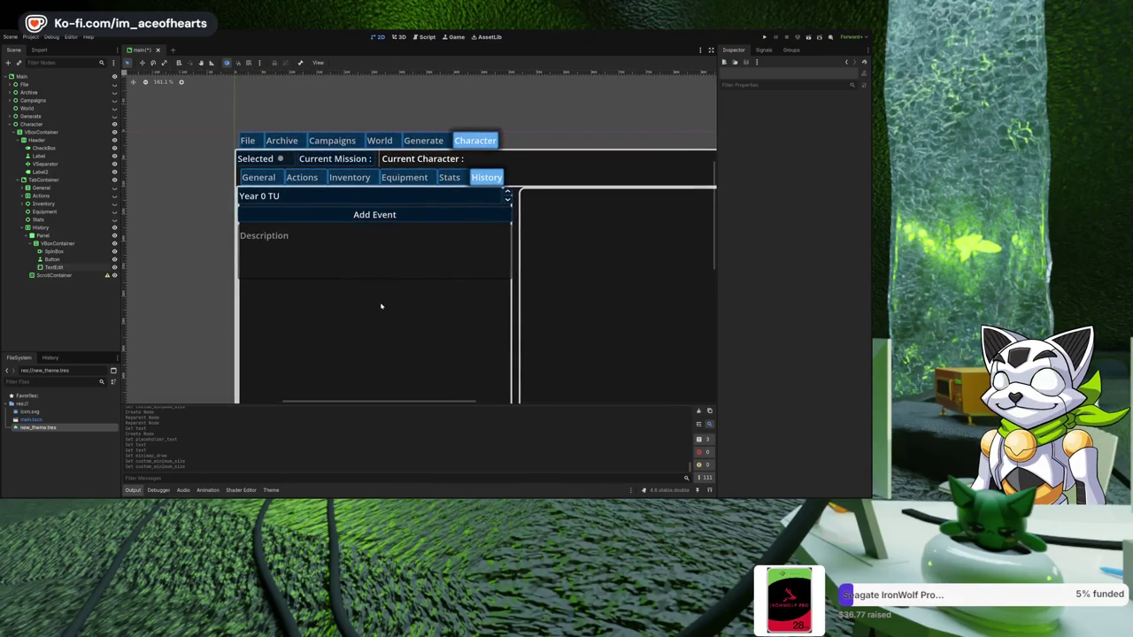
{"action": "left_click", "coordinate": [398, 274]}
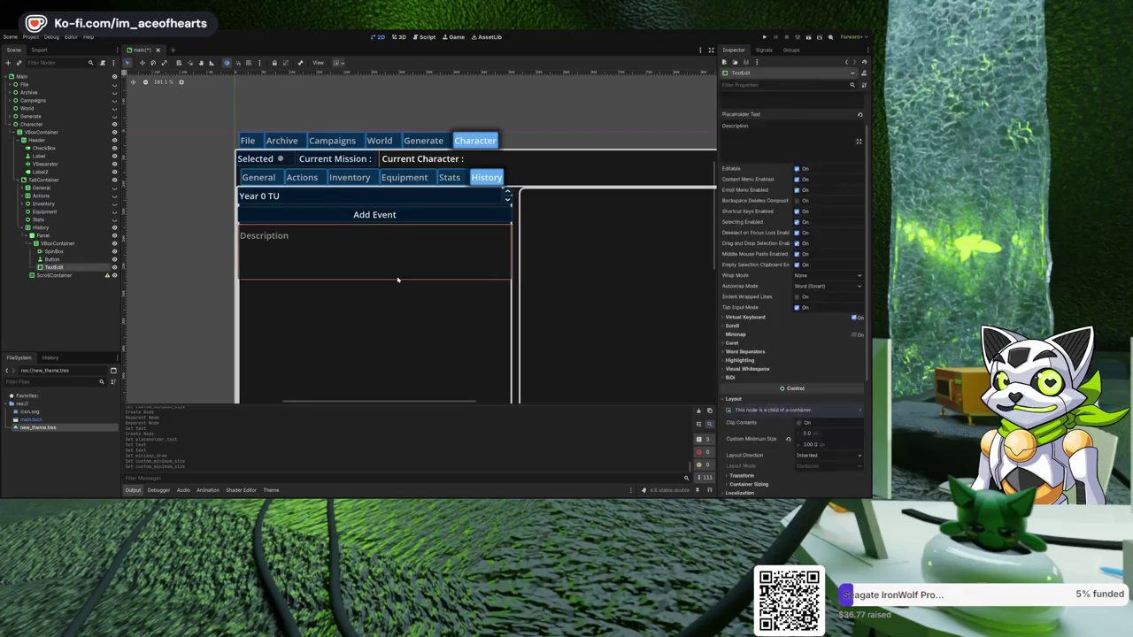
{"action": "left_click", "coordinate": [335, 198]}
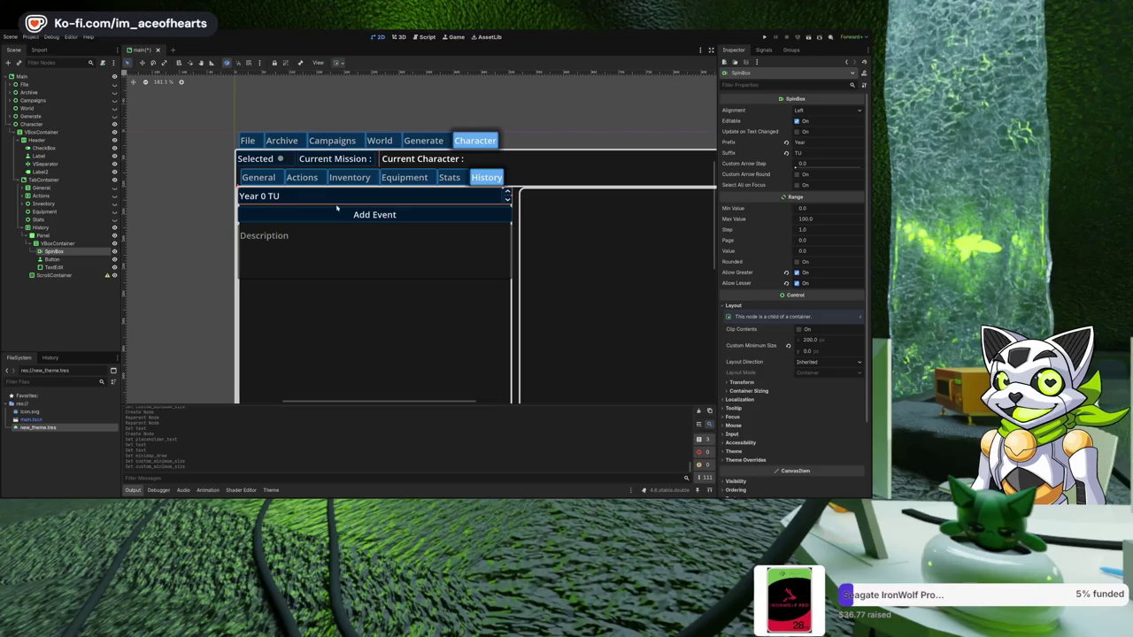
{"action": "left_click", "coordinate": [358, 214]}
{"action": "mouse_move", "coordinate": [51, 259]}
{"action": "left_mouse_down"}
{"action": "mouse_move", "coordinate": [71, 271]}
{"action": "mouse_move", "coordinate": [60, 257]}
{"action": "left_mouse_up"}
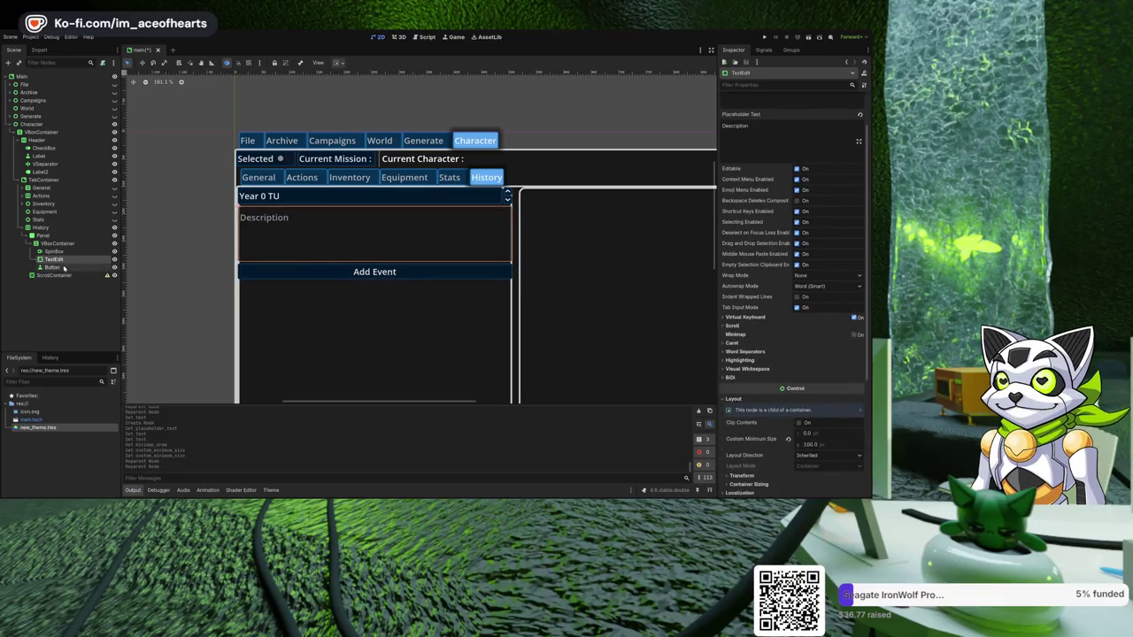
{"action": "left_click", "coordinate": [73, 309]}
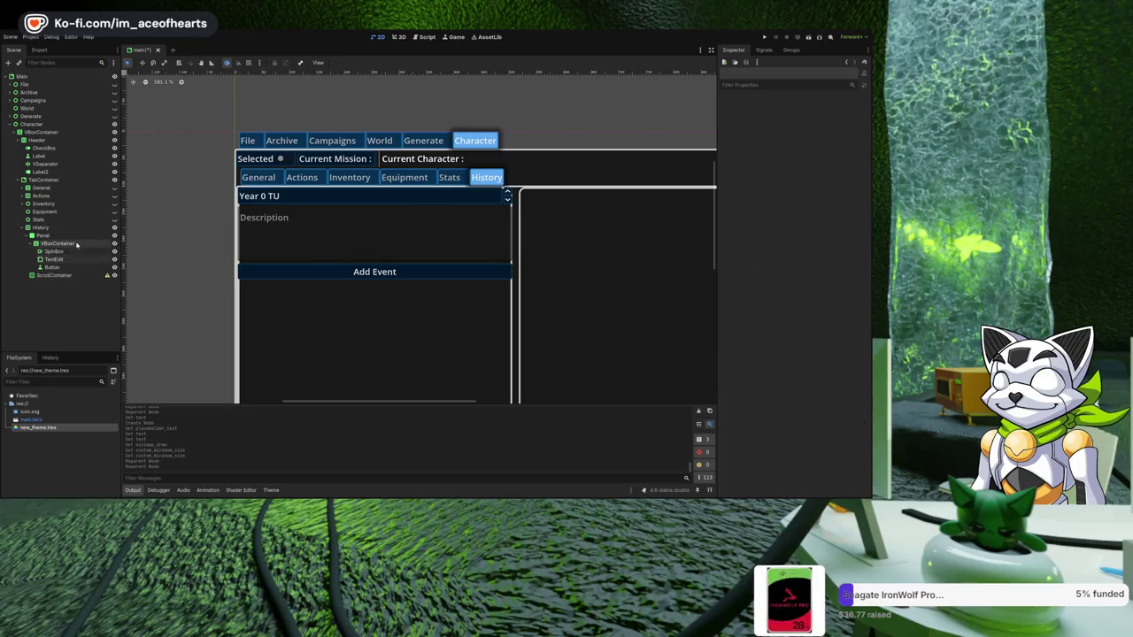
{"action": "left_click", "coordinate": [85, 246]}
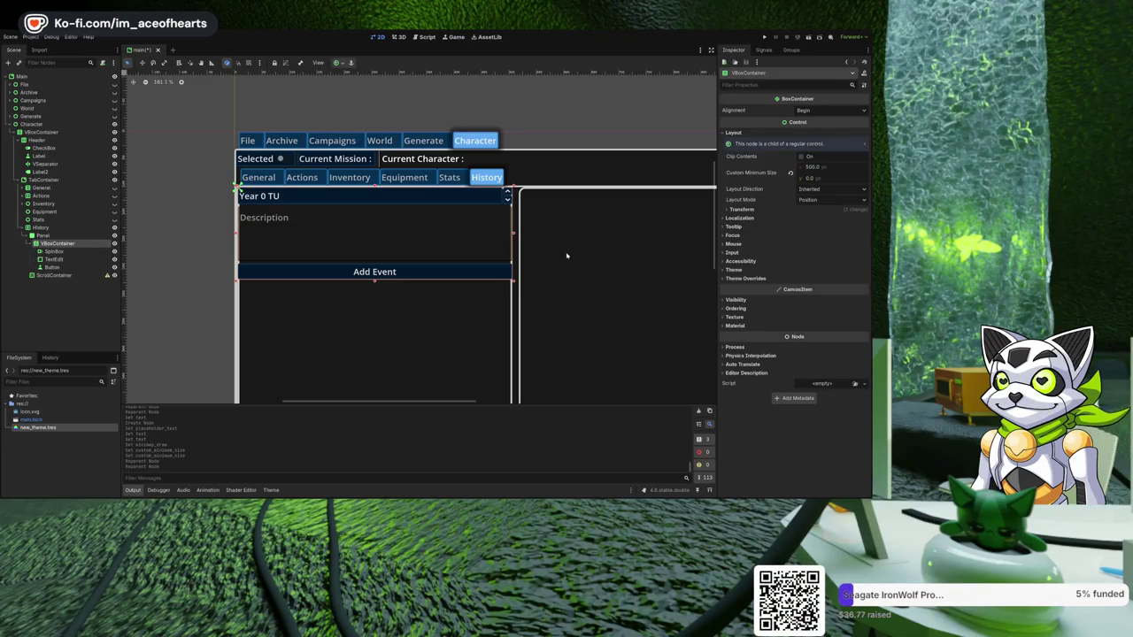
- Add a LineEdit with placeholder 'Location' and move Add Event below it
{"action": "key", "text": "Return"}
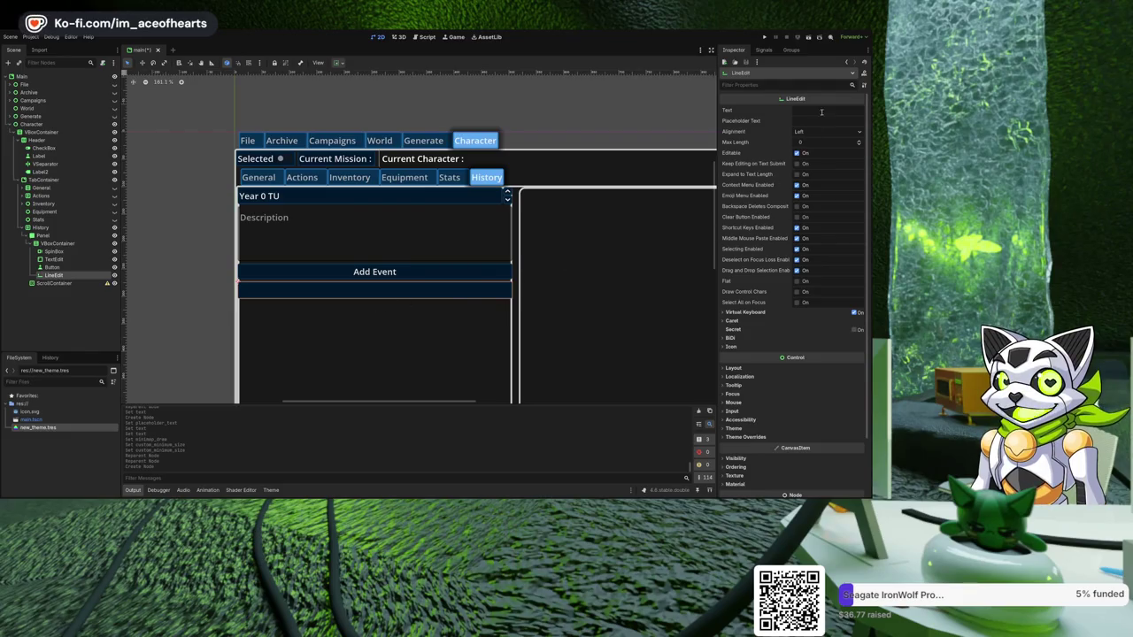
{"action": "left_click", "coordinate": [822, 121]}
{"action": "type", "text": "Location"}
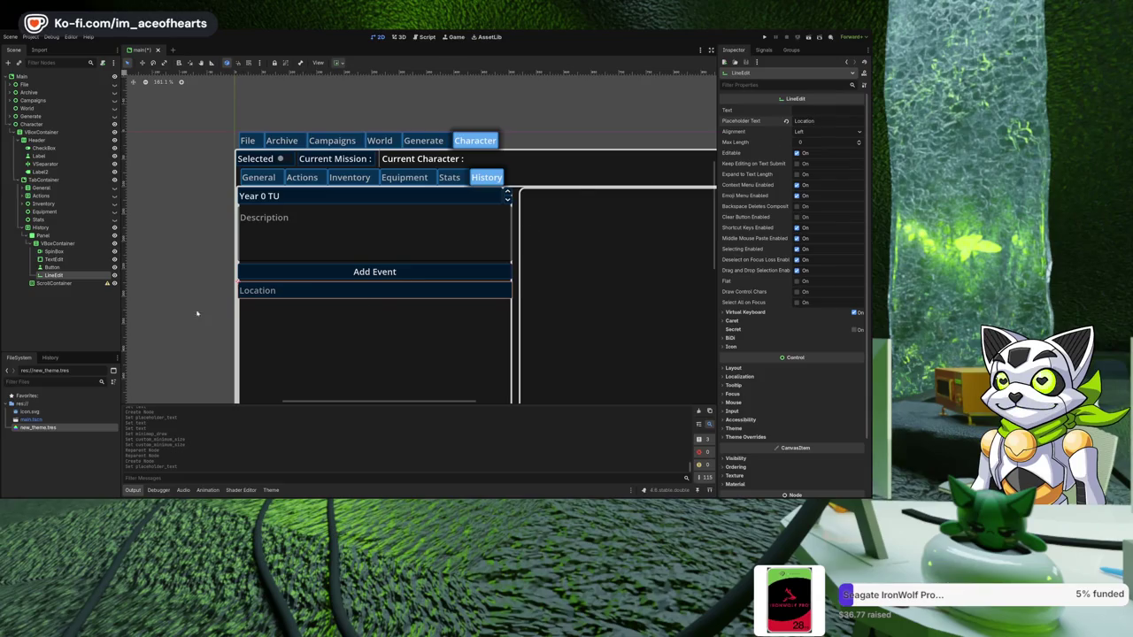
{"action": "mouse_move", "coordinate": [52, 267]}
{"action": "left_mouse_down"}
{"action": "mouse_move", "coordinate": [64, 283]}
{"action": "mouse_move", "coordinate": [104, 281]}
{"action": "left_mouse_up"}
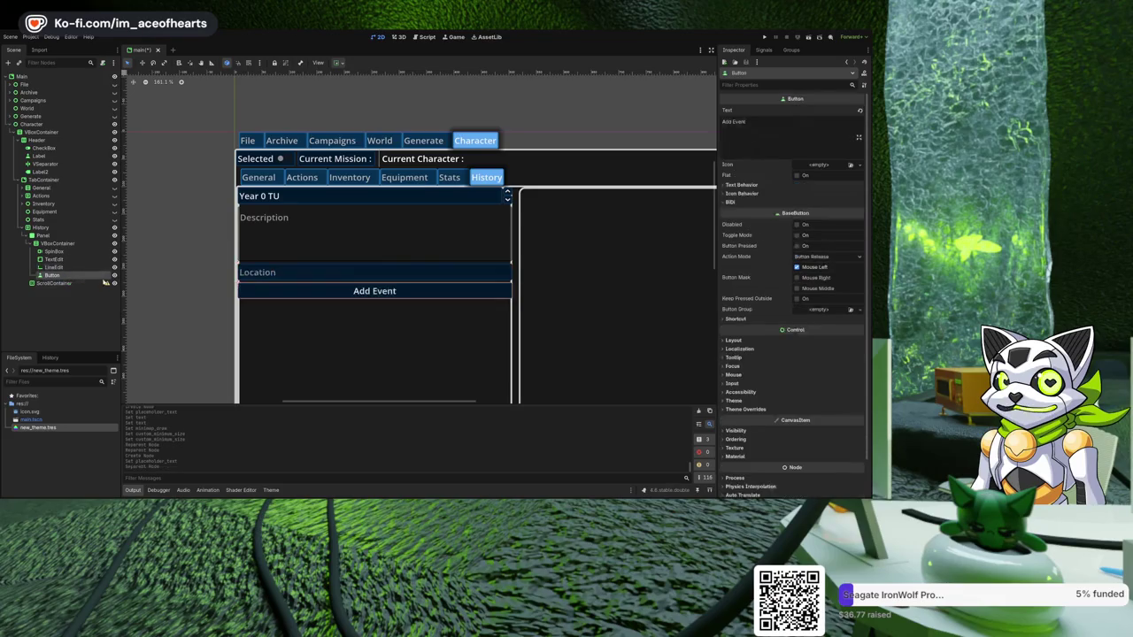
{"action": "scroll", "coordinate": [406, 313], "scroll_direction": "down", "scroll_amount": 2}
{"action": "left_click", "coordinate": [325, 303]}
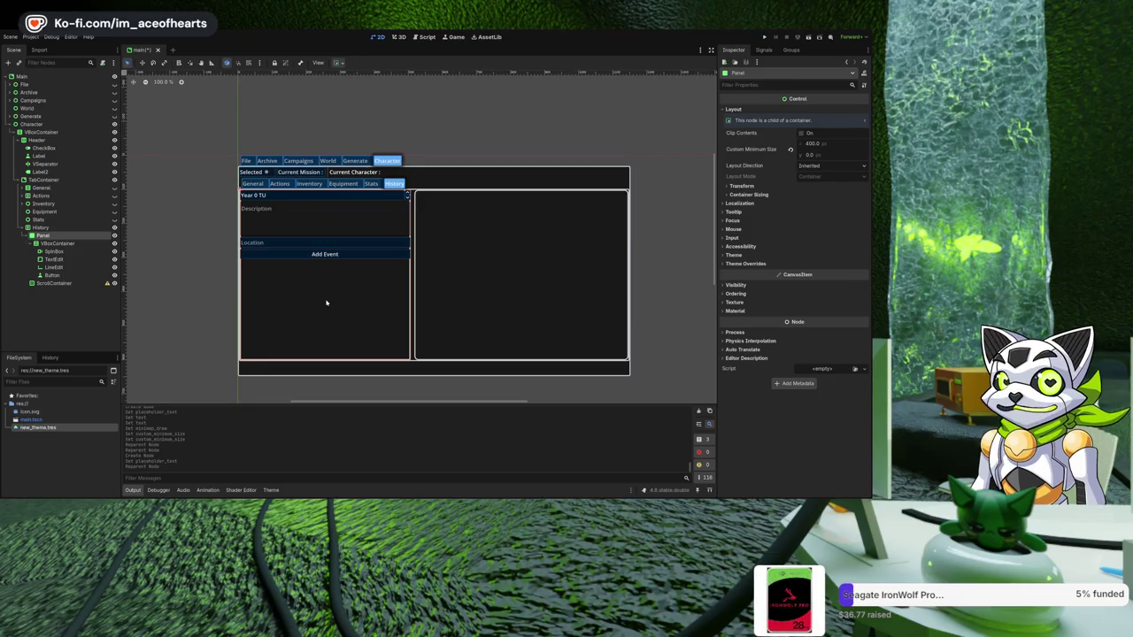
{"action": "scroll", "coordinate": [282, 214], "scroll_direction": "up", "scroll_amount": 3}
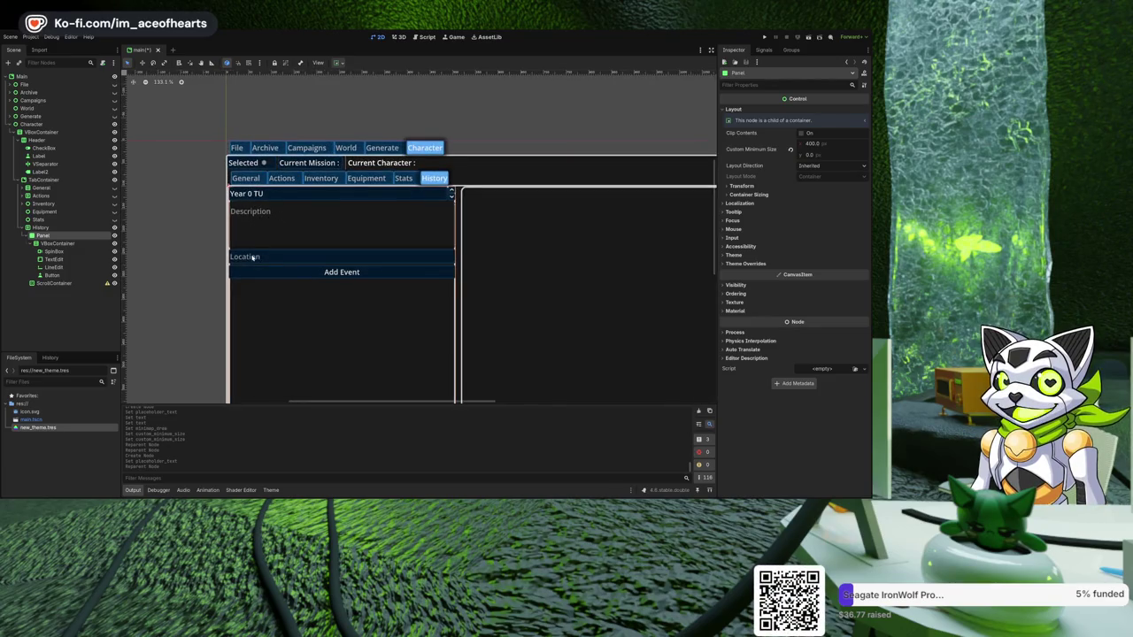
{"action": "scroll", "coordinate": [257, 256], "scroll_direction": "down", "scroll_amount": 3}
{"action": "scroll", "coordinate": [292, 253], "scroll_direction": "up", "scroll_amount": 2}
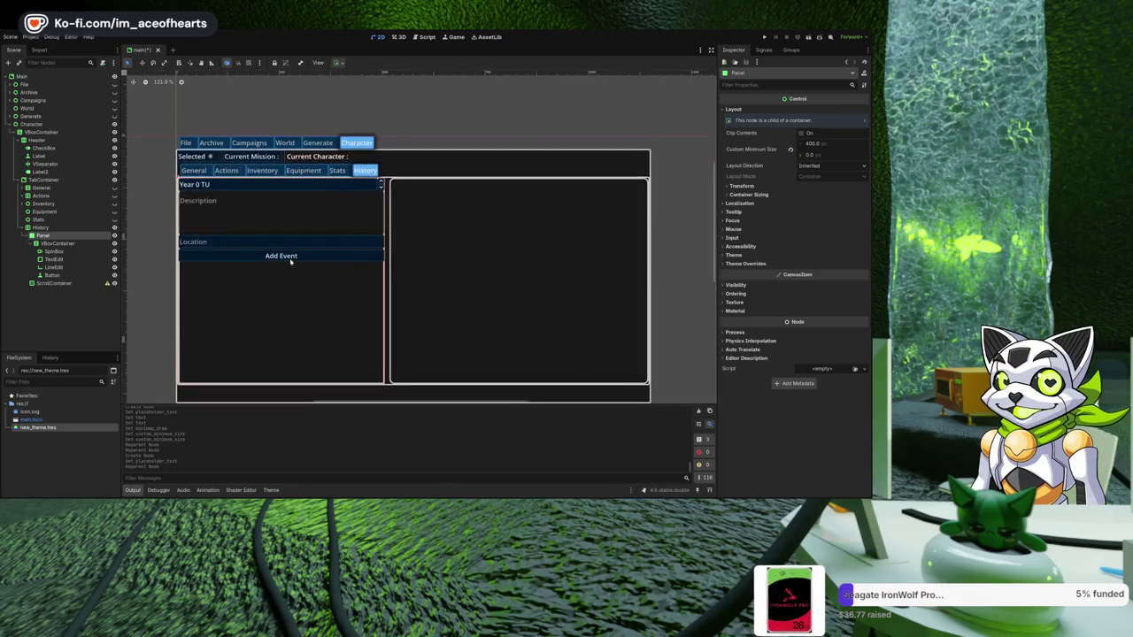
{"action": "scroll", "coordinate": [277, 256], "scroll_direction": "down", "scroll_amount": 1}
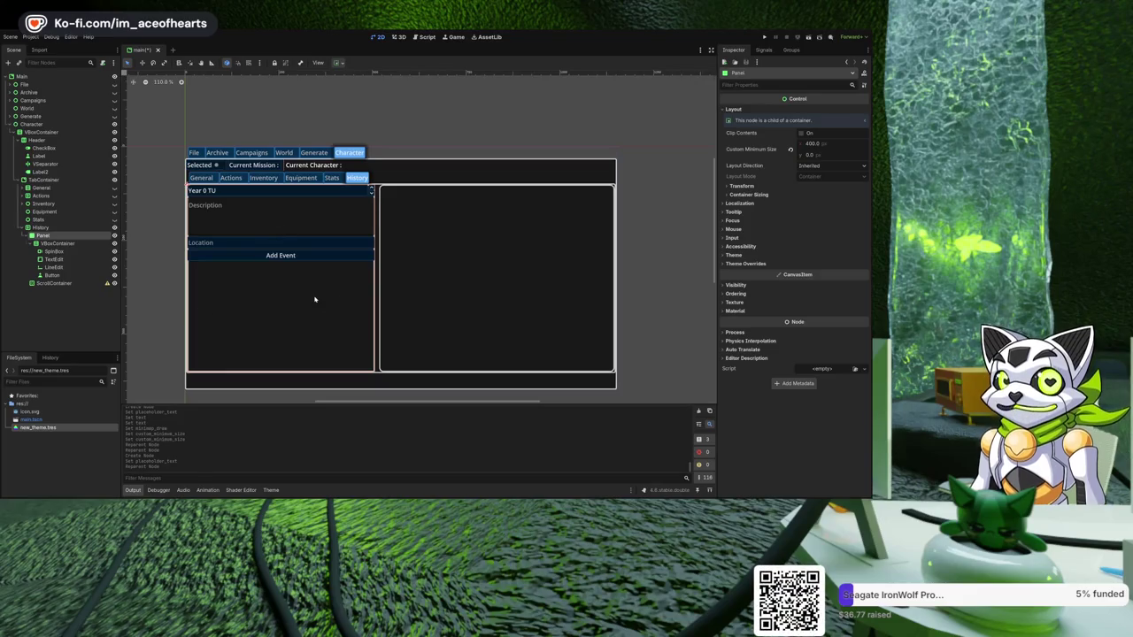
{"action": "scroll", "coordinate": [297, 279], "scroll_direction": "up", "scroll_amount": 2}
{"action": "left_click_drag", "start_coordinate": [280, 257], "coordinate": [309, 293]}
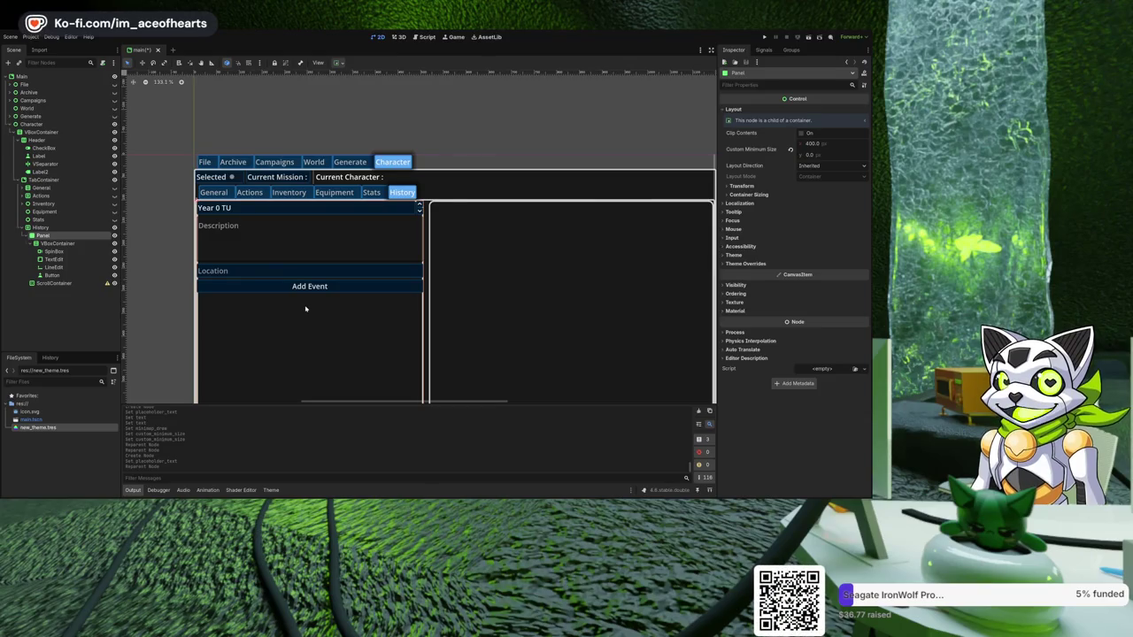
{"action": "left_click", "coordinate": [448, 276]}
{"action": "scroll", "coordinate": [496, 216], "scroll_direction": "down", "scroll_amount": 2}
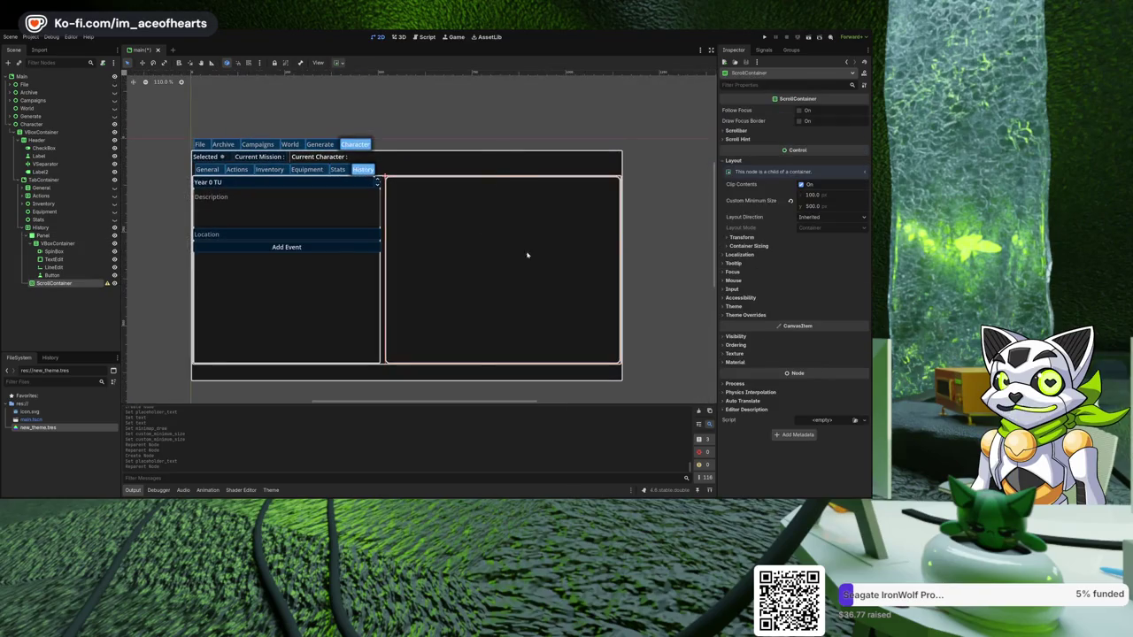
{"action": "scroll", "coordinate": [458, 286], "scroll_direction": "left", "scroll_amount": 3}
{"action": "scroll", "coordinate": [457, 286], "scroll_direction": "up", "scroll_amount": 1}
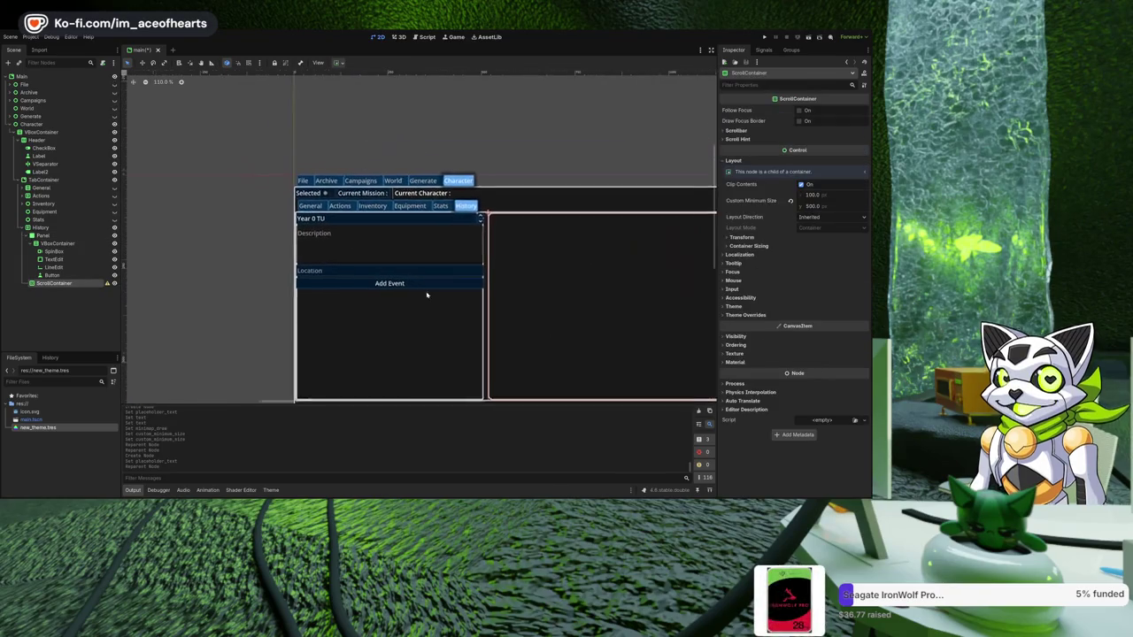
{"action": "left_click", "coordinate": [254, 333]}
{"action": "scroll", "coordinate": [351, 255], "scroll_direction": "down", "scroll_amount": 1}
{"action": "scroll", "coordinate": [351, 255], "scroll_direction": "down", "scroll_amount": 1}
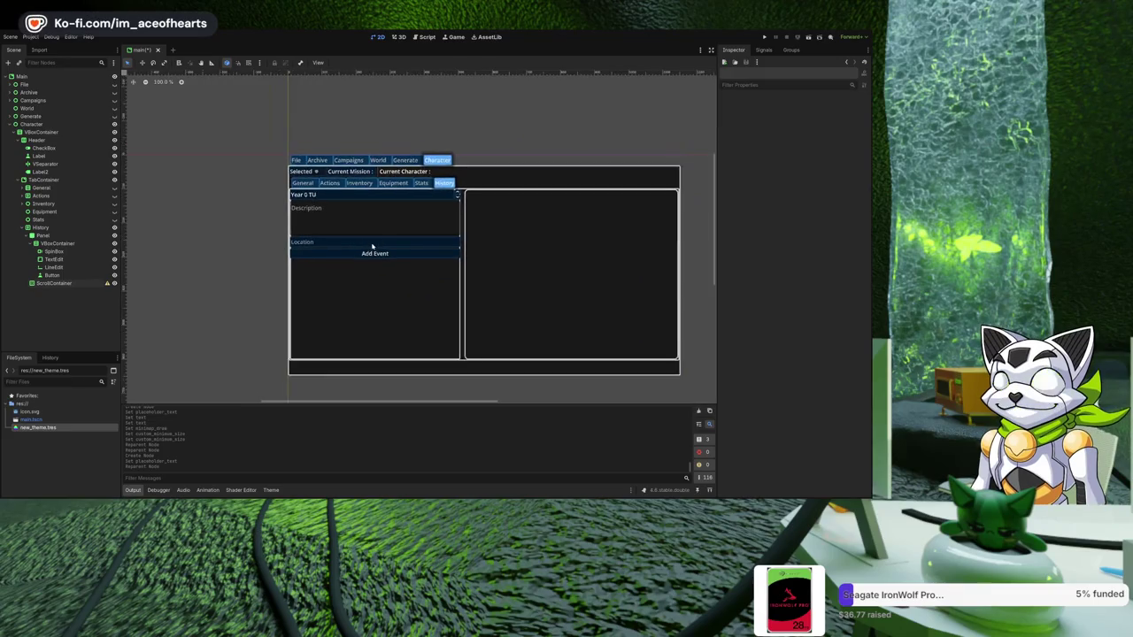
{"action": "scroll", "coordinate": [351, 255], "scroll_direction": "up", "scroll_amount": 1}
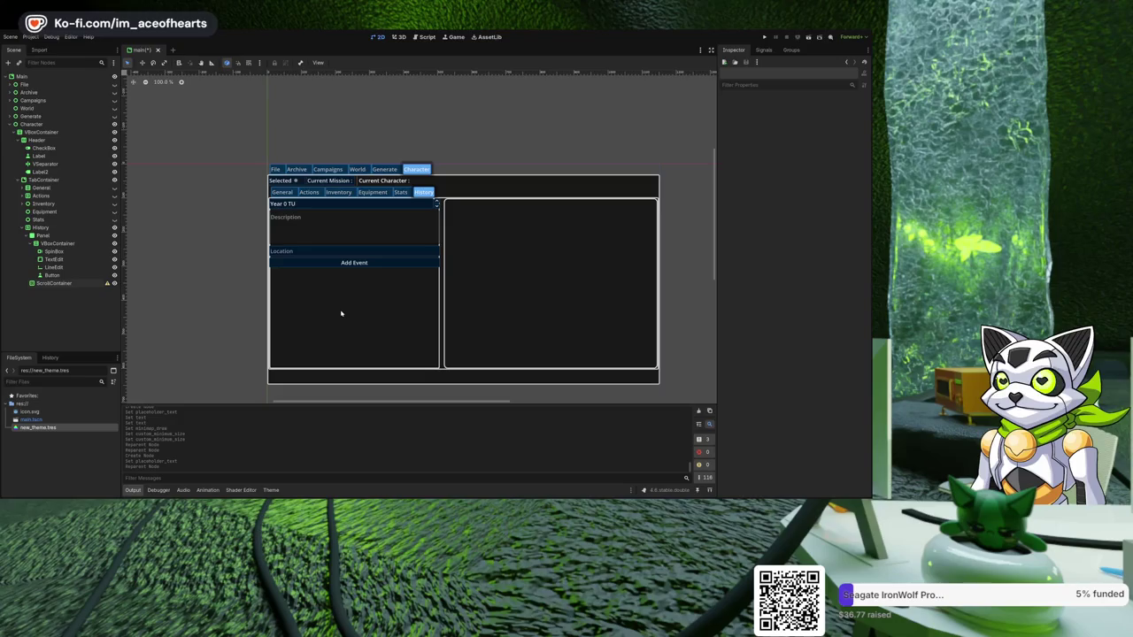
{"action": "scroll", "coordinate": [341, 313], "scroll_direction": "up", "scroll_amount": 2}
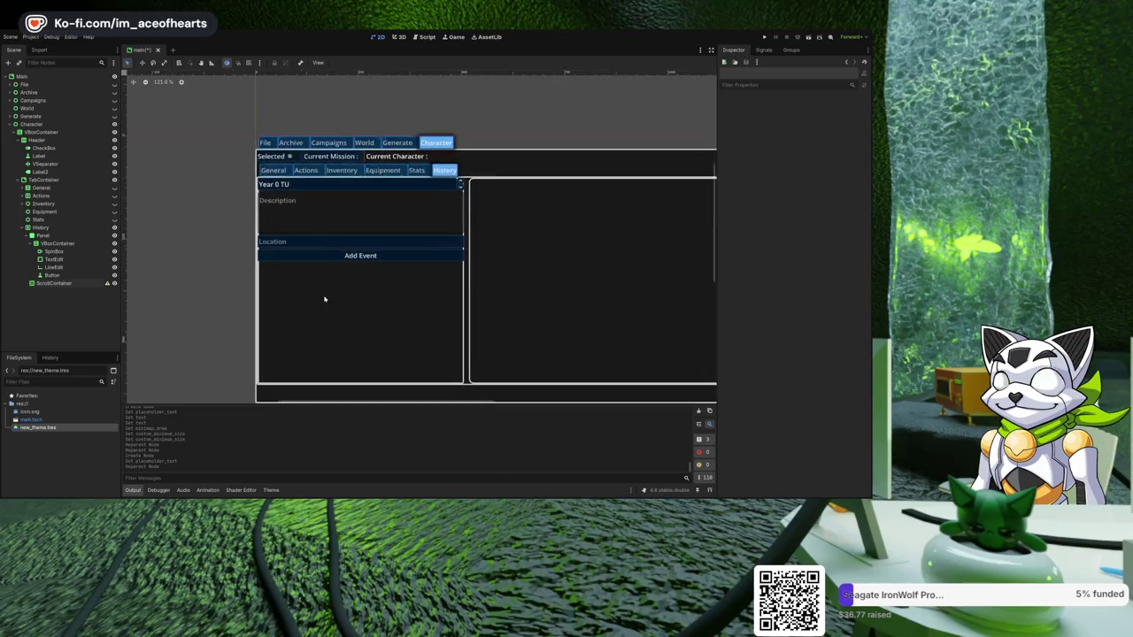
- Select the Stats node so the canvas previews the still-empty Stats tab
{"action": "left_click", "coordinate": [39, 219]}
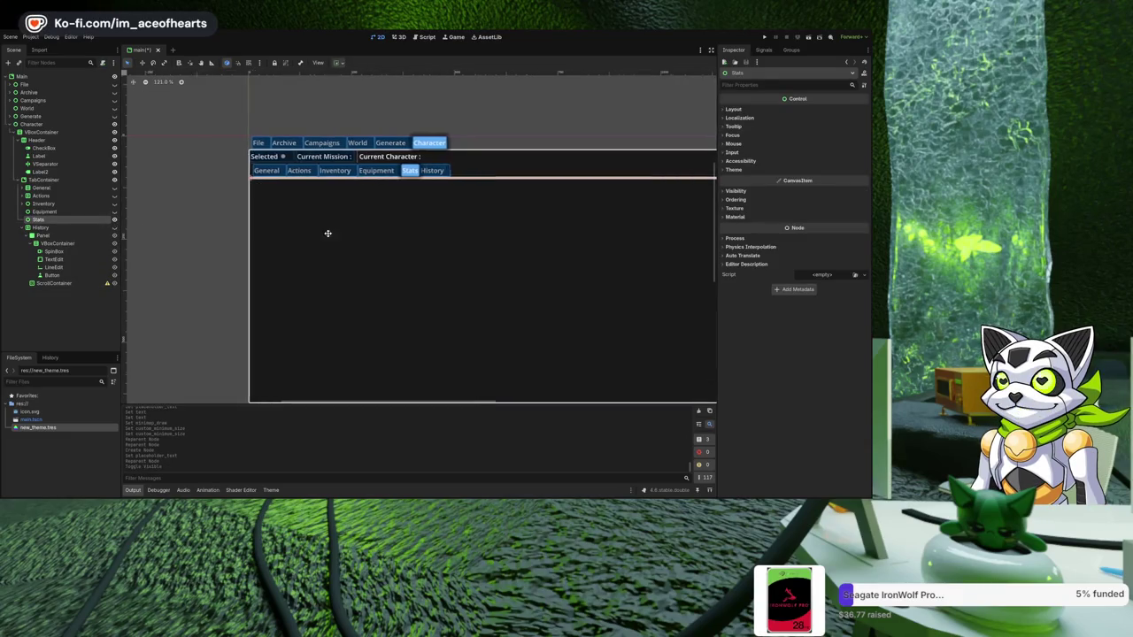
{"action": "scroll", "coordinate": [292, 234], "scroll_direction": "down", "scroll_amount": 1}
{"action": "left_click_drag", "start_coordinate": [302, 240], "coordinate": [324, 241]}
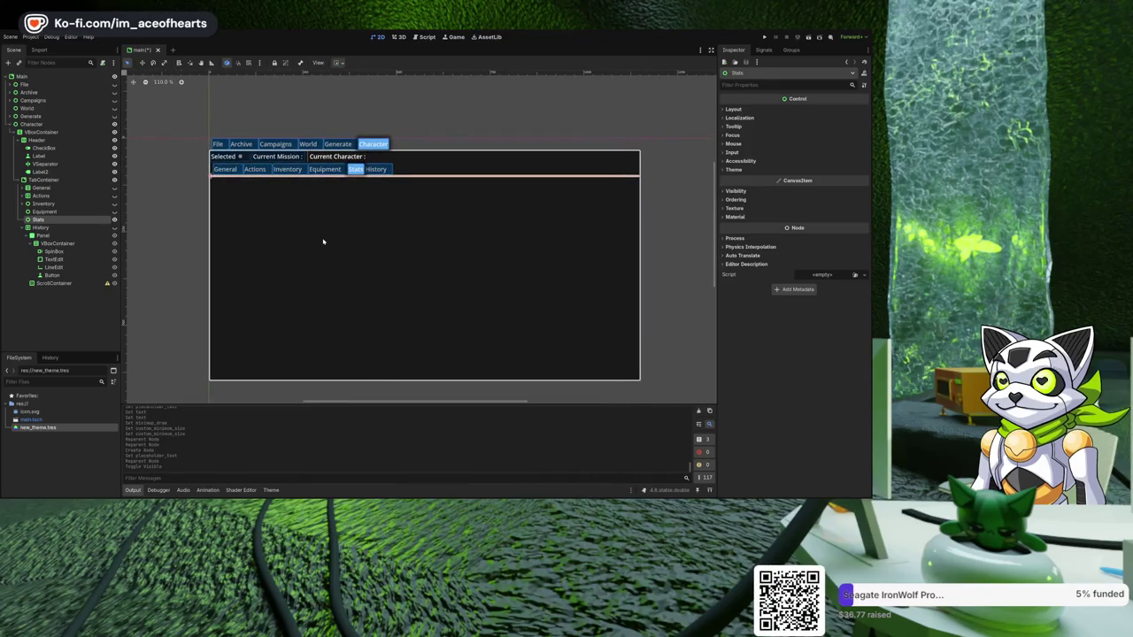
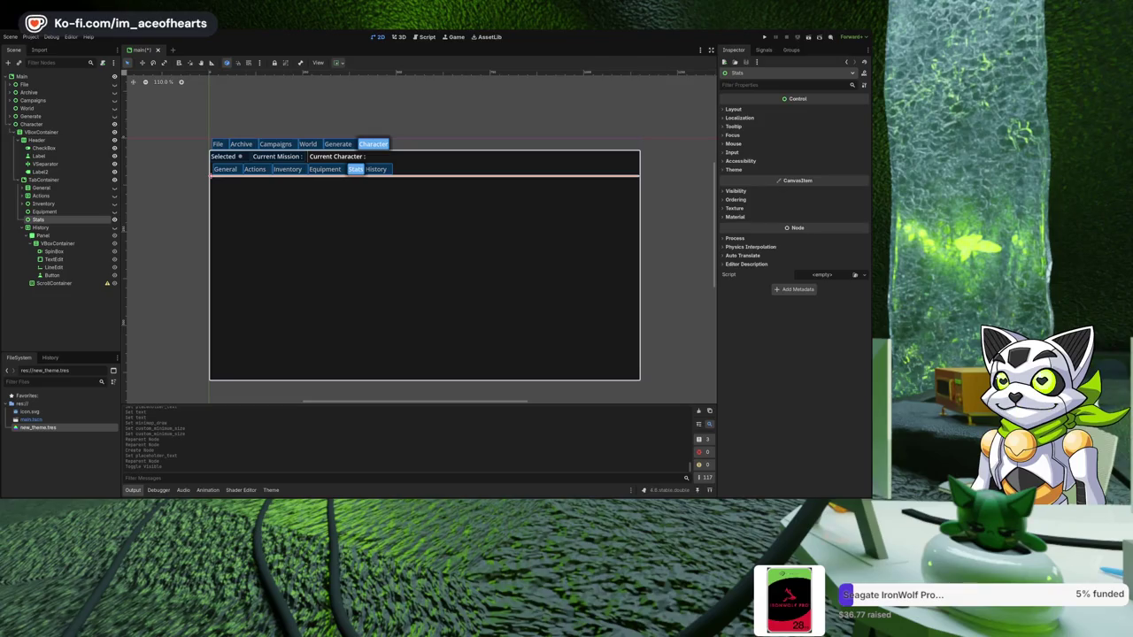
- Try adding an HBoxContainer under Stats, then delete it
{"action": "left_click_drag", "start_coordinate": [346, 199], "coordinate": [356, 209]}
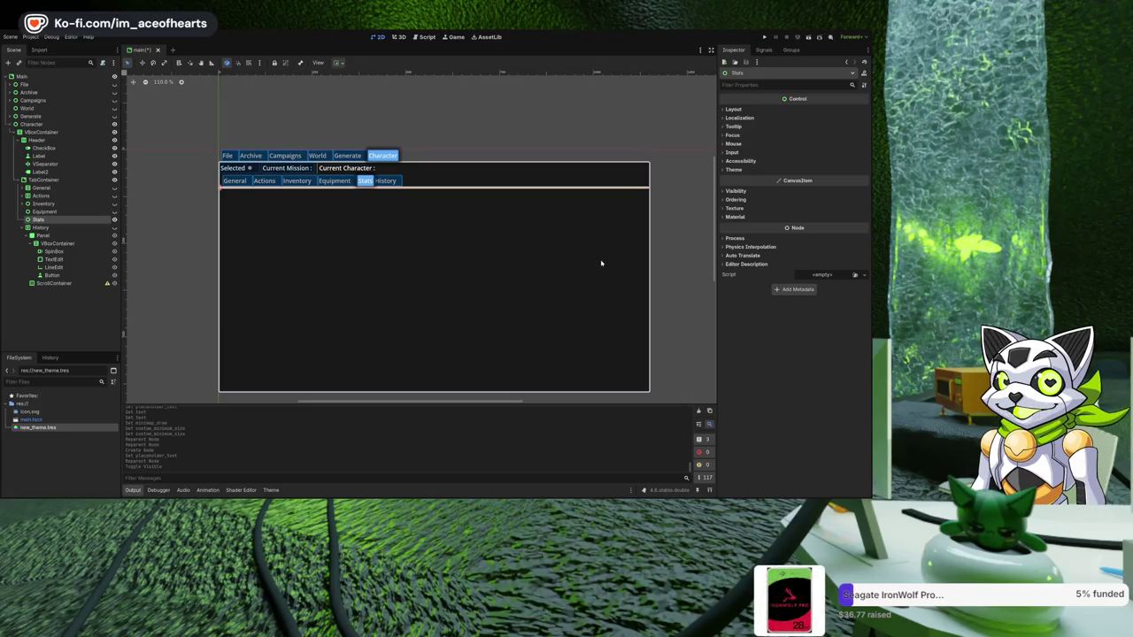
{"action": "key", "text": "ctrl+a"}
{"action": "key", "text": "Return"}
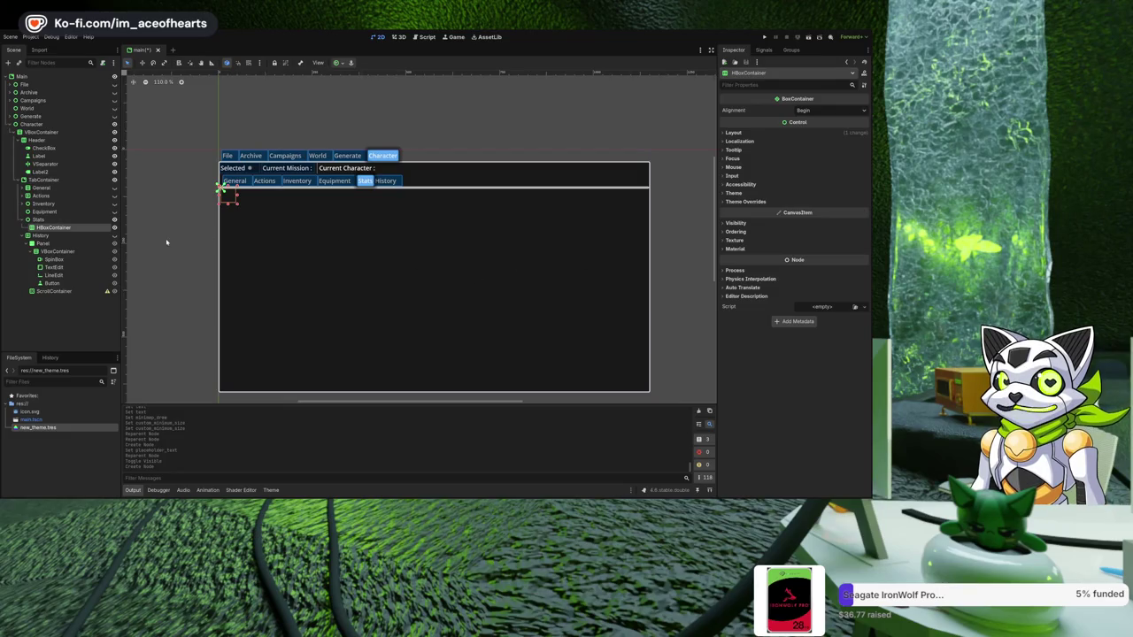
{"action": "left_click", "coordinate": [764, 132]}
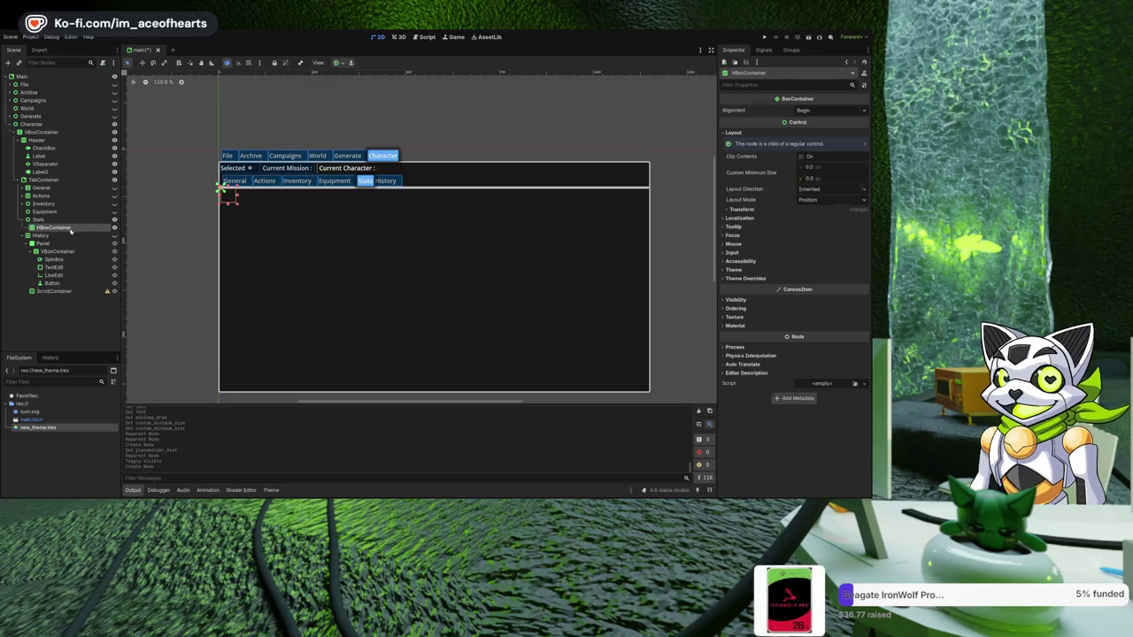
{"action": "key", "text": "Delete"}
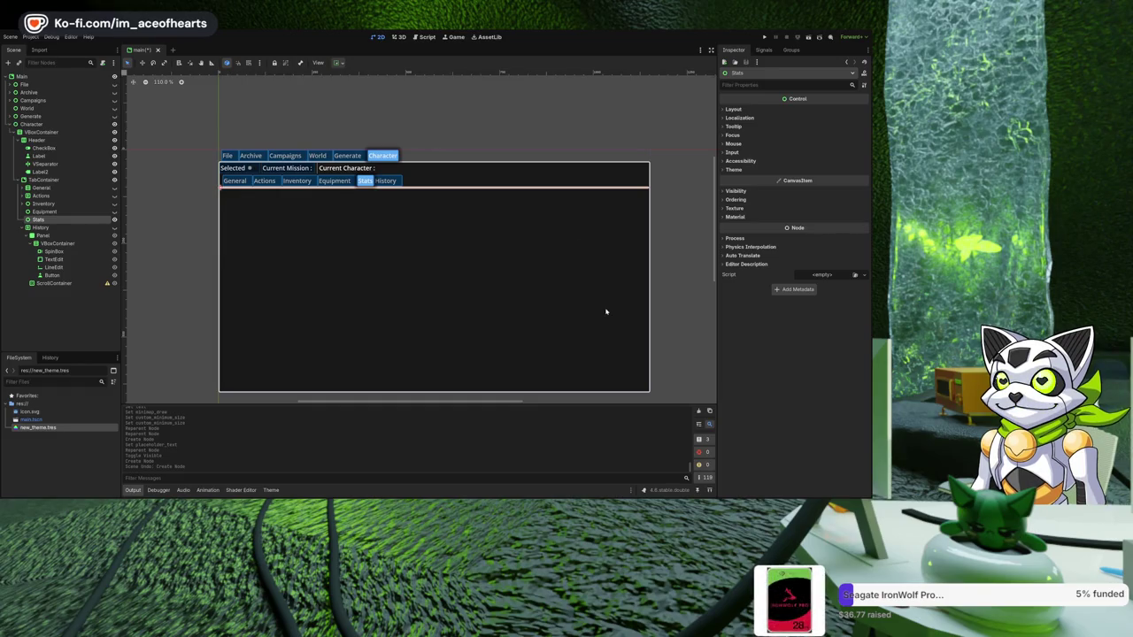
- Convert Stats to a BoxContainer, make it visible, and start adding a ScrollContainer child
{"action": "key", "text": "Return"}
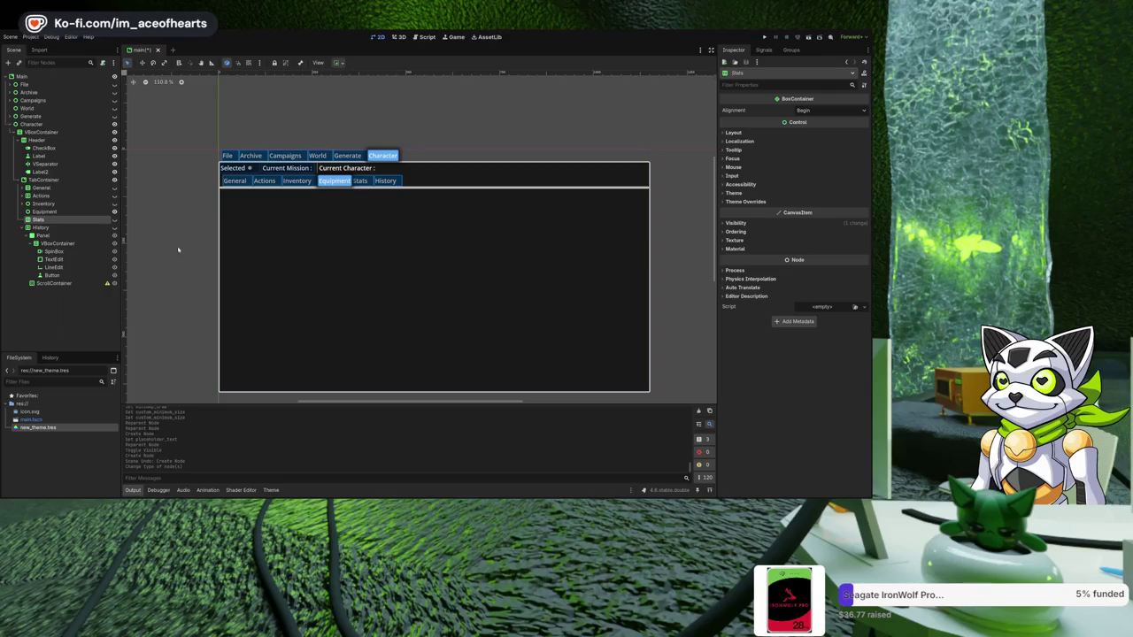
{"action": "left_click", "coordinate": [115, 220]}
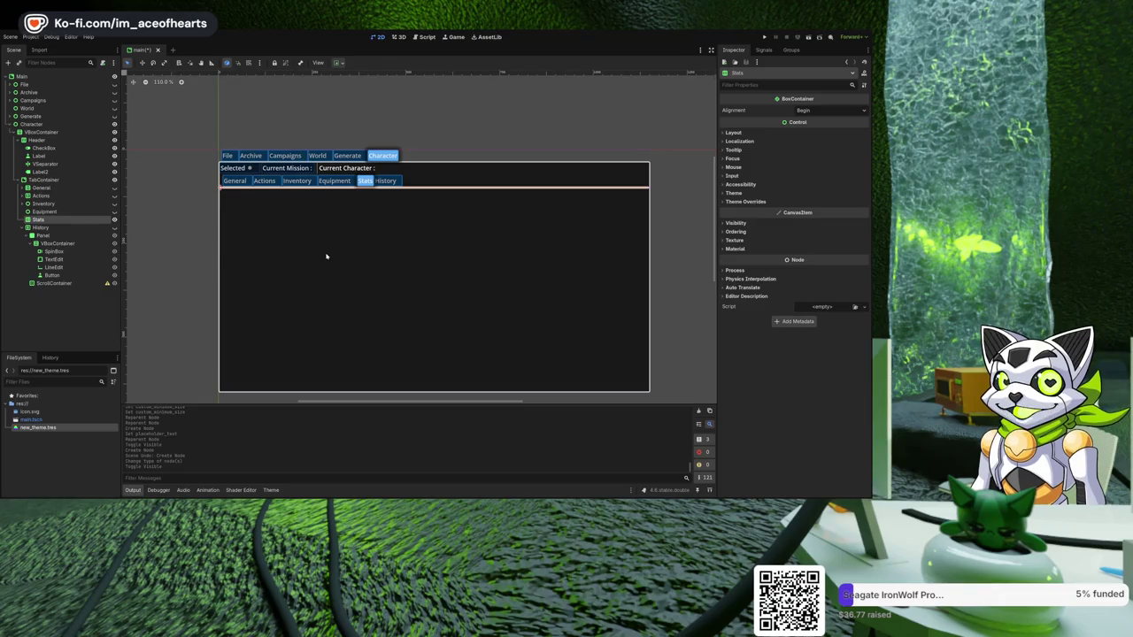
{"action": "key", "text": "Return"}
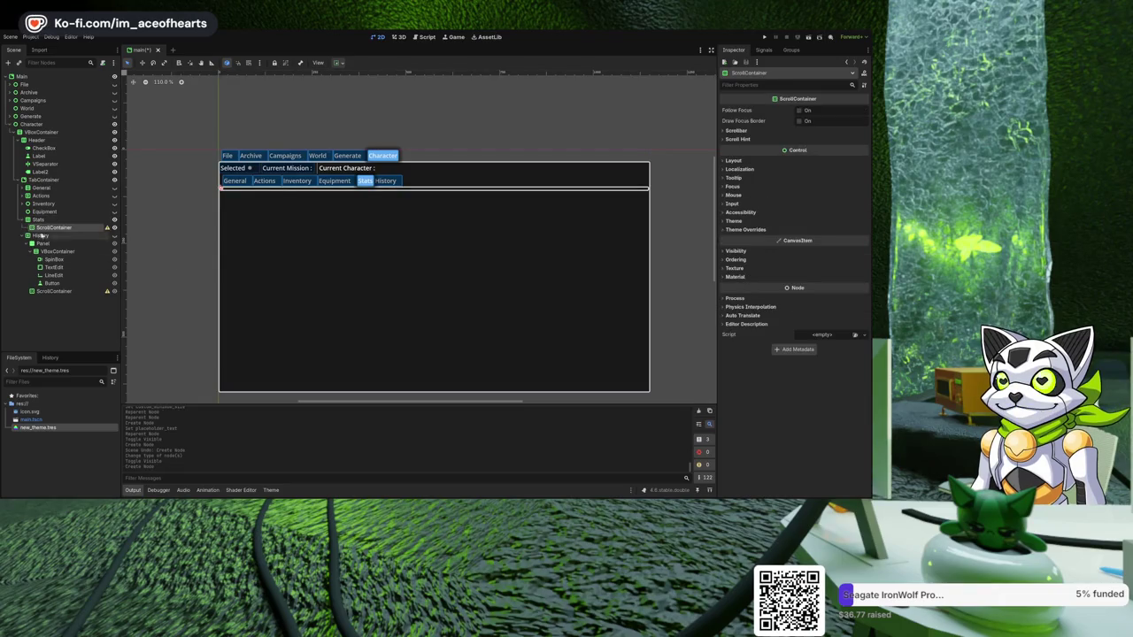
- Add a Panel child to Stats next to the ScrollContainer
{"action": "left_click", "coordinate": [49, 222]}
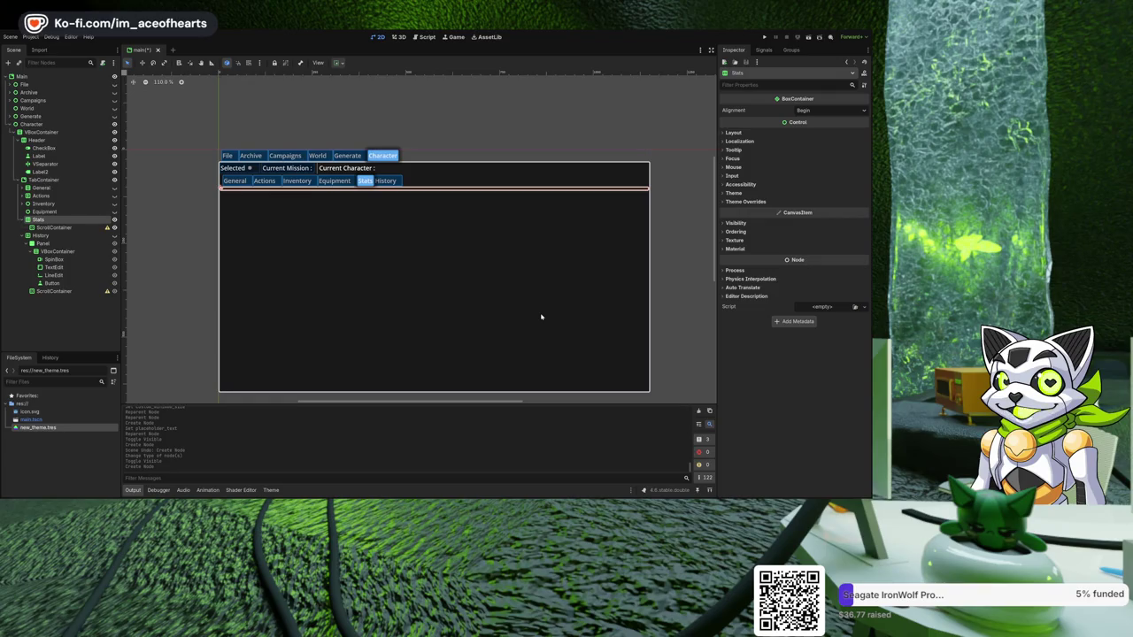
{"action": "key", "text": "ctrl+v"}
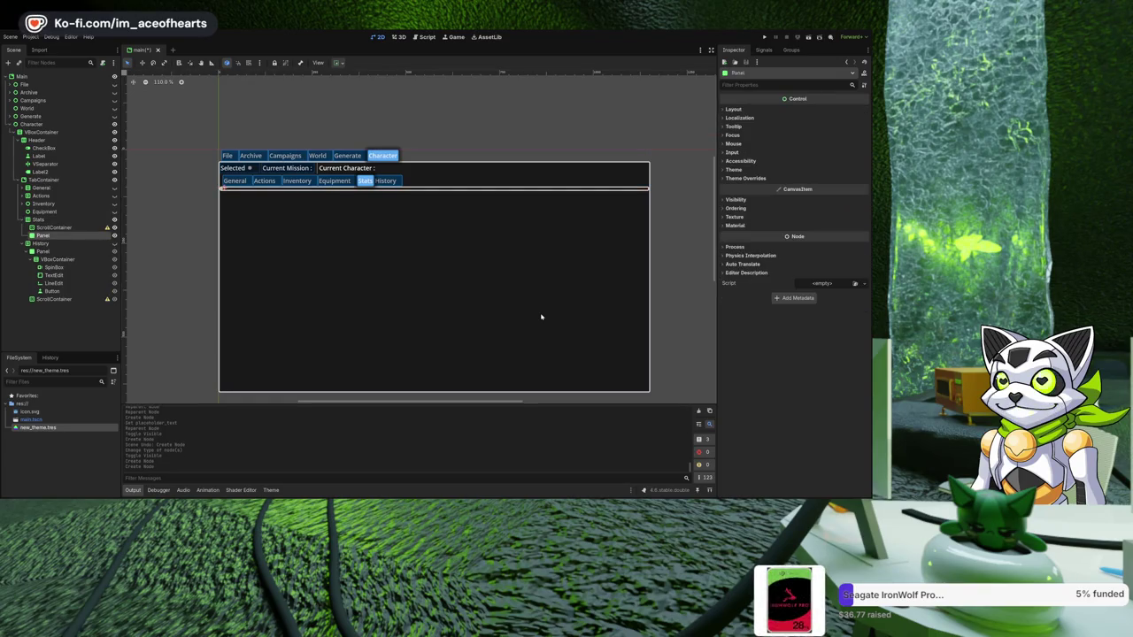
{"action": "left_click", "coordinate": [55, 228]}
{"action": "left_click", "coordinate": [46, 236]}
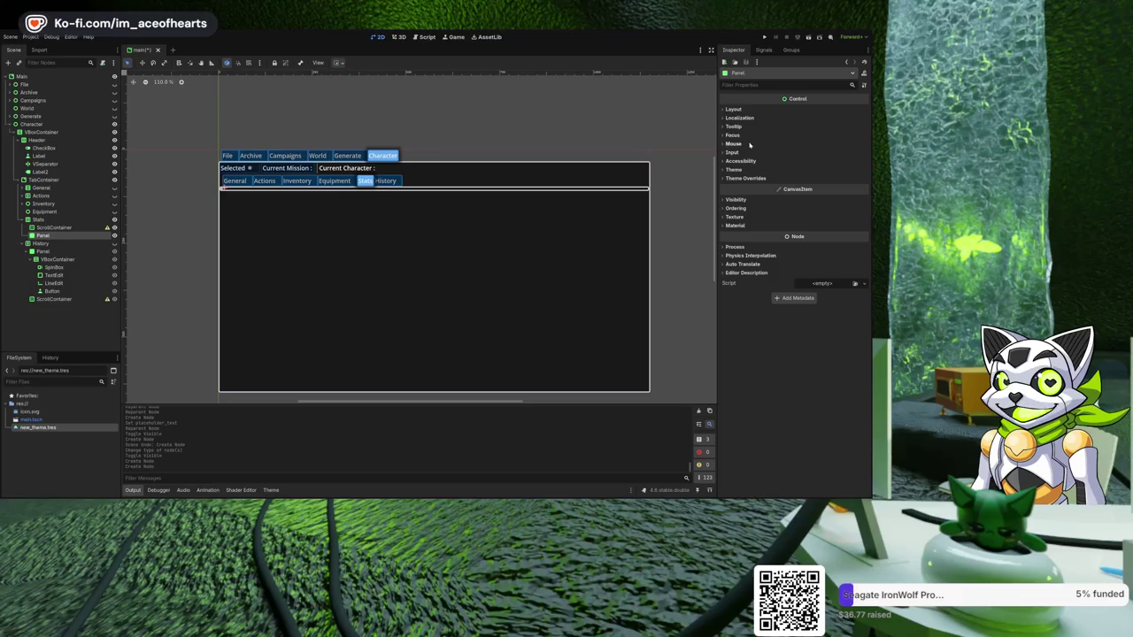
- Give the Panel a custom minimum size of 400 × 400 px
{"action": "left_click", "coordinate": [743, 109]}
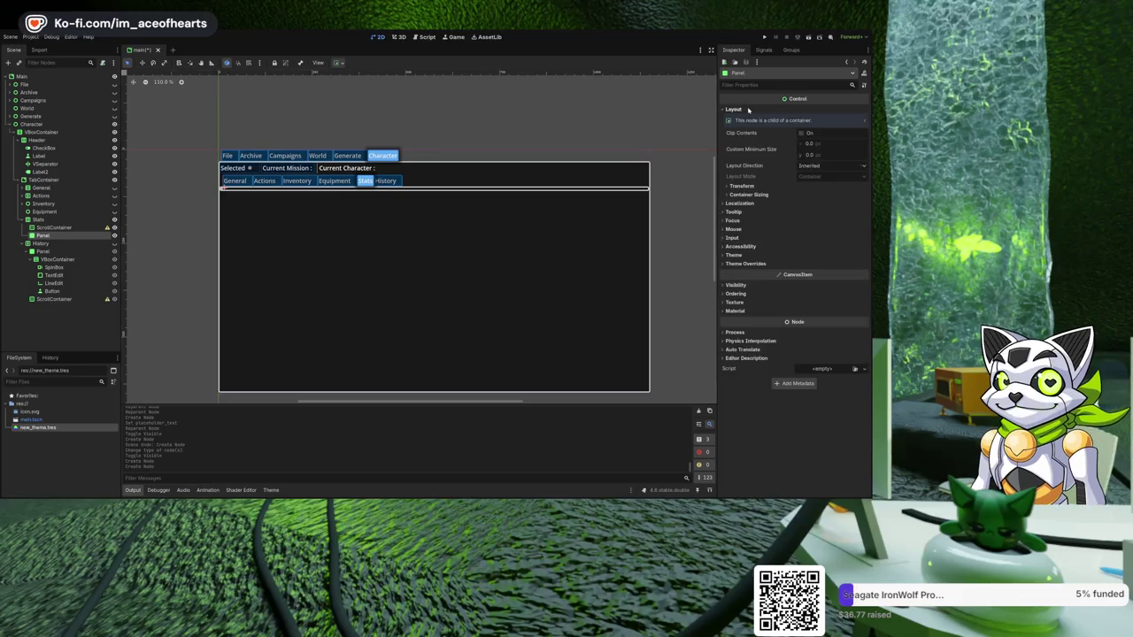
{"action": "left_click", "coordinate": [810, 144]}
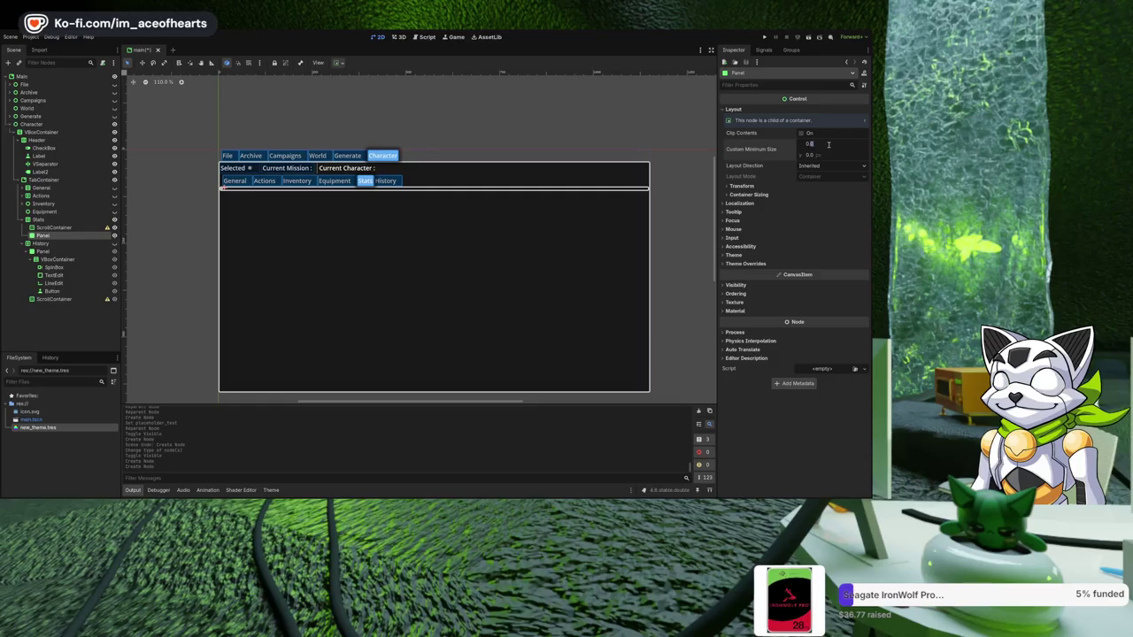
{"action": "left_click", "coordinate": [793, 143]}
{"action": "left_click", "coordinate": [803, 142]}
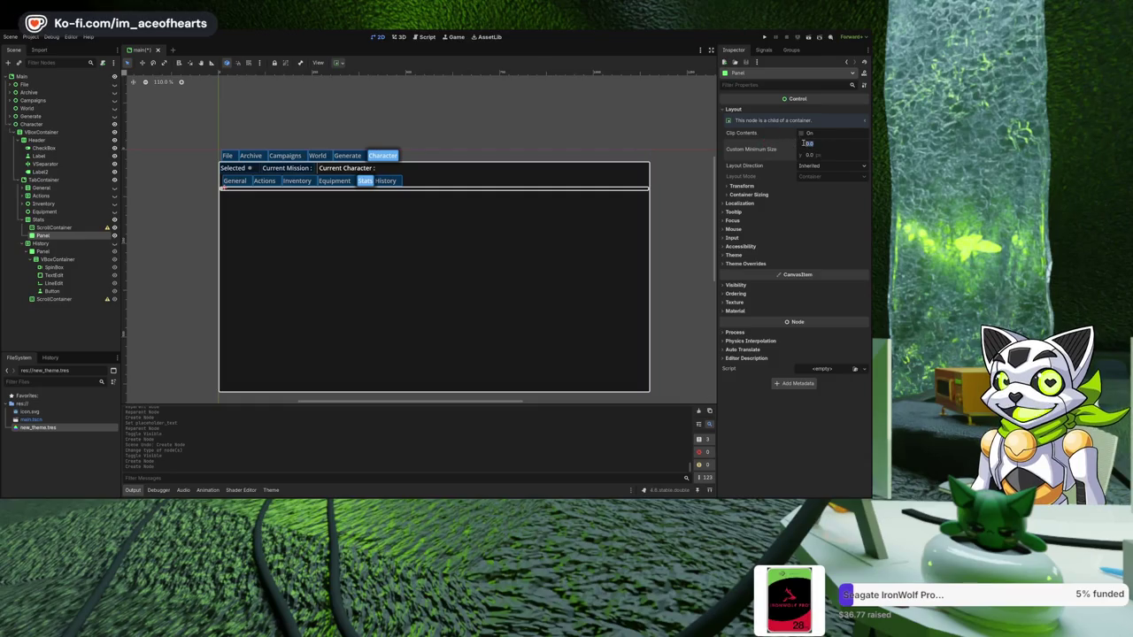
{"action": "type", "text": "140"}
{"action": "key", "text": "Return"}
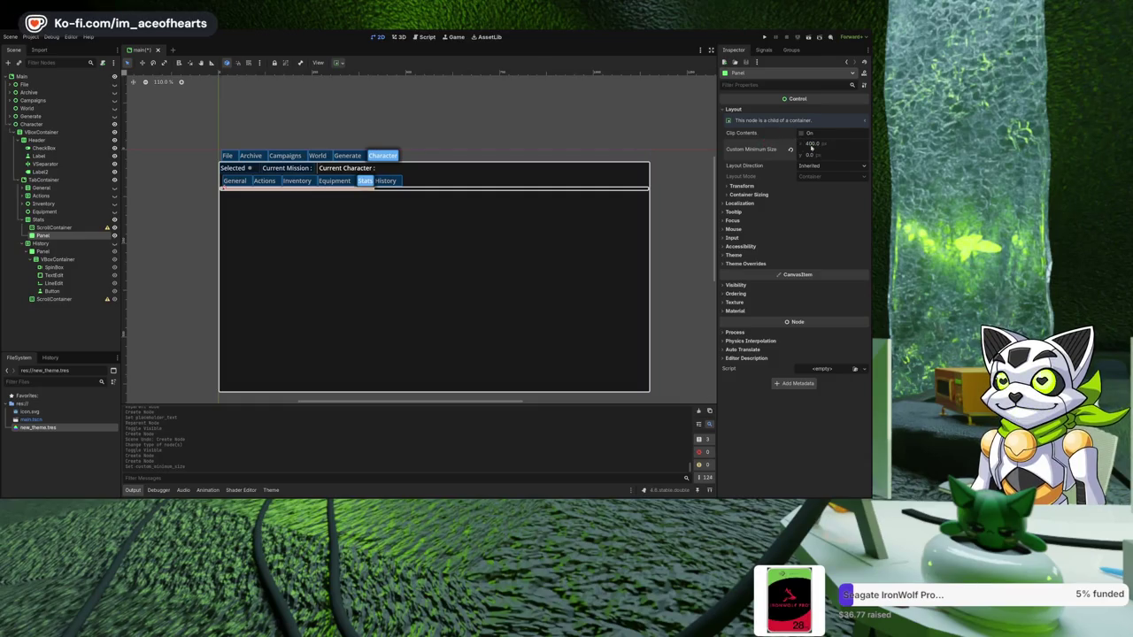
{"action": "left_click", "coordinate": [829, 154]}
{"action": "type", "text": "400"}
{"action": "key", "text": "Return"}
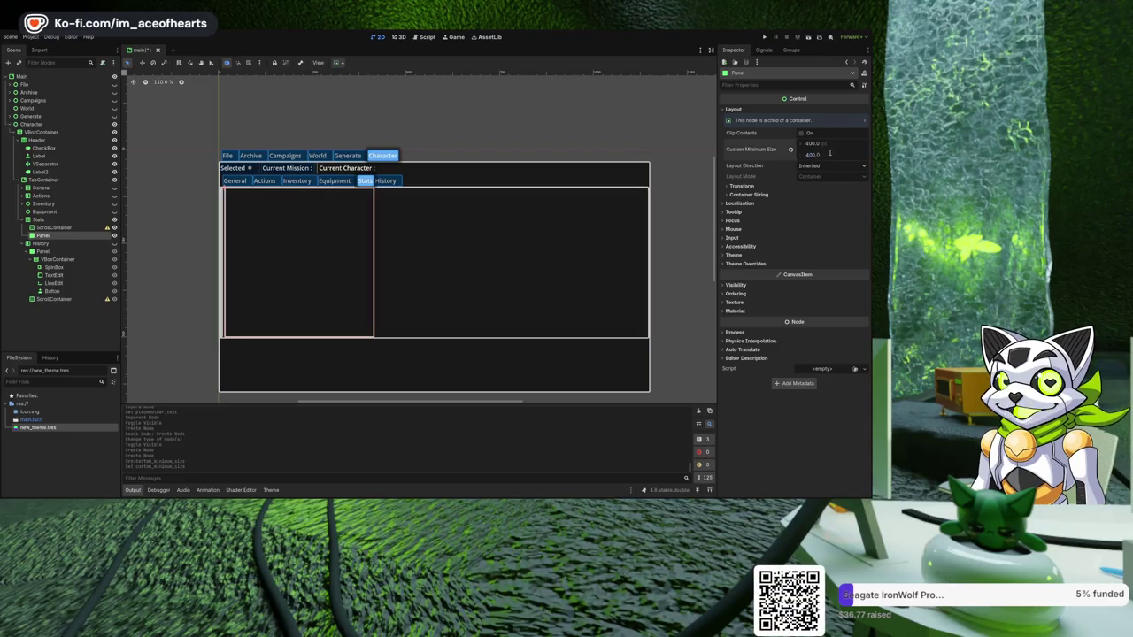
{"action": "left_click", "coordinate": [50, 228]}
- Move the ScrollContainer below the Panel in the Stats hierarchy
{"action": "left_click", "coordinate": [39, 219]}
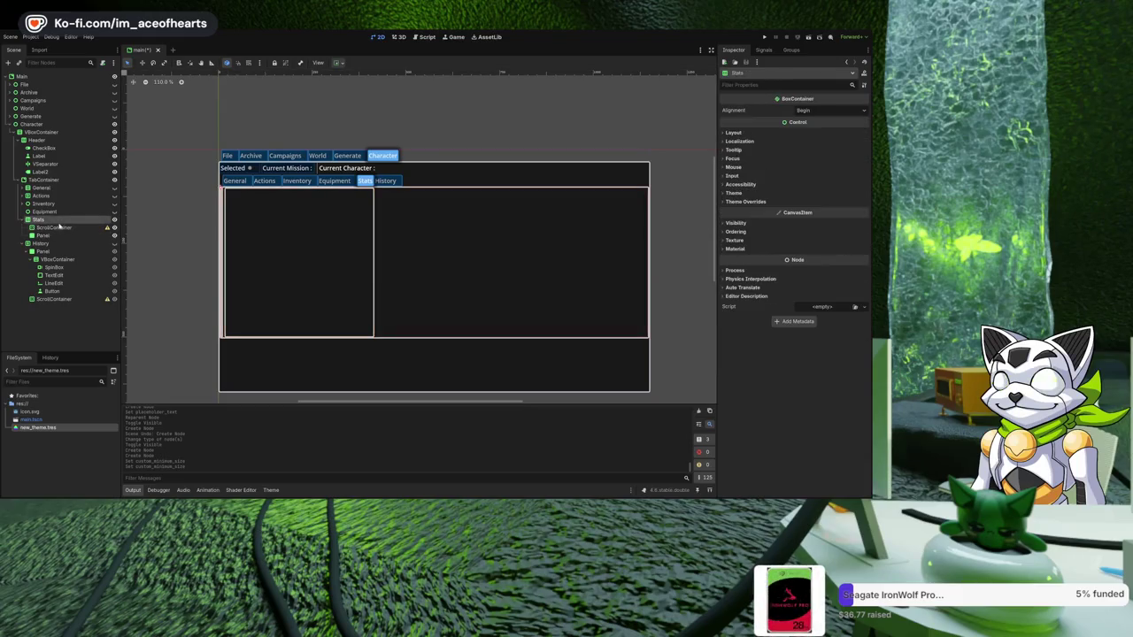
{"action": "left_click", "coordinate": [269, 335]}
{"action": "left_click", "coordinate": [227, 297]}
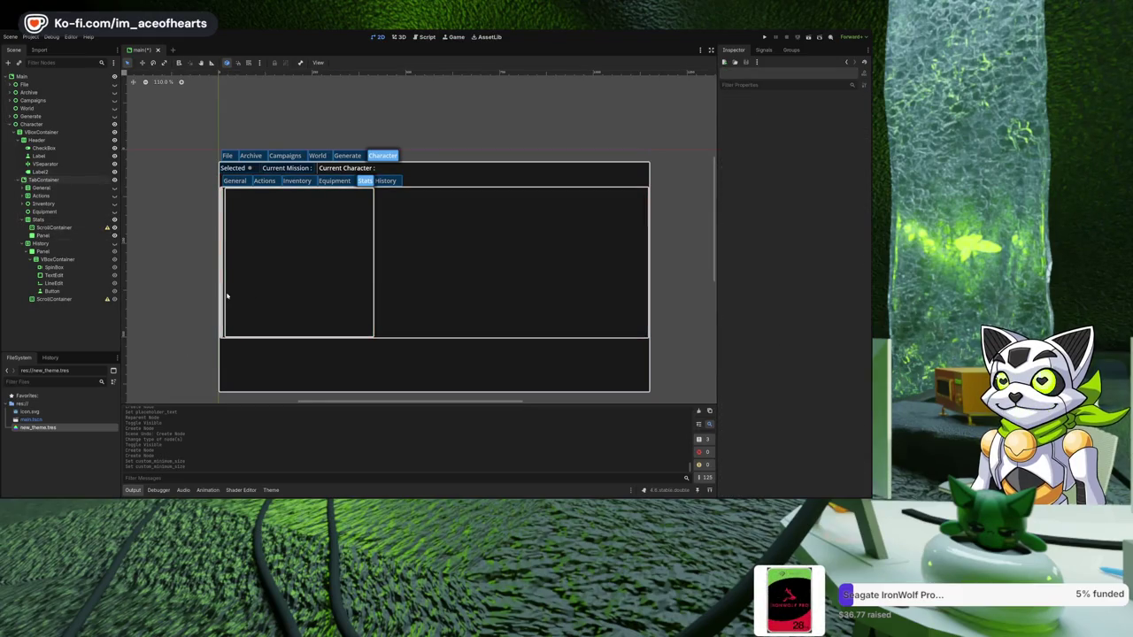
{"action": "left_click", "coordinate": [226, 321]}
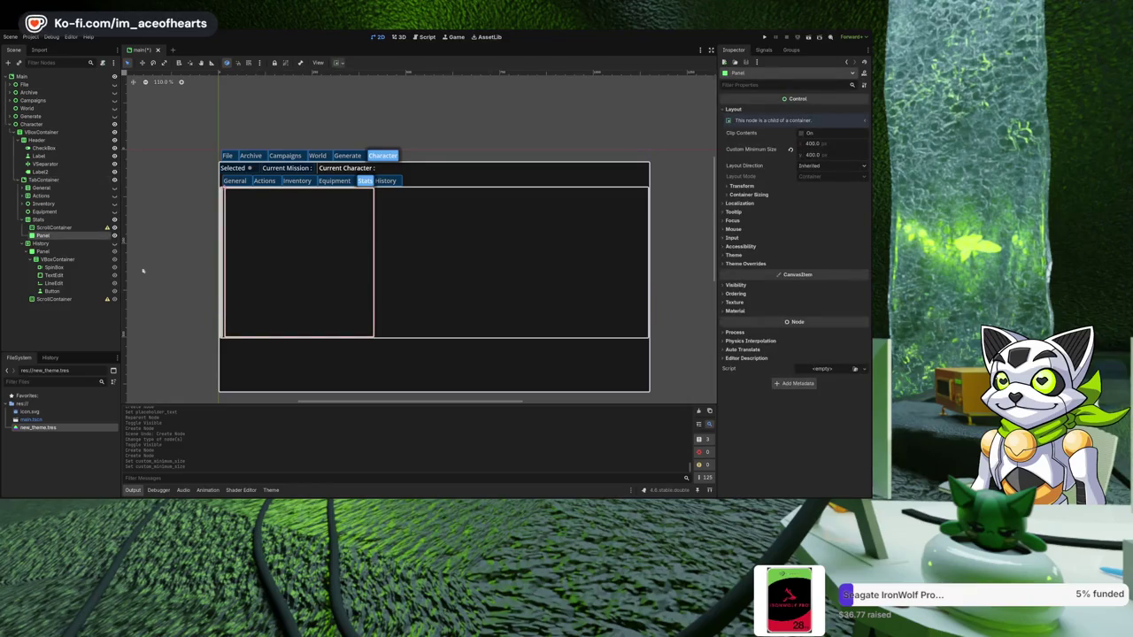
{"action": "left_click", "coordinate": [55, 227]}
{"action": "left_click_drag", "start_coordinate": [76, 231], "coordinate": [70, 240]}
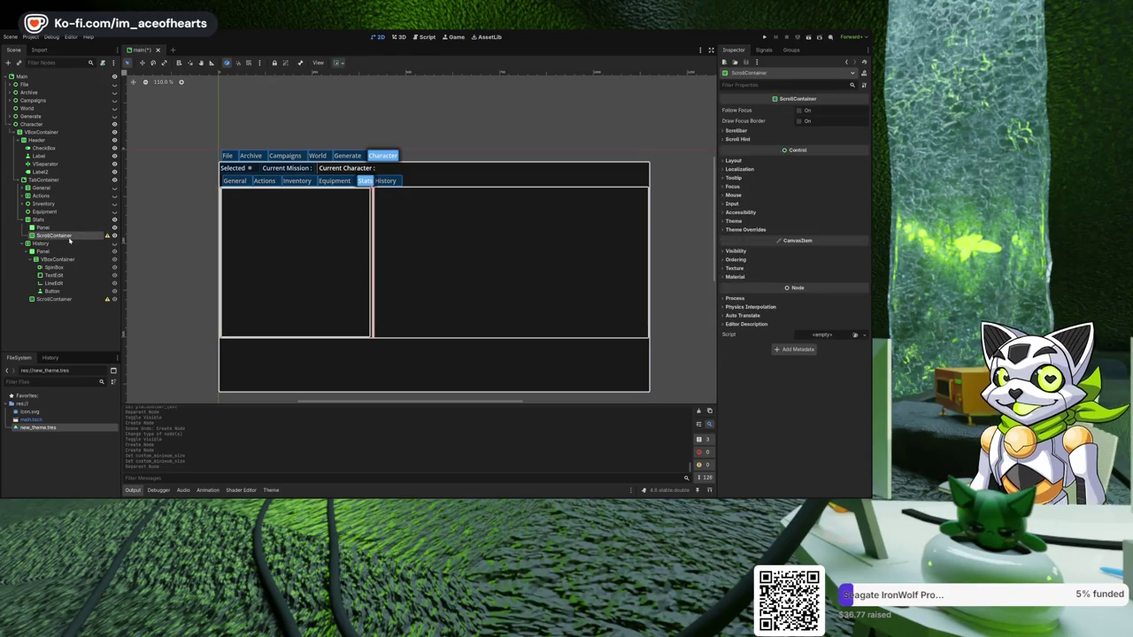
- Set the ScrollContainer's custom minimum width to 400 px
{"action": "left_click", "coordinate": [734, 160]}
{"action": "left_click", "coordinate": [836, 195]}
{"action": "type", "text": "400"}
{"action": "key", "text": "Return"}
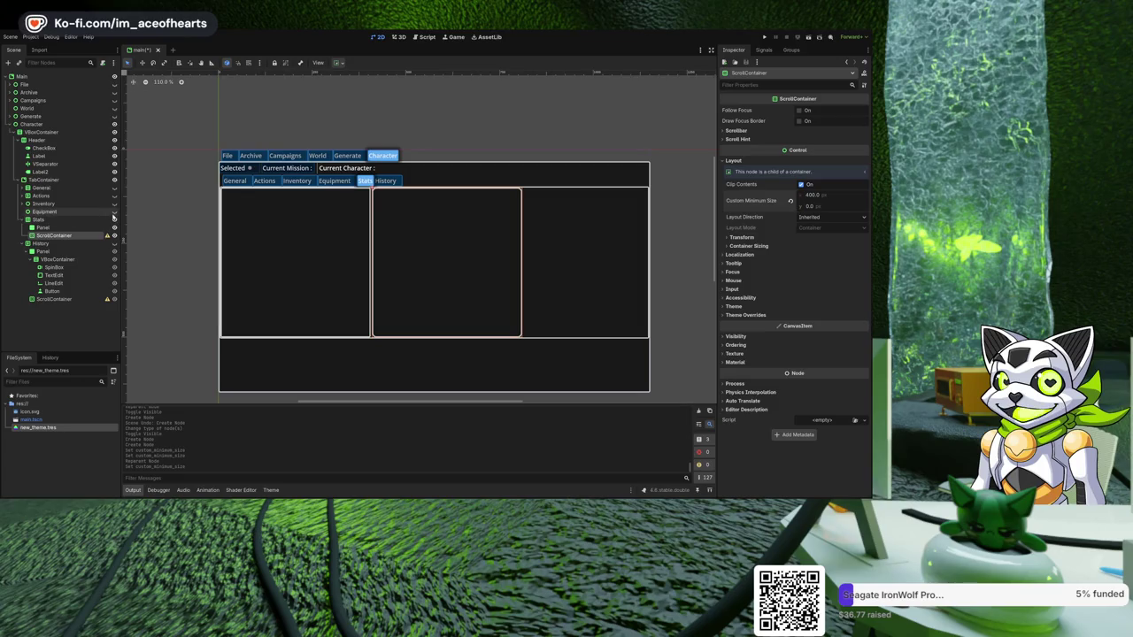
{"action": "left_click", "coordinate": [61, 220]}
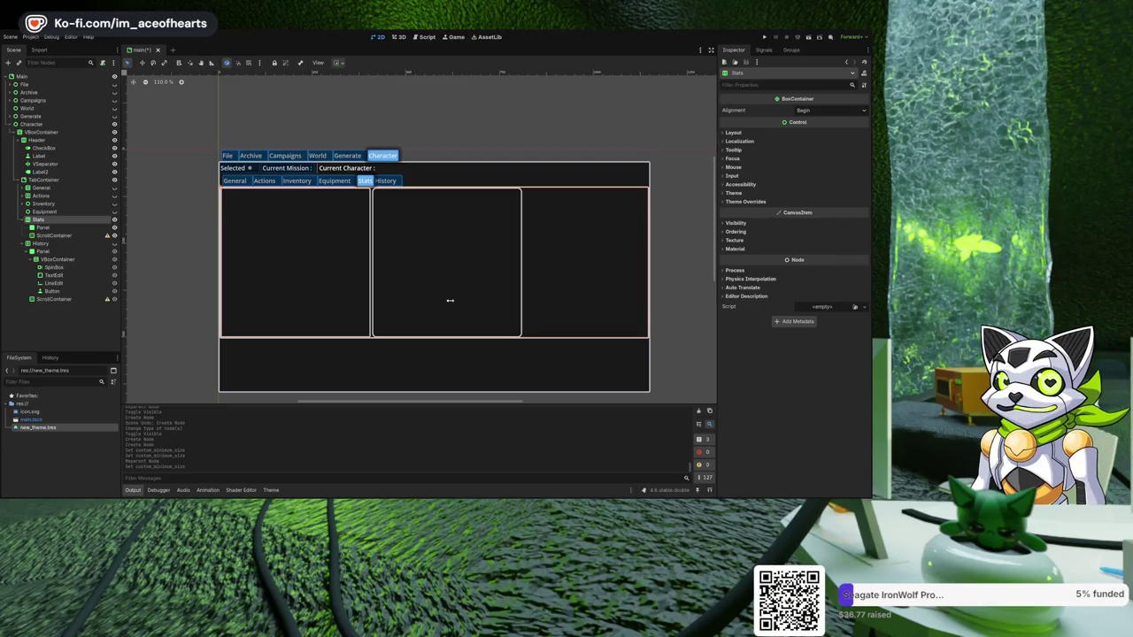
- Make Stats a visible SplitContainer and reset the ScrollContainer's minimum width to 0
{"action": "key", "text": "Return"}
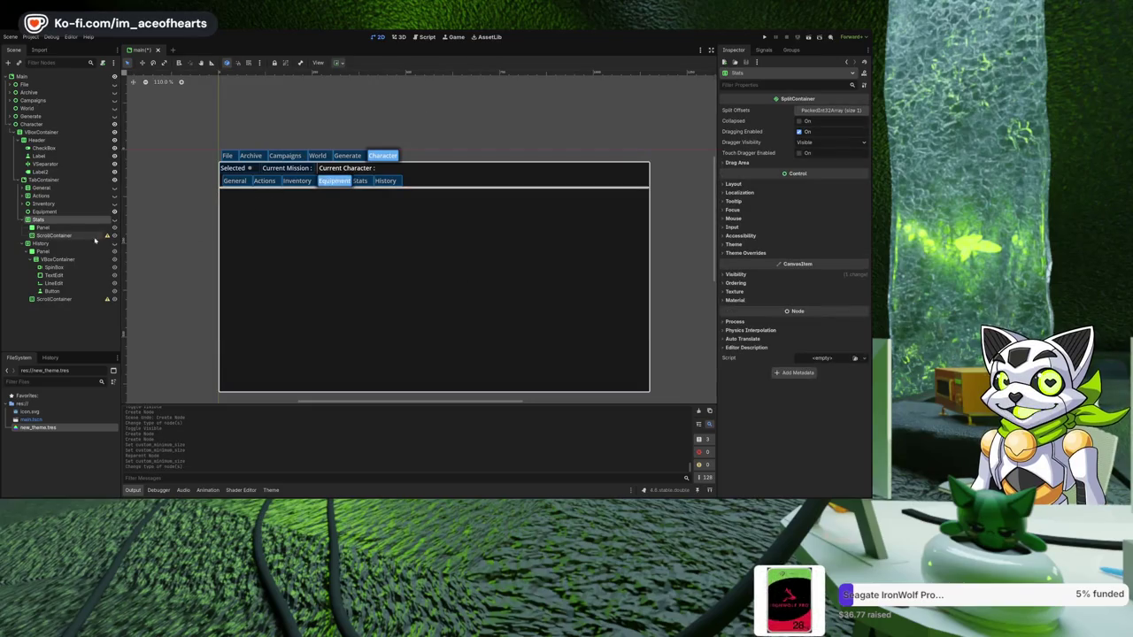
{"action": "left_click", "coordinate": [114, 219]}
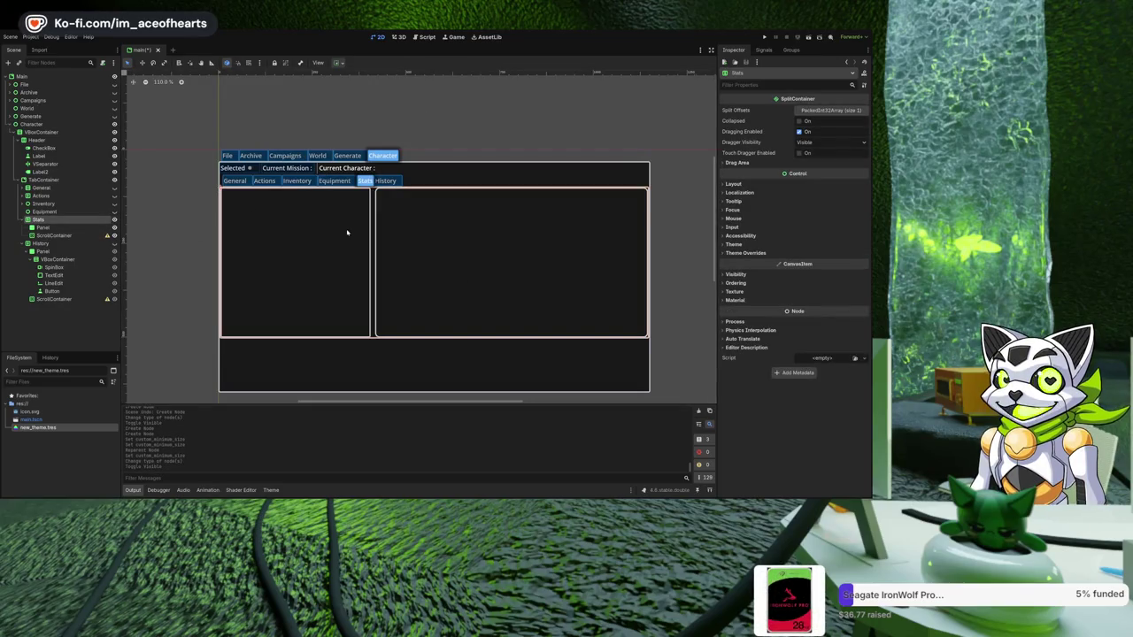
{"action": "left_click", "coordinate": [376, 226]}
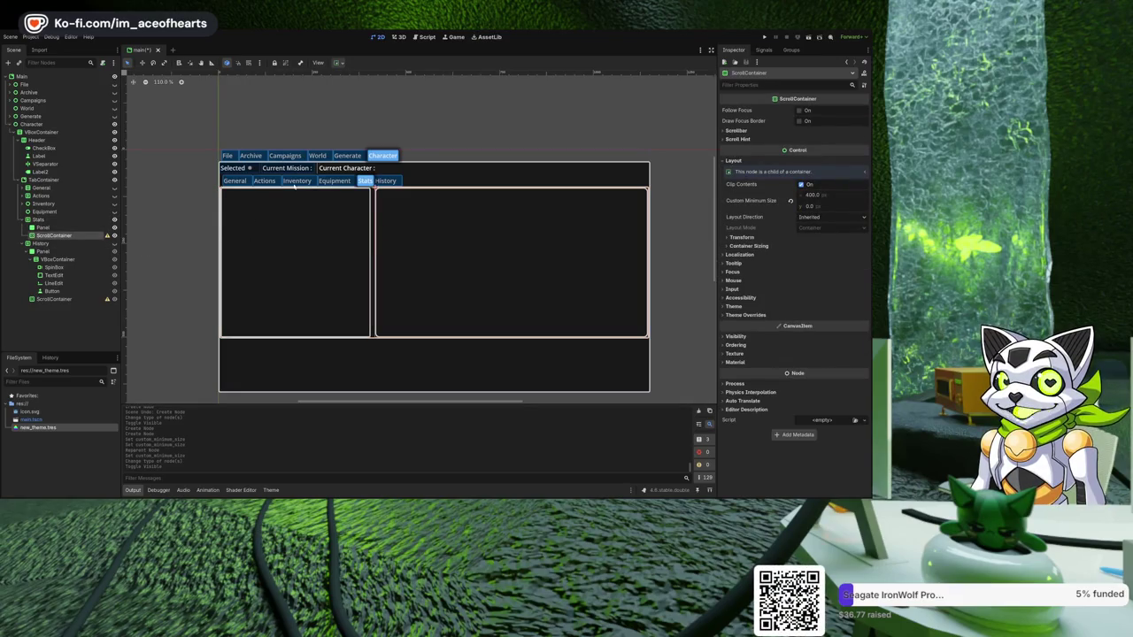
{"action": "left_click", "coordinate": [38, 220]}
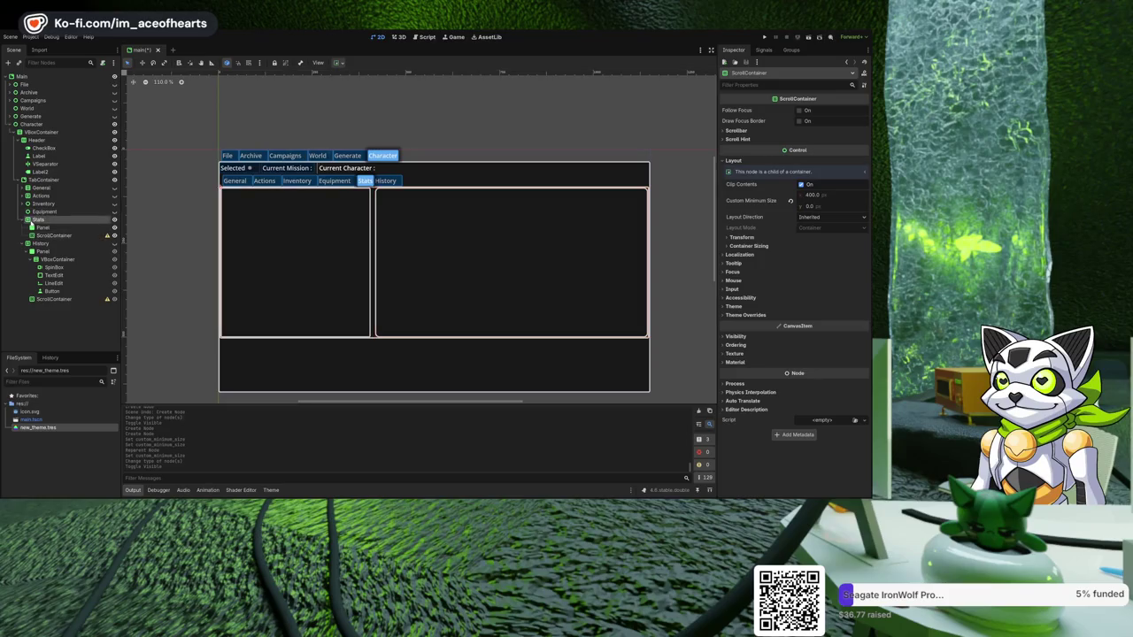
{"action": "left_click", "coordinate": [376, 235]}
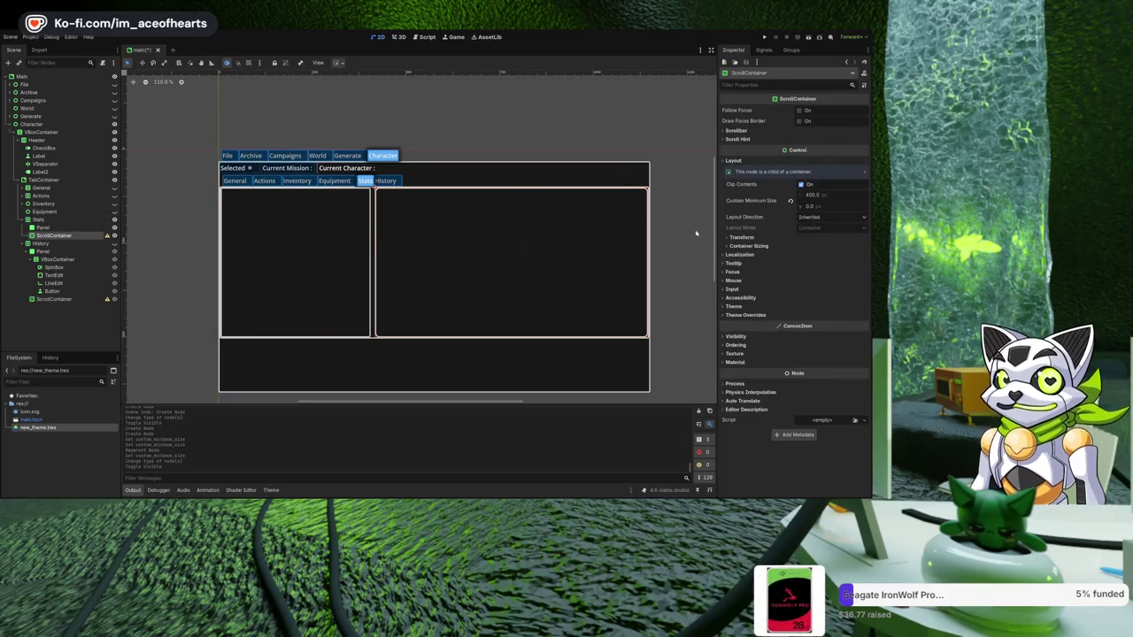
{"action": "left_click", "coordinate": [828, 195]}
{"action": "type", "text": "0"}
{"action": "key", "text": "Return"}
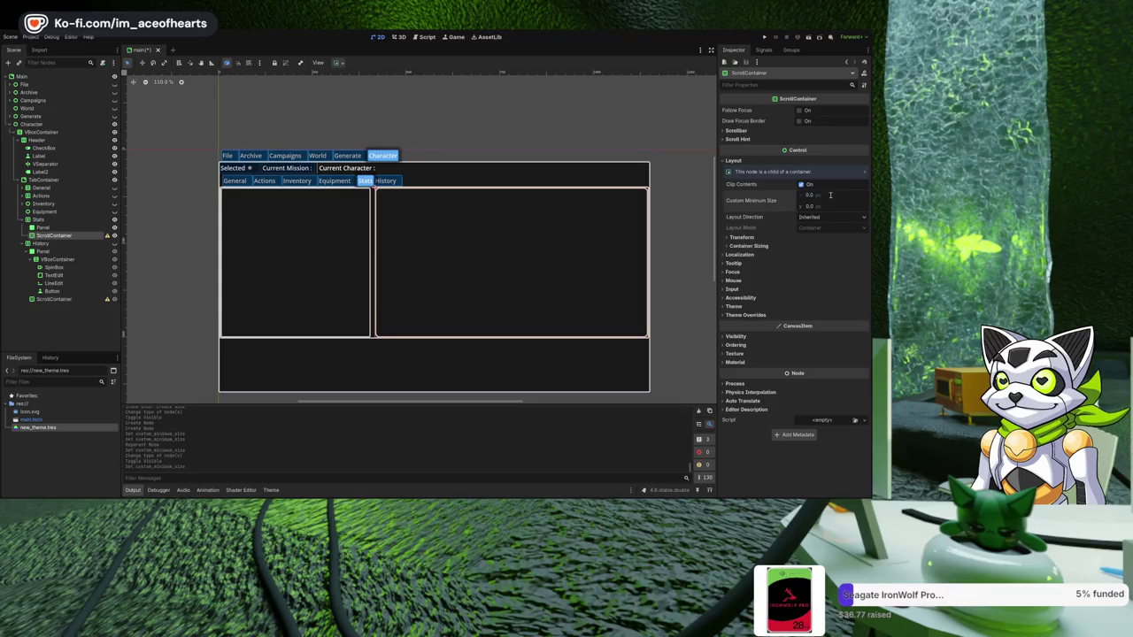
- Set the Panel's custom minimum width to 600 px
{"action": "left_click", "coordinate": [363, 247]}
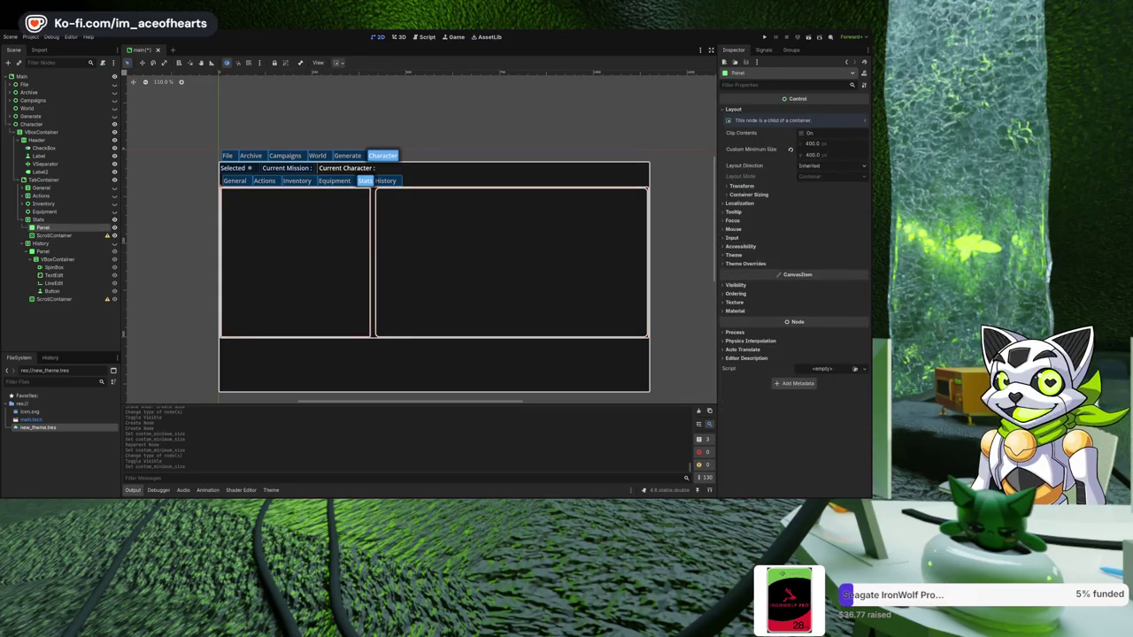
{"action": "left_click", "coordinate": [830, 142]}
{"action": "type", "text": "0"}
{"action": "key", "text": "Return"}
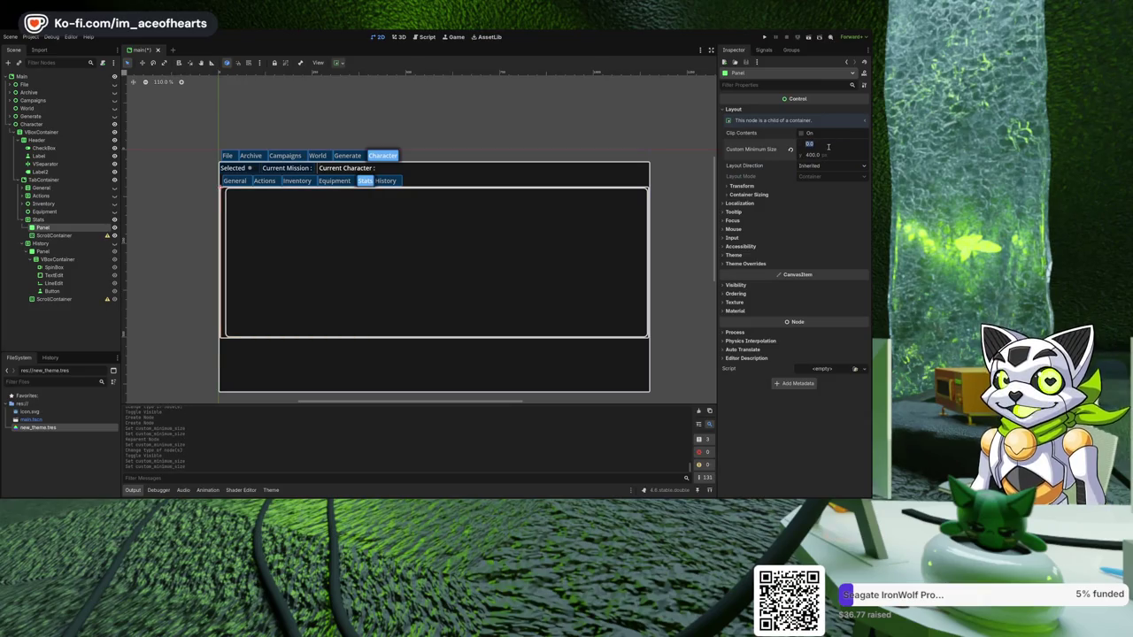
{"action": "type", "text": "500"}
{"action": "key", "text": "Return"}
{"action": "left_click", "coordinate": [828, 145]}
{"action": "type", "text": "600"}
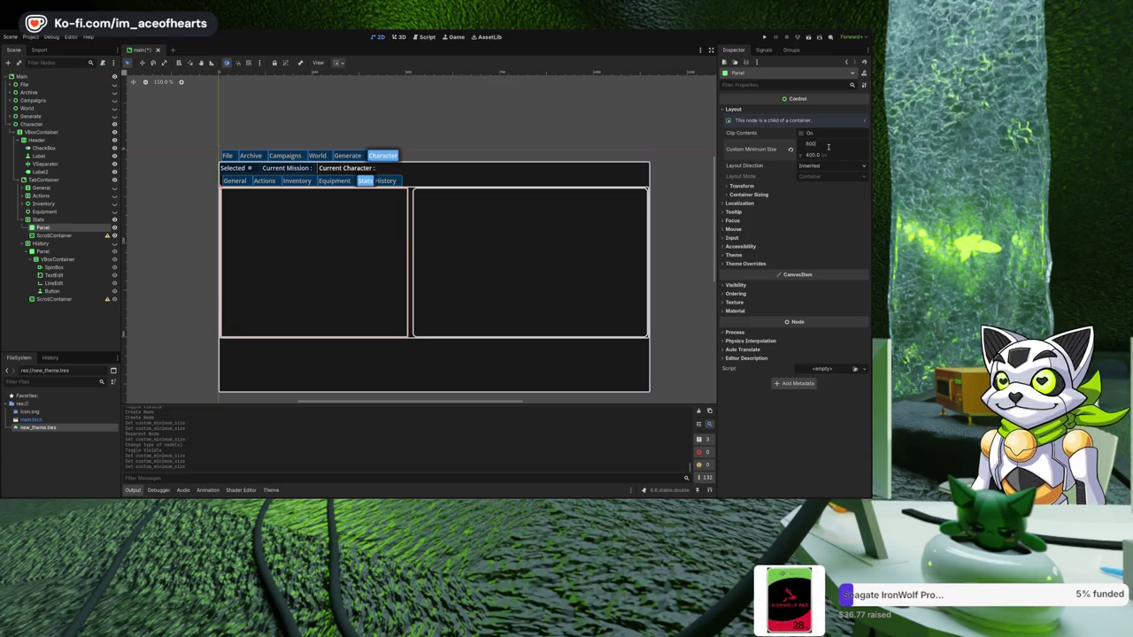
{"action": "key", "text": "Return"}
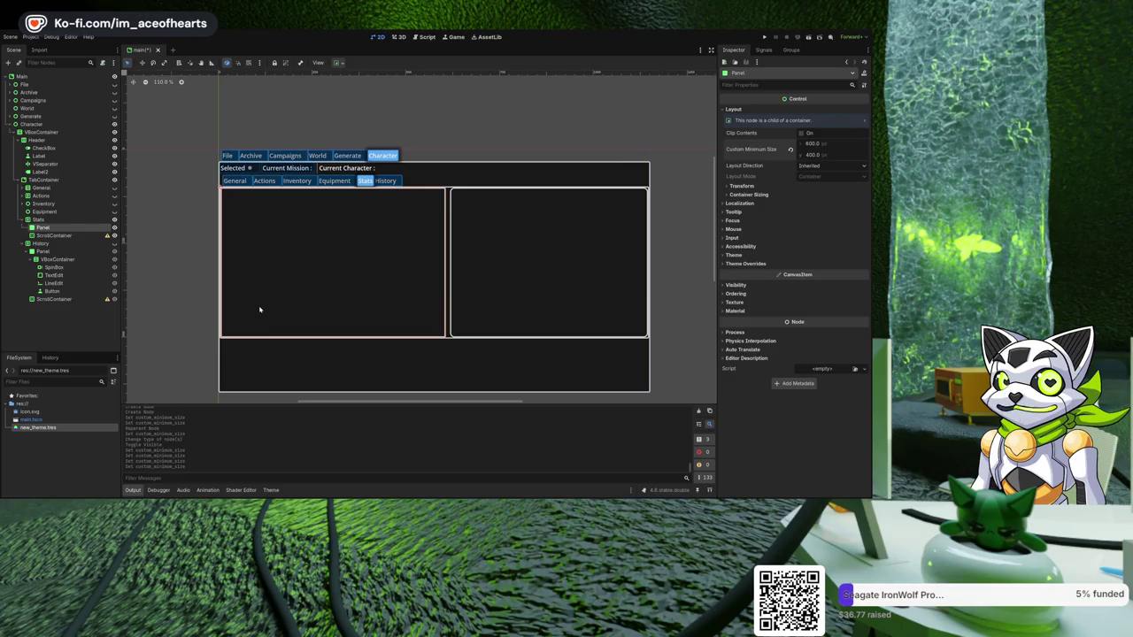
{"action": "left_click", "coordinate": [161, 323]}
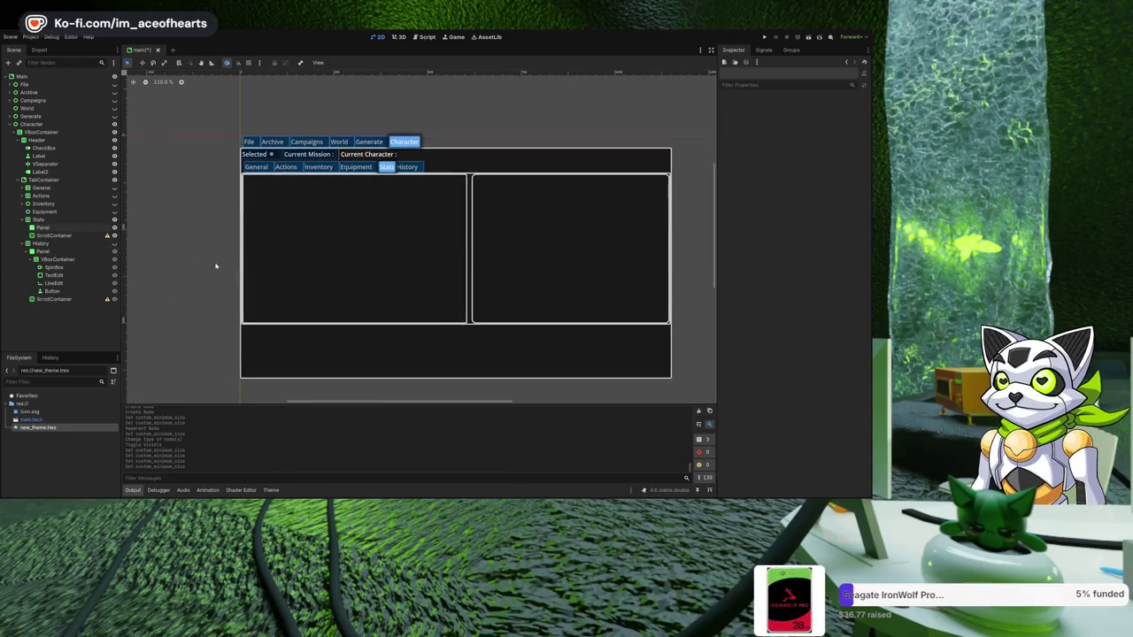
- Zoom the canvas out to 100% and save the main scene
{"action": "scroll", "coordinate": [212, 265], "scroll_direction": "down", "scroll_amount": 1}
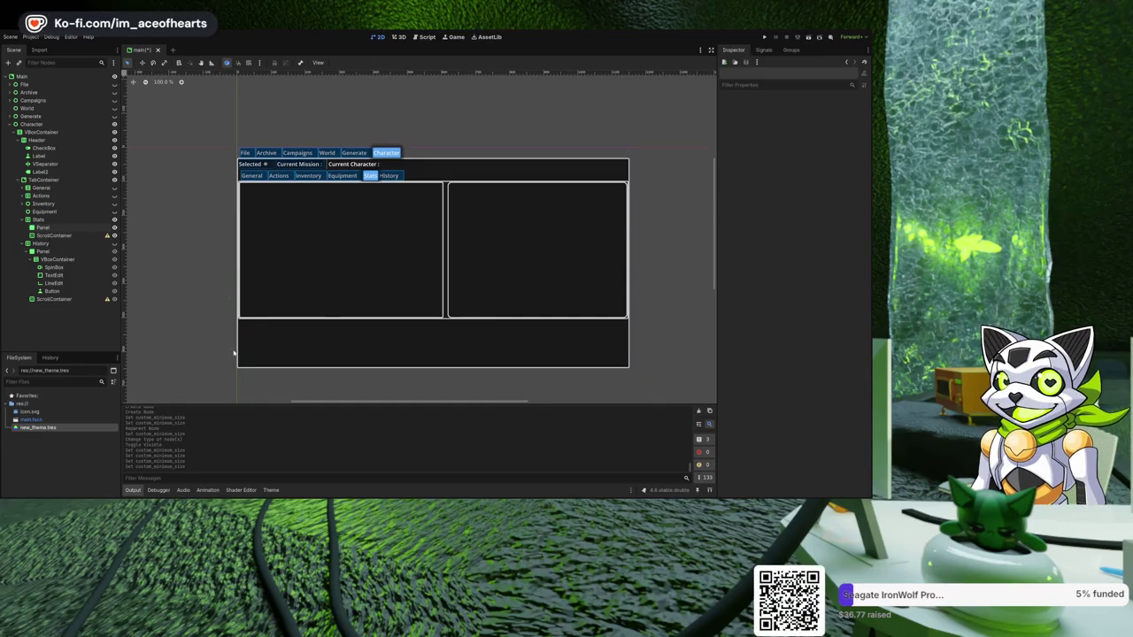
{"action": "key", "text": "ctrl+s"}
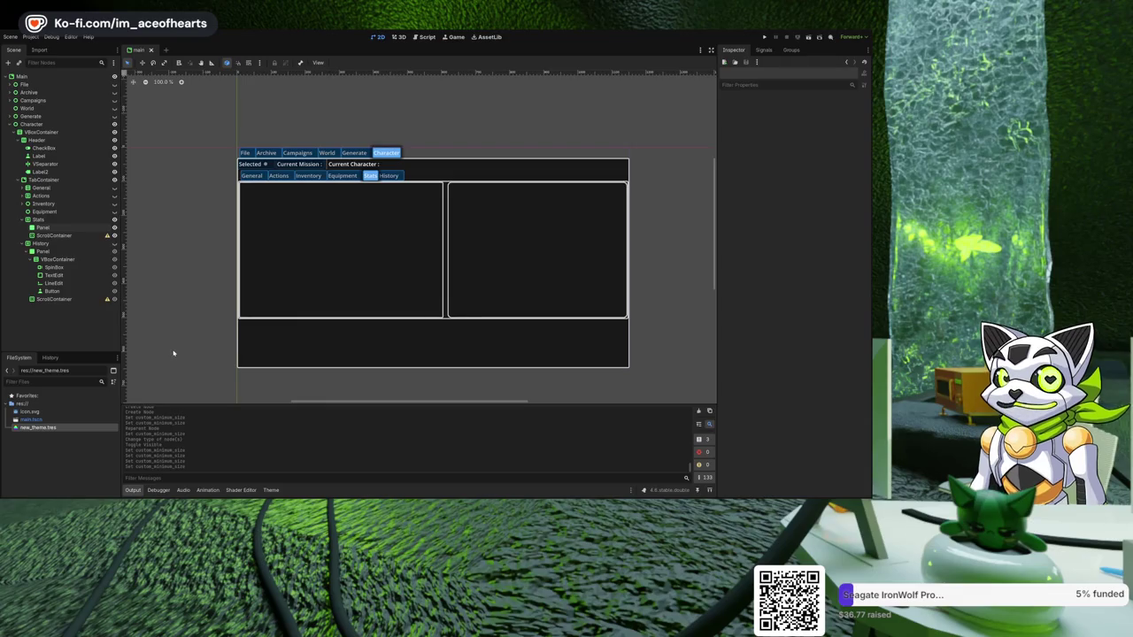